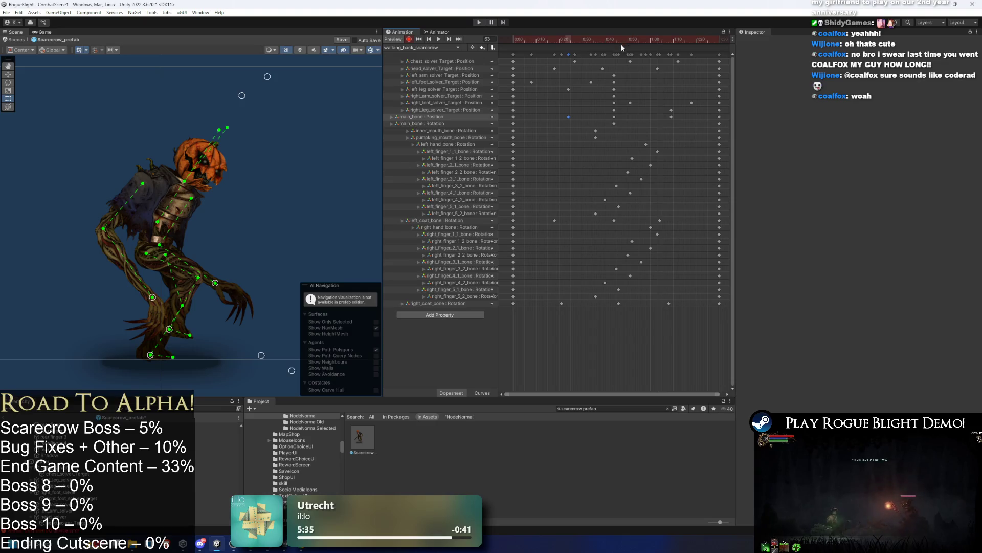
Step: Scrub the walk cycle and stop at frame 18 to compare the chest target's pose
drag(604, 41, 536, 42)
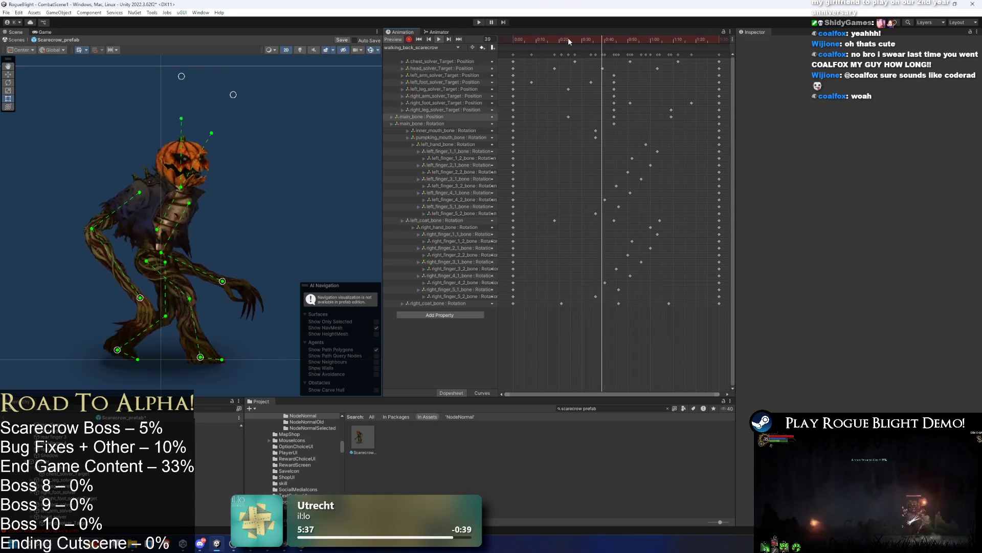
drag(612, 37, 563, 45)
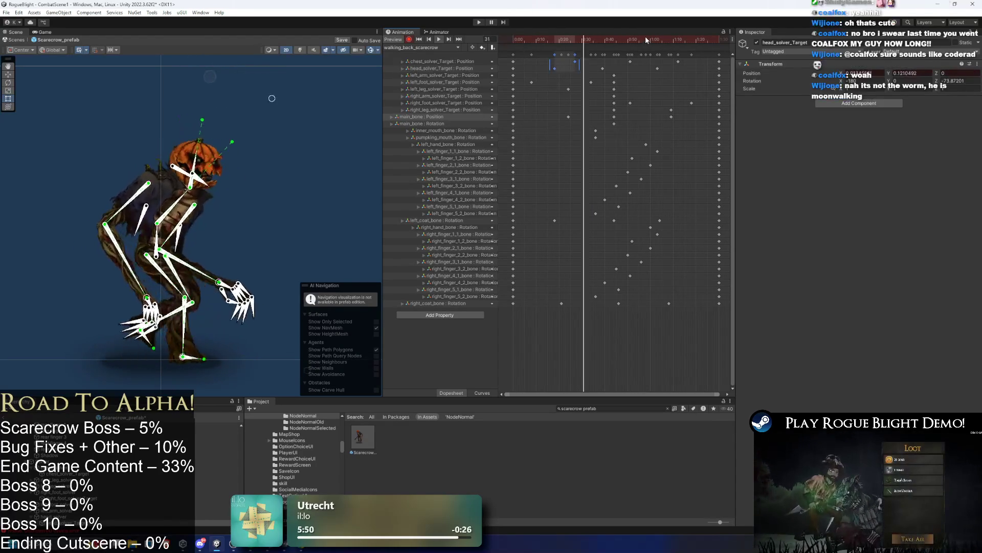
click(556, 40)
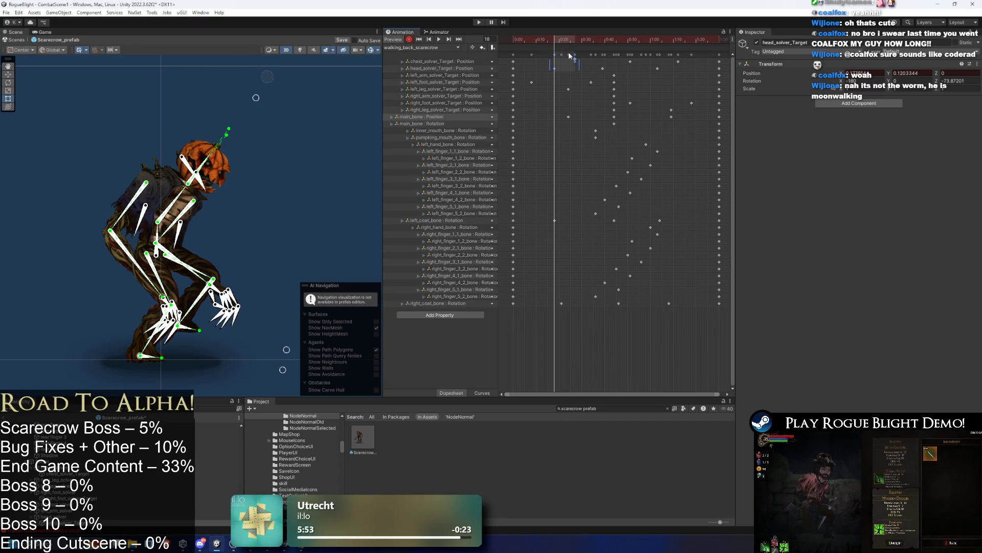
click(554, 62)
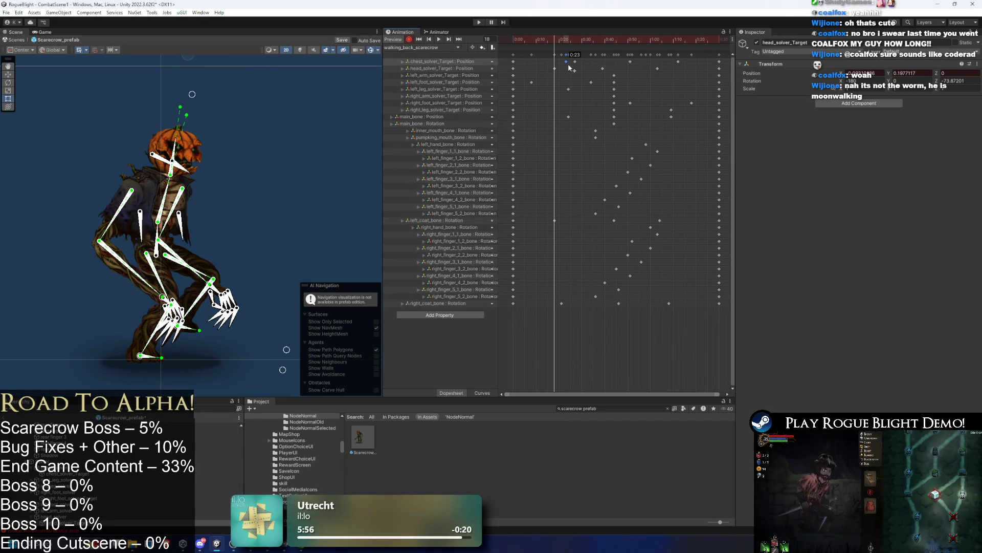
mouse_move(590, 41)
mouse_down()
mouse_move(610, 39)
mouse_move(555, 39)
mouse_up()
click(229, 97)
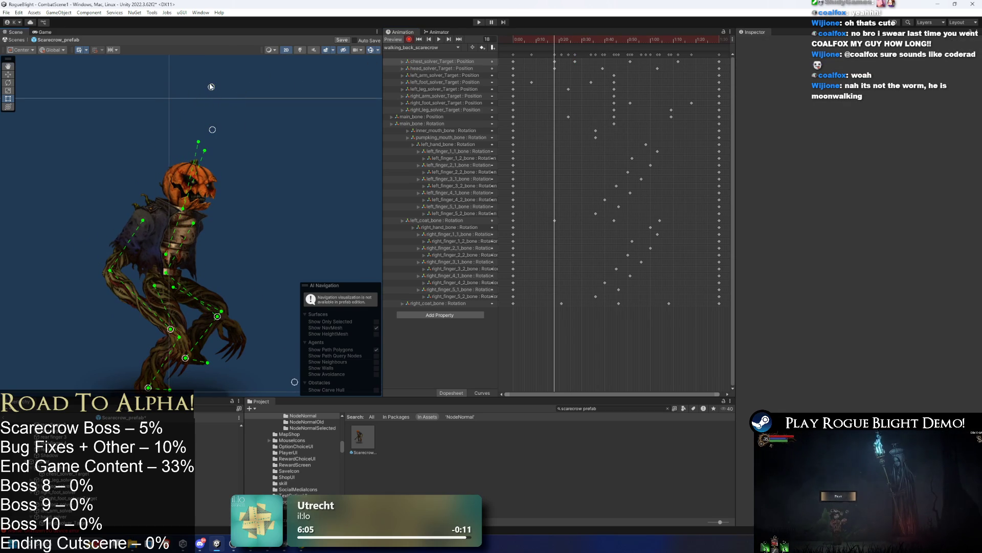
Step: Copy the chest and head target keys to frame 50, play the preview, and hide gizmos
drag(576, 63, 532, 70)
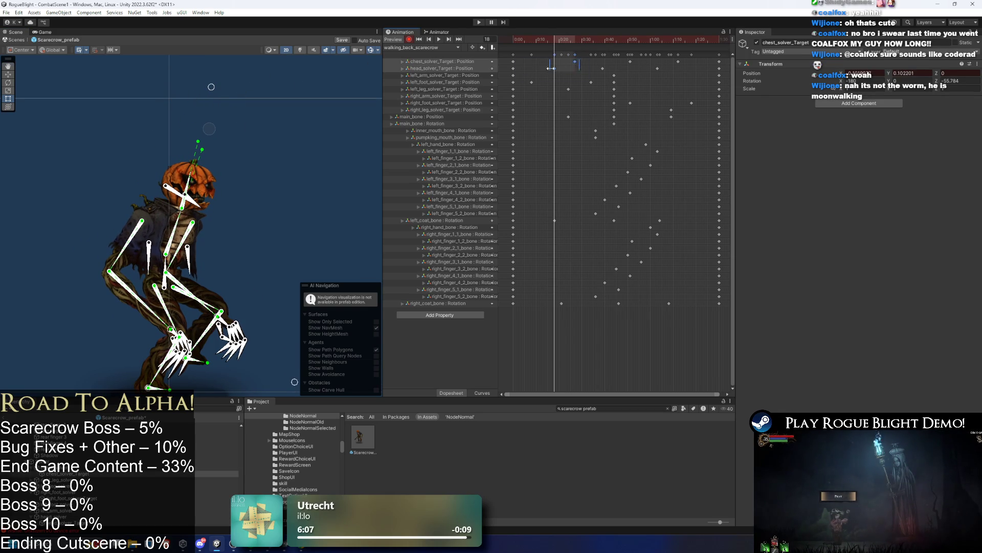
key(ctrl+c)
click(658, 39)
key(ctrl+v)
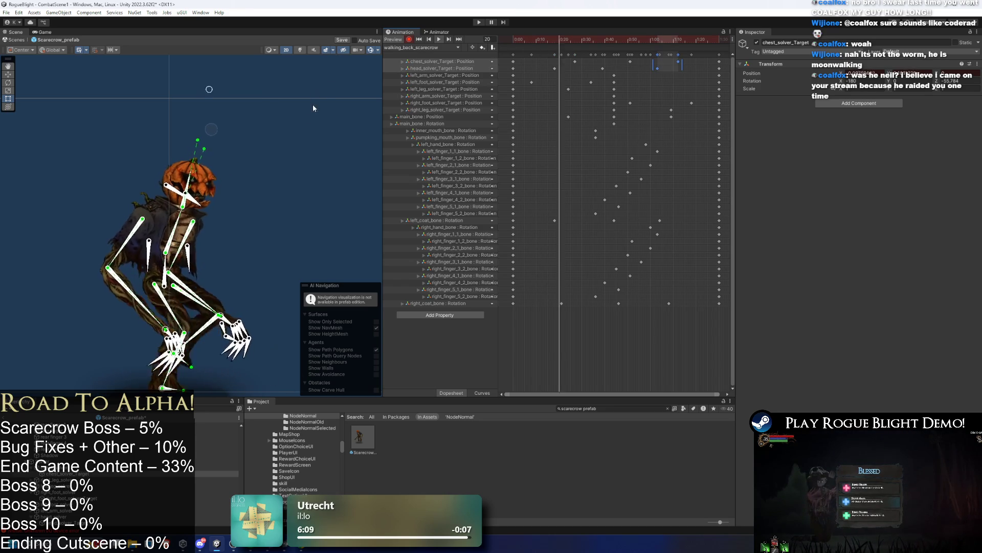
key(space)
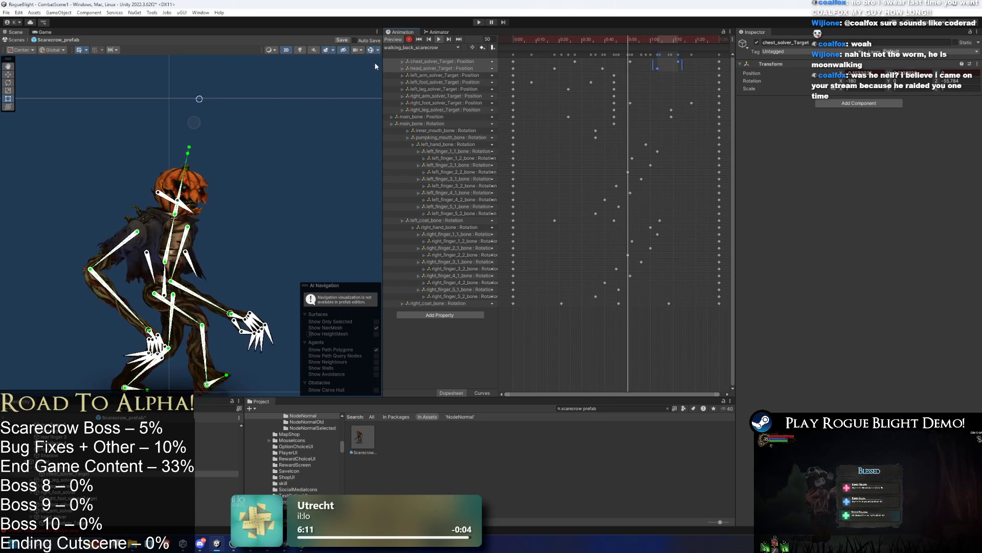
click(370, 50)
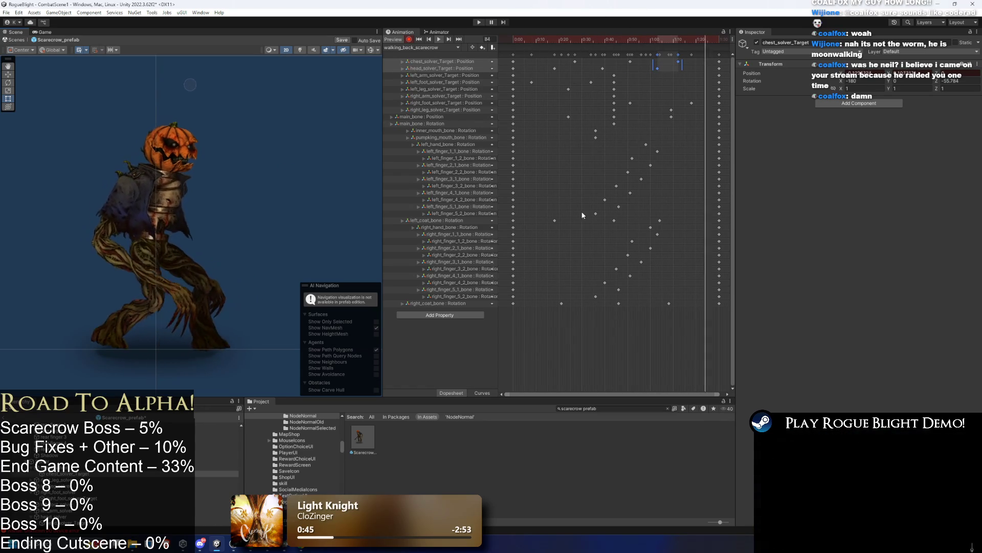
Step: Select left_coat_bone keys across the bone rows around frame 44
drag(598, 213, 617, 225)
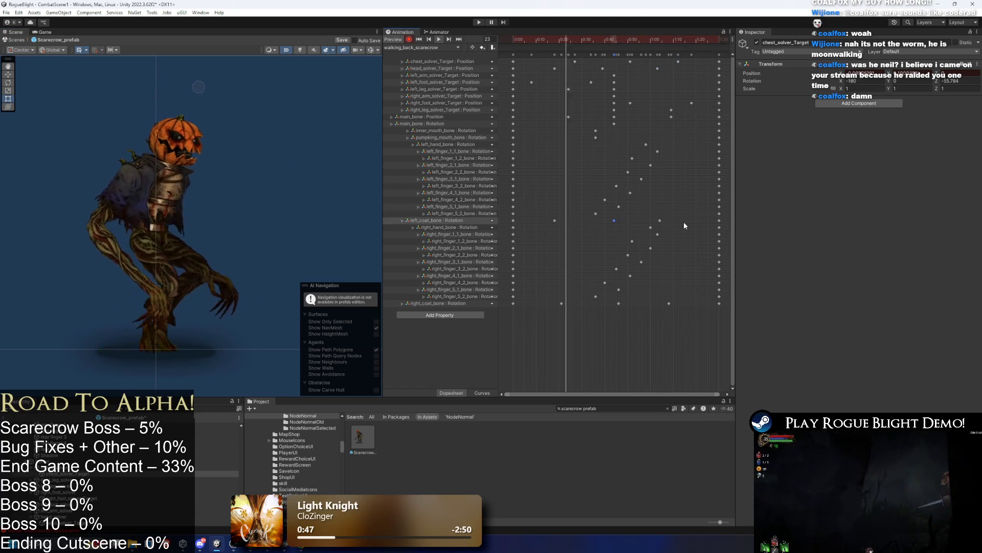
drag(684, 221, 551, 219)
drag(548, 113, 695, 116)
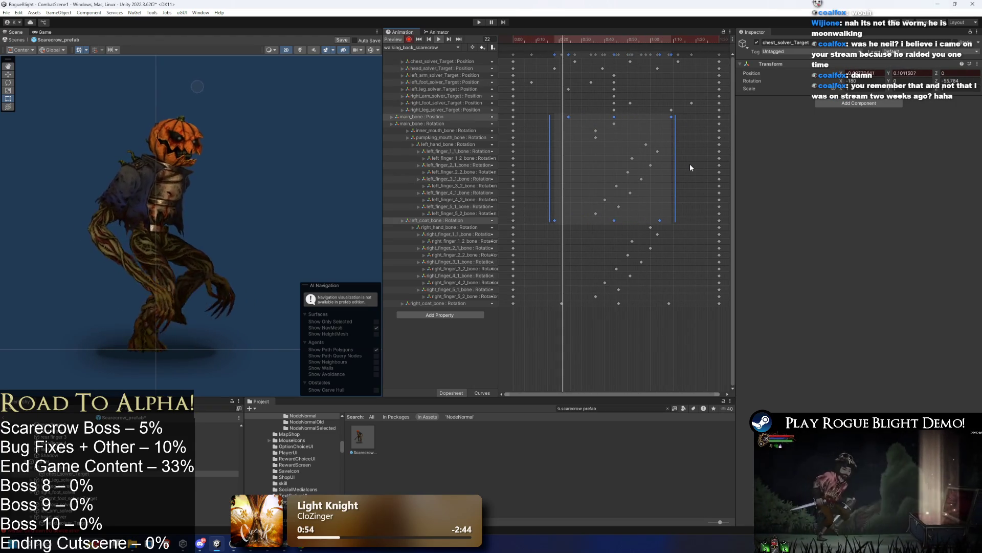
drag(616, 39, 618, 45)
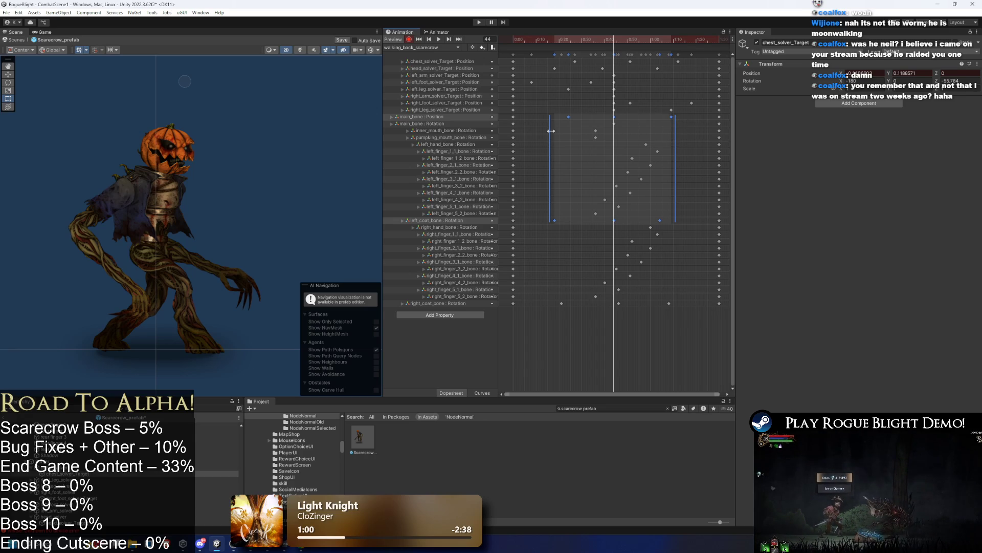
drag(536, 219, 671, 219)
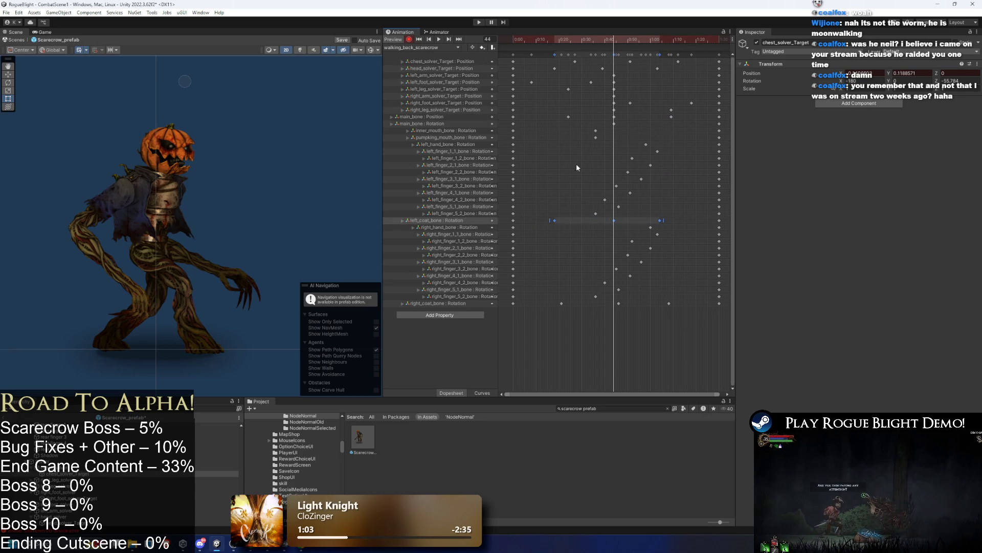
drag(687, 309, 692, 307)
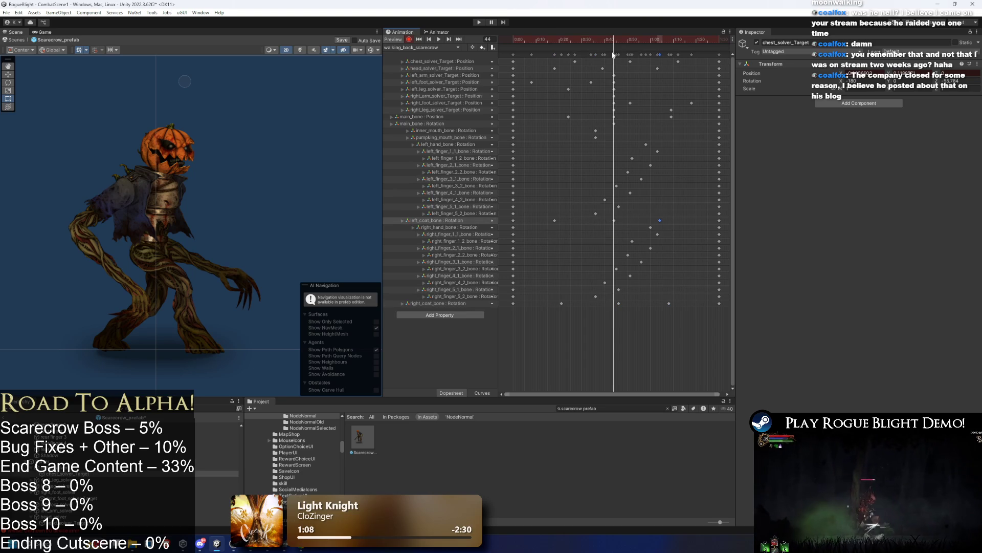
key(ctrl+v)
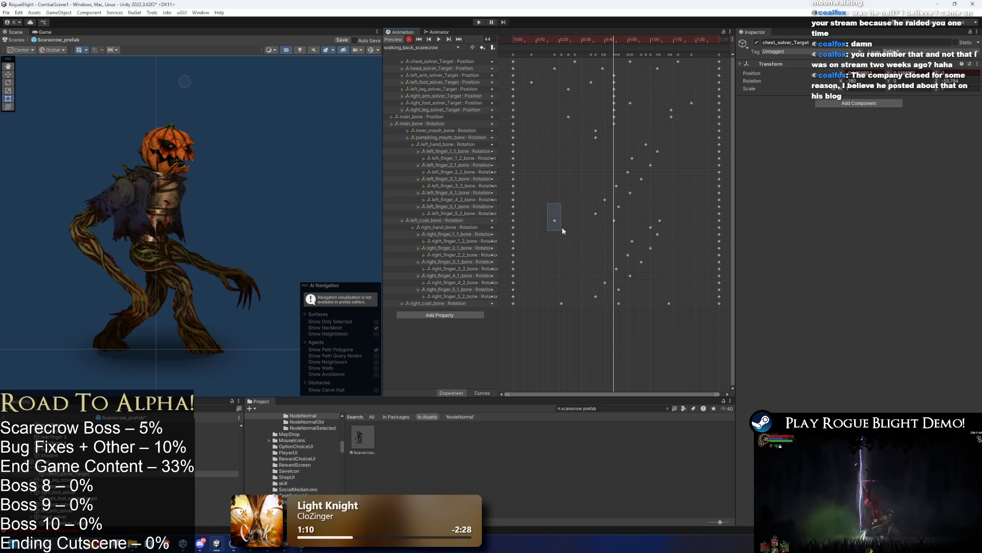
Step: Drag the later left_coat_bone key earlier in time, then return to frame 0
click(663, 39)
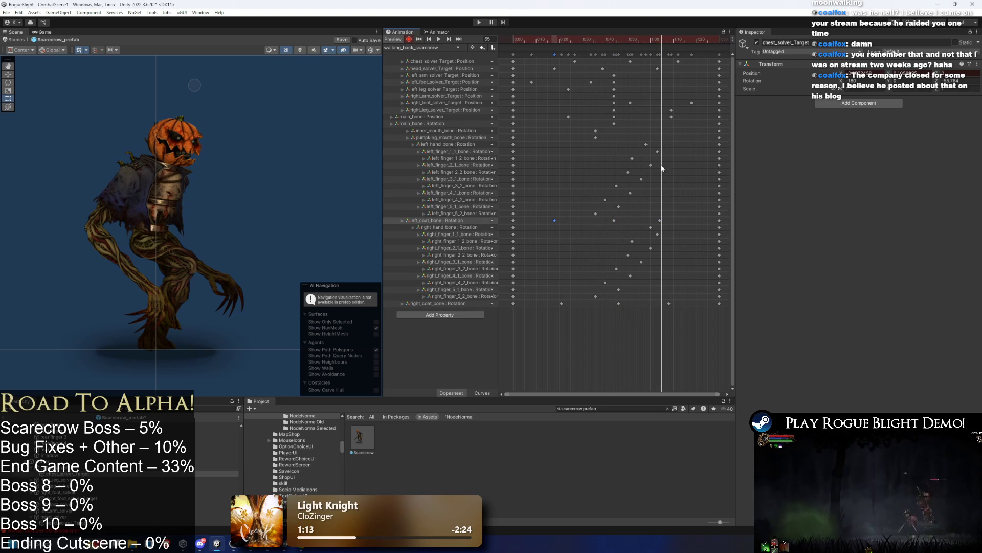
click(719, 220)
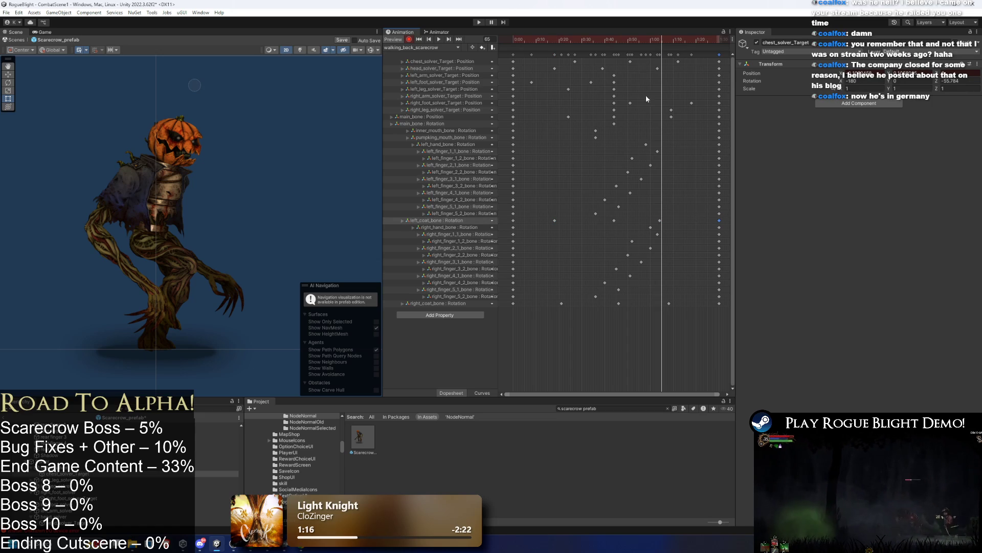
click(658, 41)
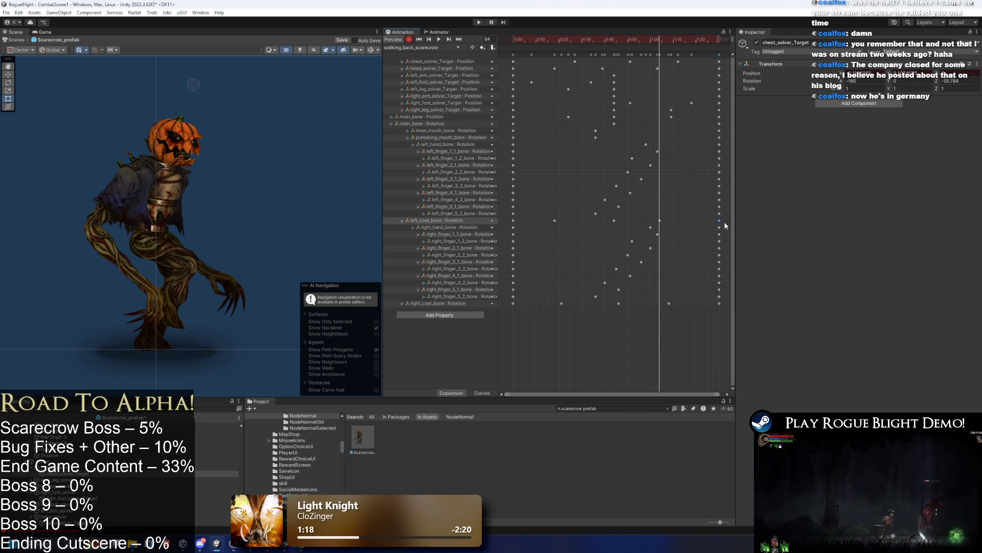
drag(607, 35, 614, 37)
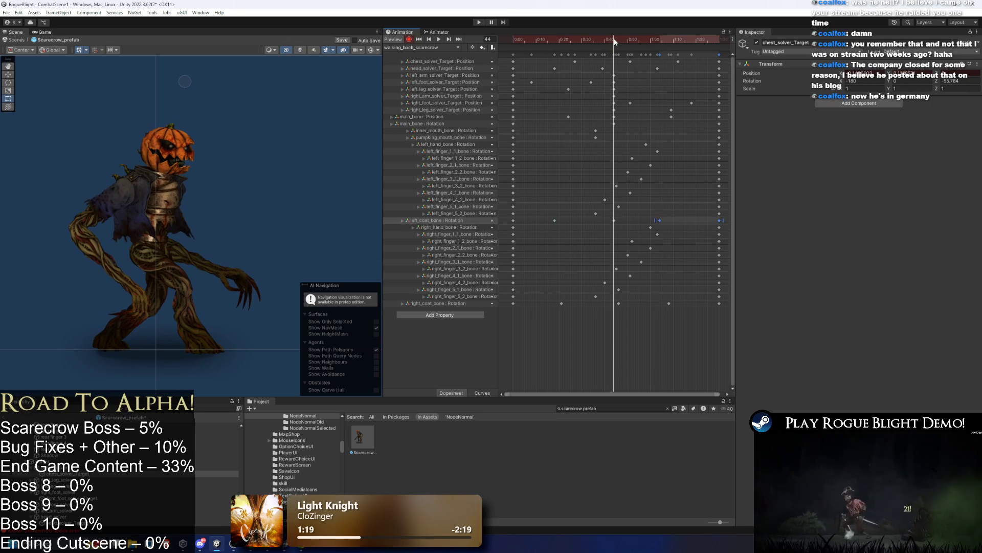
drag(675, 220, 656, 220)
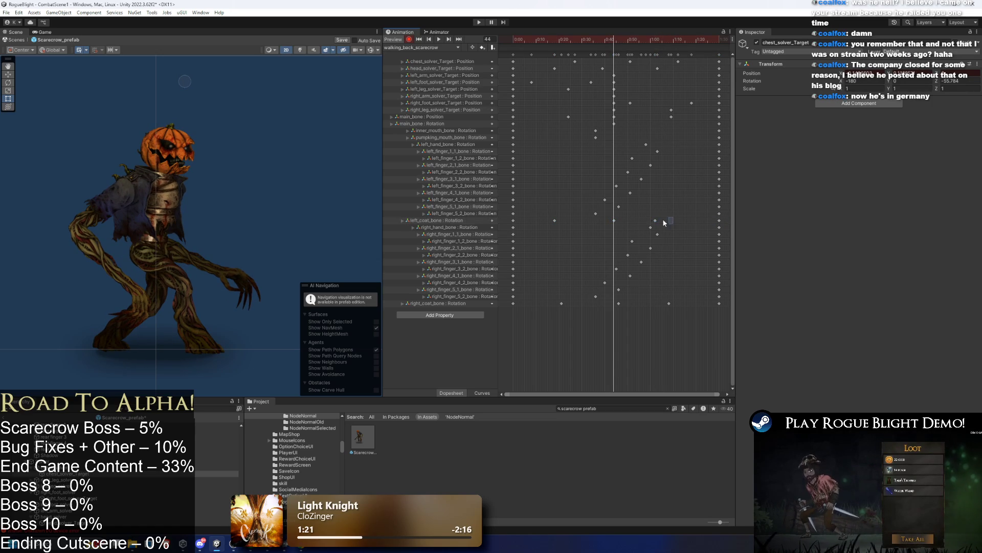
drag(623, 47, 555, 48)
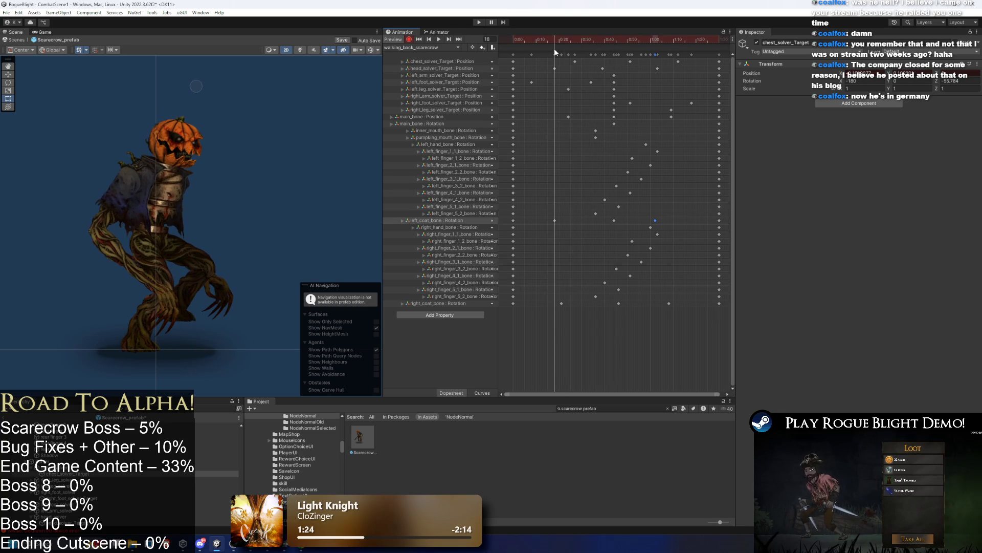
click(614, 220)
key(shift+comma)
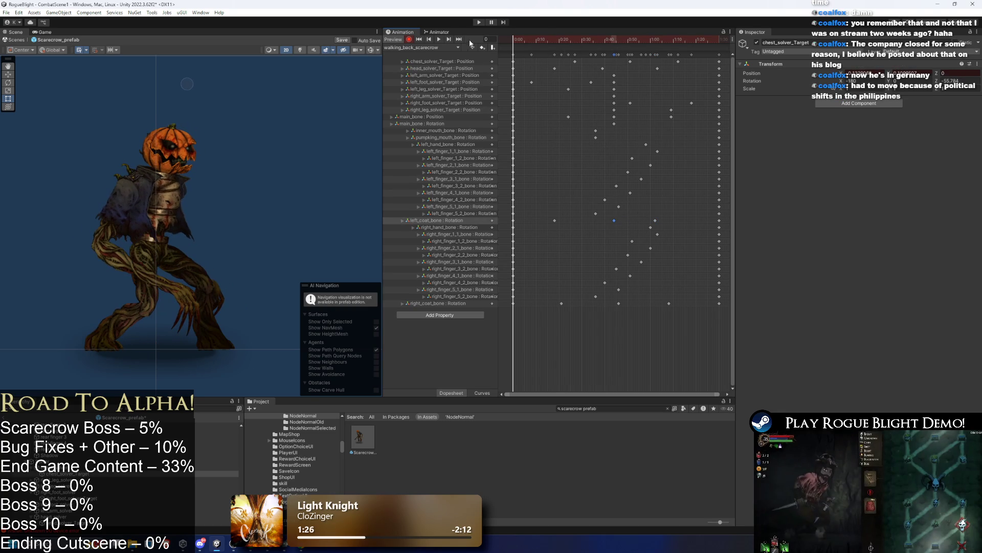
Step: Delete the intermediate left and right coat-bone keys and return to frame 0
key(space)
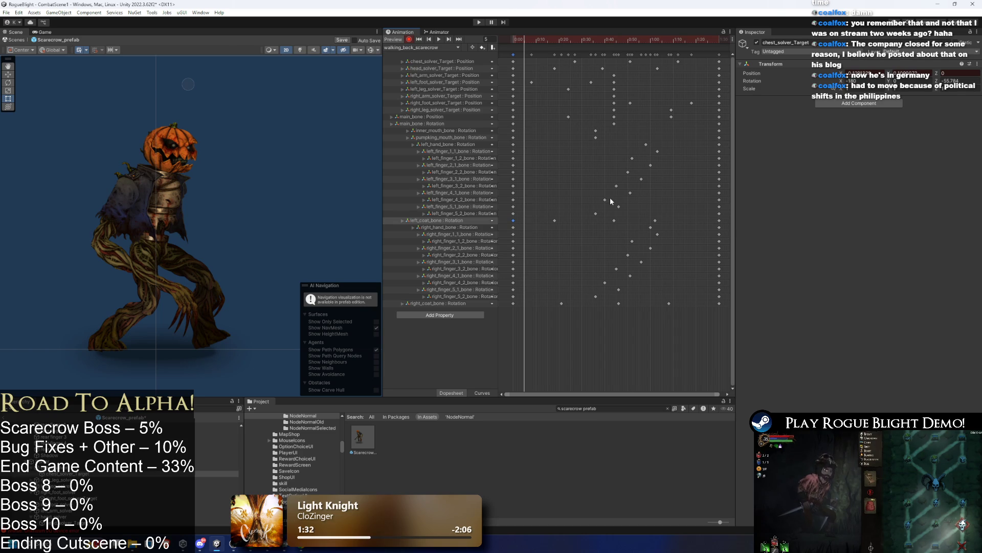
drag(544, 216, 661, 224)
key(Delete)
drag(541, 300, 679, 308)
key(Delete)
click(485, 40)
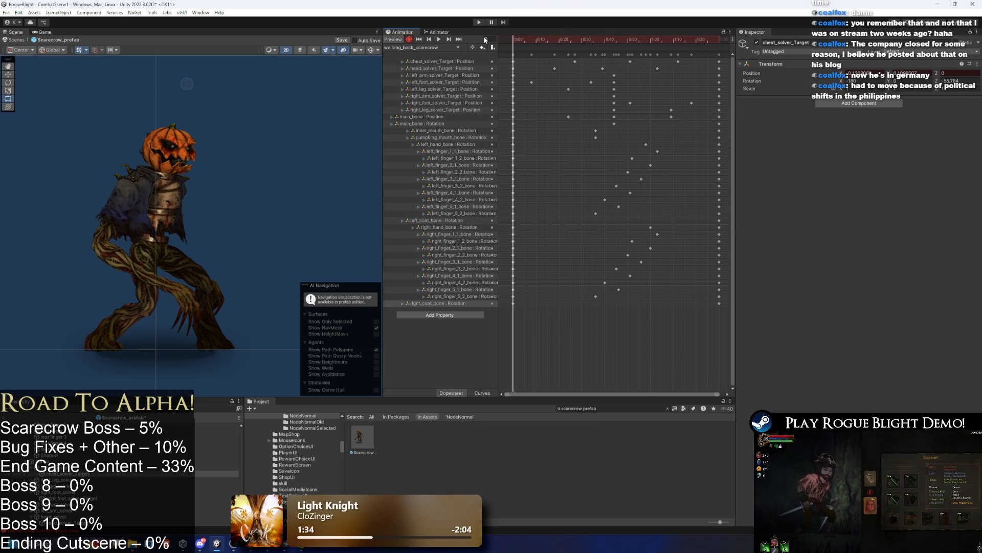
Step: Show the bone gizmos again, select the coat bones, and move to frame 45
scroll(361, 66, up, 2)
click(369, 50)
click(133, 246)
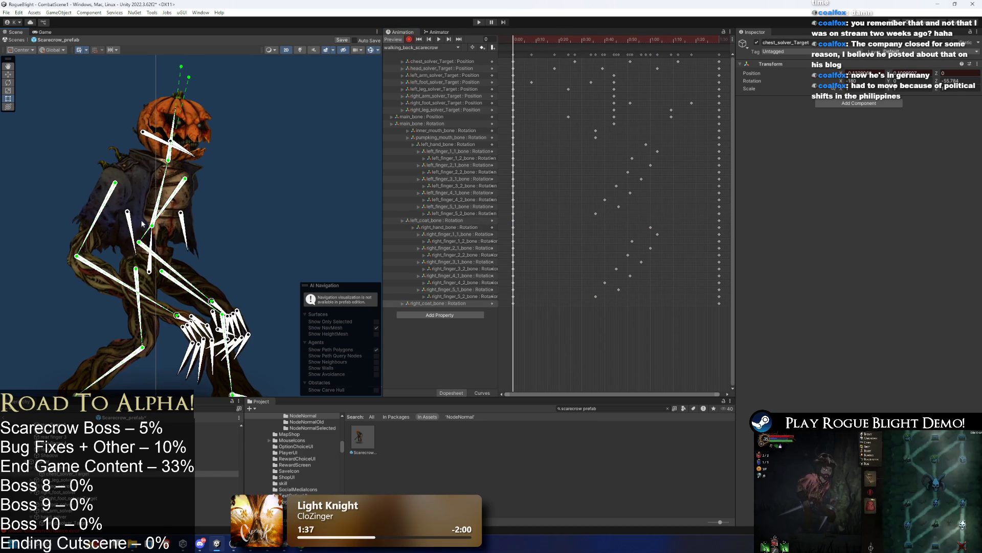
click(185, 252)
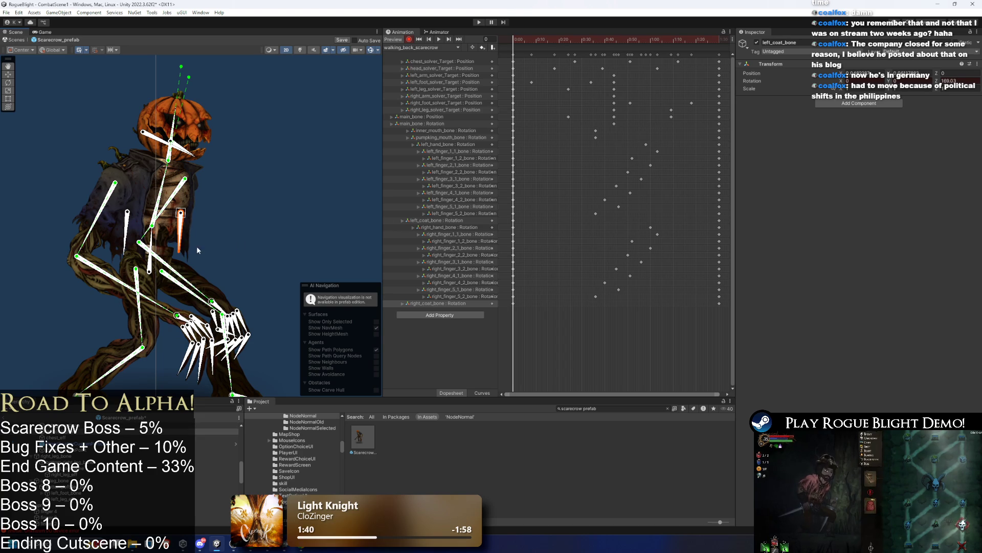
click(187, 252)
drag(610, 41, 717, 45)
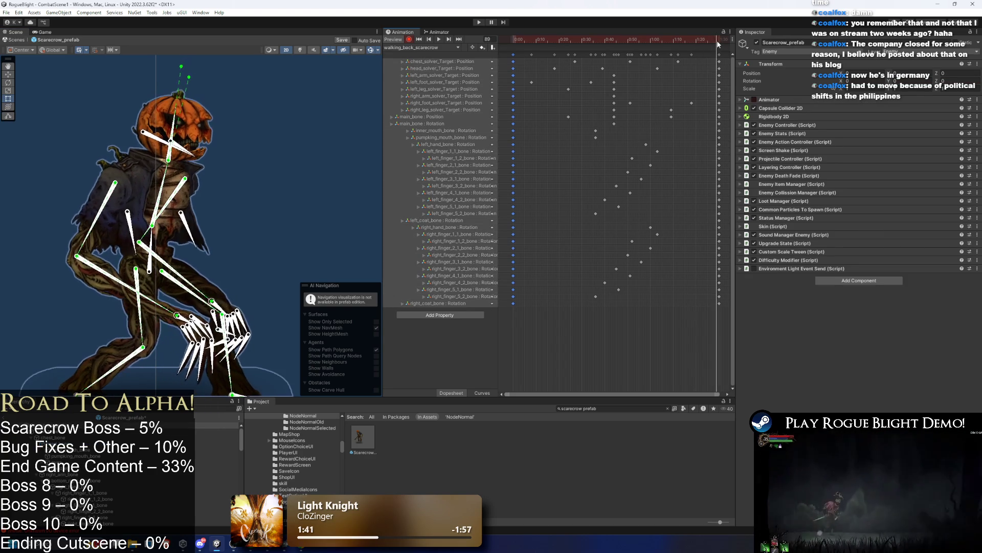
click(617, 39)
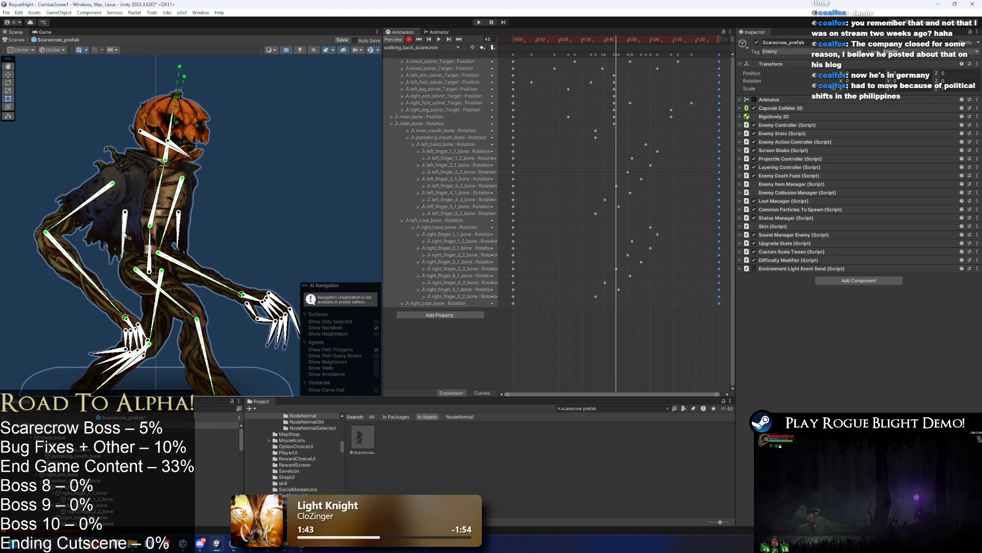
Step: Rotate the left coat bone to key a new pose at frame 24
click(136, 245)
drag(178, 248, 190, 250)
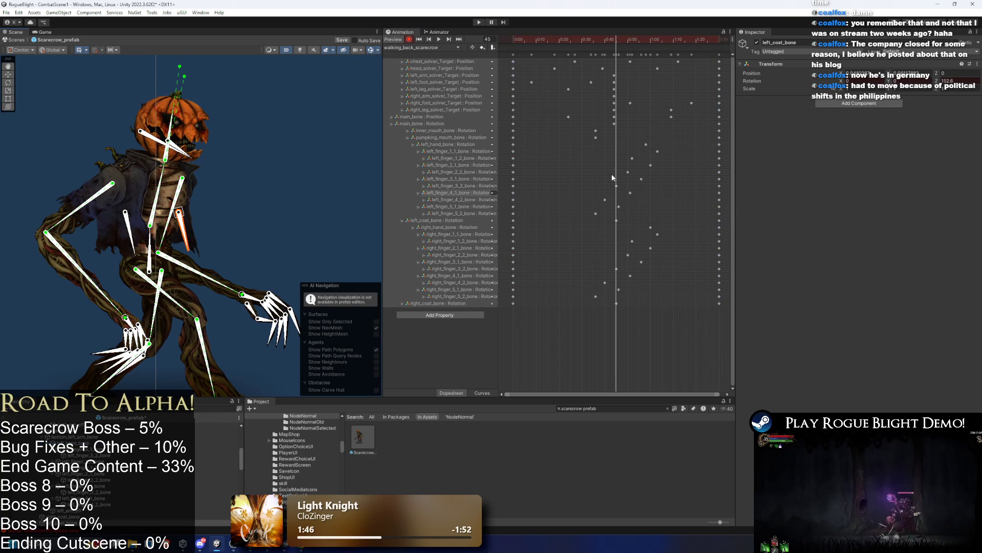
key(ctrl+z)
key(ctrl+z)
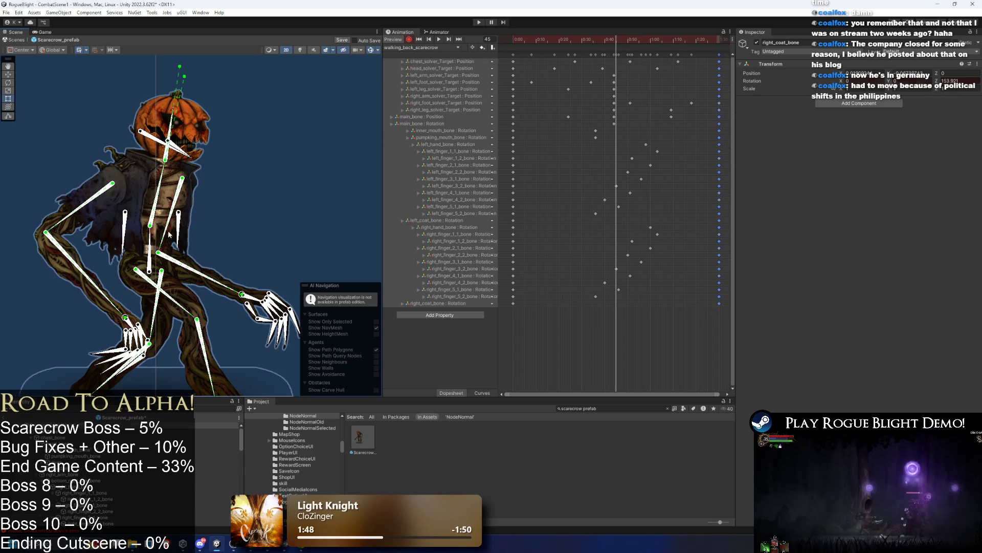
click(180, 239)
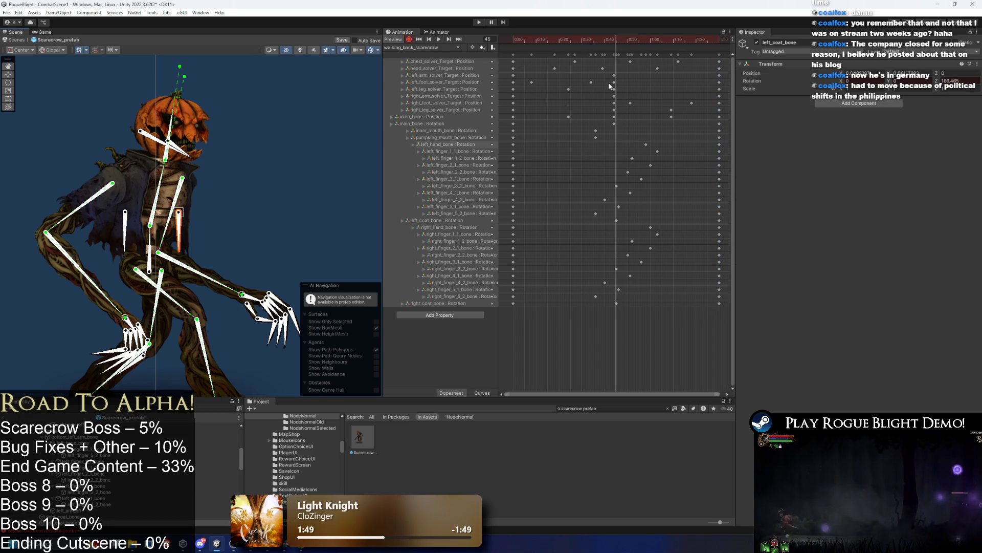
key(comma)
key(comma)
key(comma)
drag(126, 228, 190, 236)
Step: Copy the coat-bone keys from frame 24 to frame 68
drag(577, 210, 559, 319)
key(ctrl+c)
click(669, 40)
key(ctrl+v)
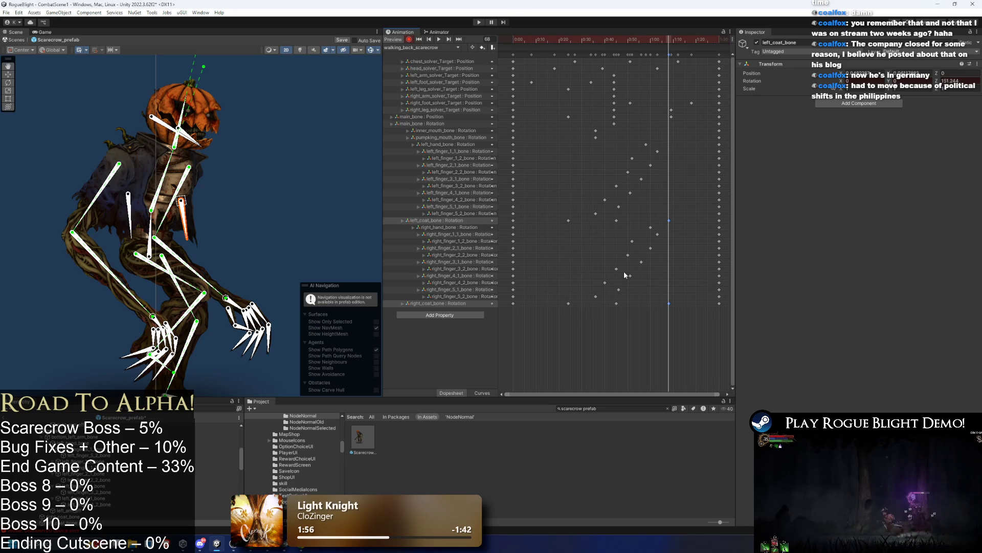
Step: Shift left coat-bone keys one frame later, right ones one frame earlier, and preview
mouse_move(551, 223)
mouse_down()
mouse_move(693, 220)
mouse_move(671, 220)
mouse_up()
drag(643, 301, 634, 304)
key(space)
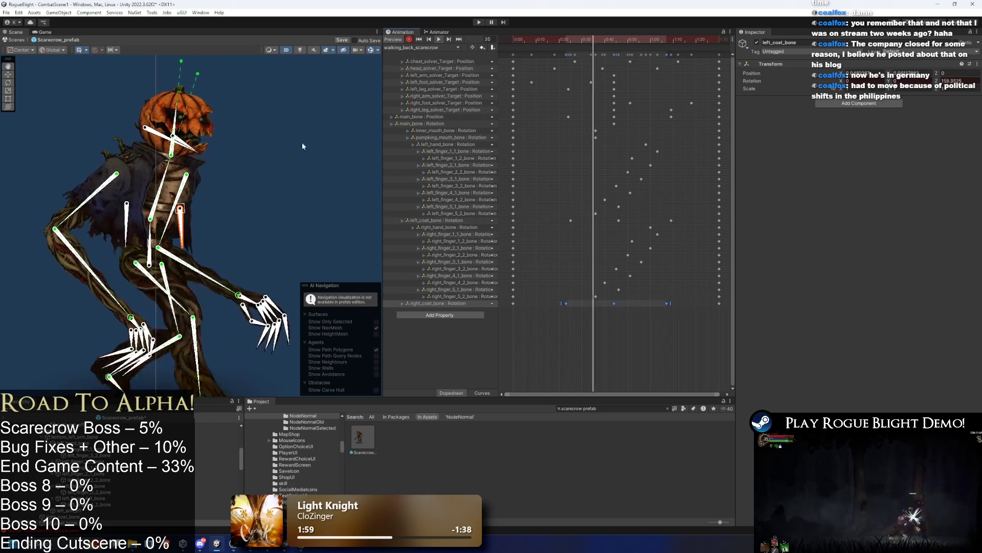
click(295, 149)
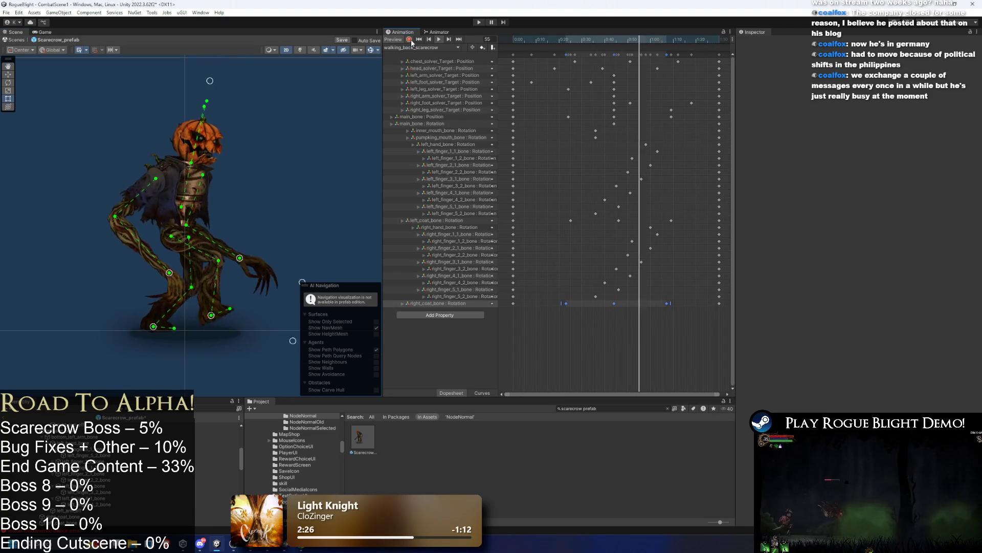
click(445, 33)
Step: Replace the blend tree's -0.5 motion with walking_back_scarecrow and save the prefab
click(614, 235)
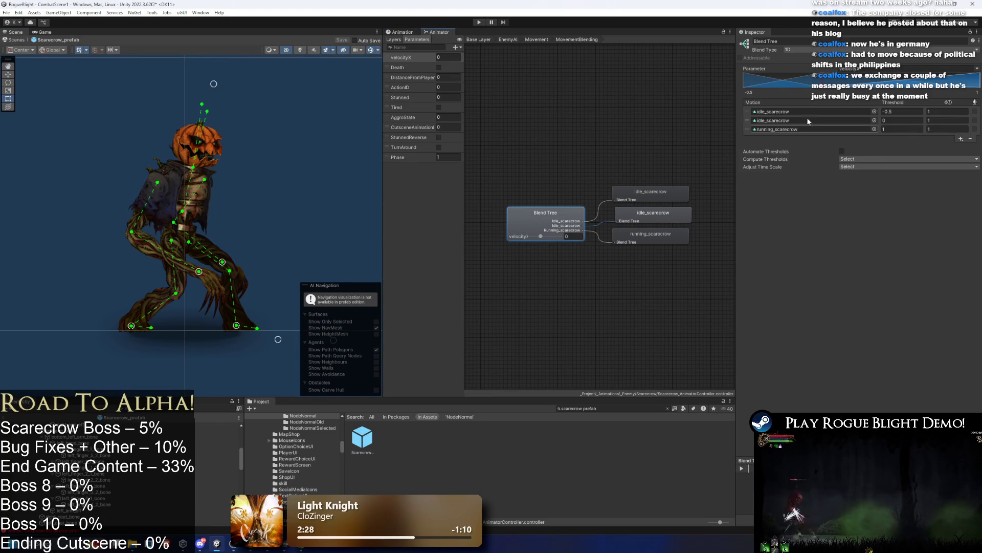
click(874, 111)
text(walking s)
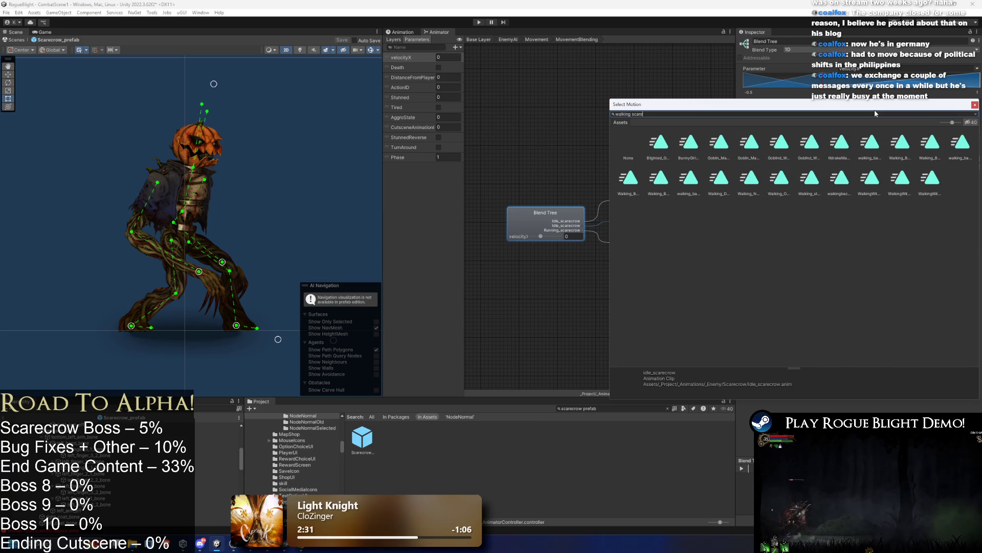
text(car)
click(653, 137)
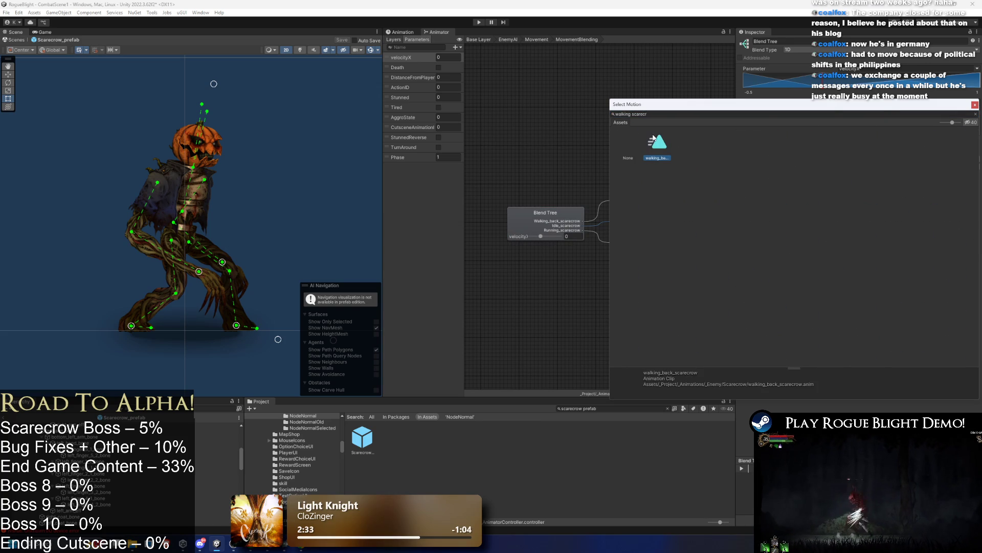
click(527, 43)
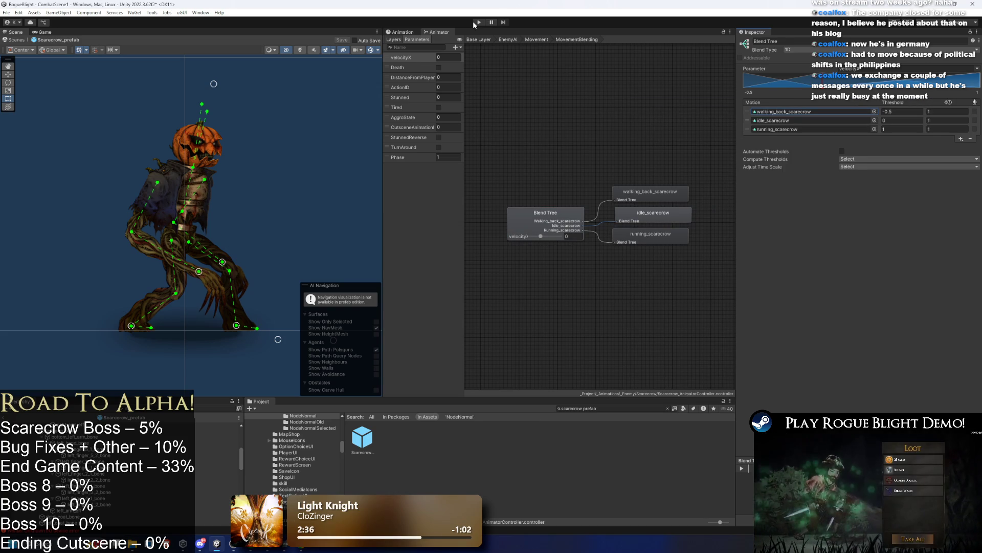
key(ctrl+s)
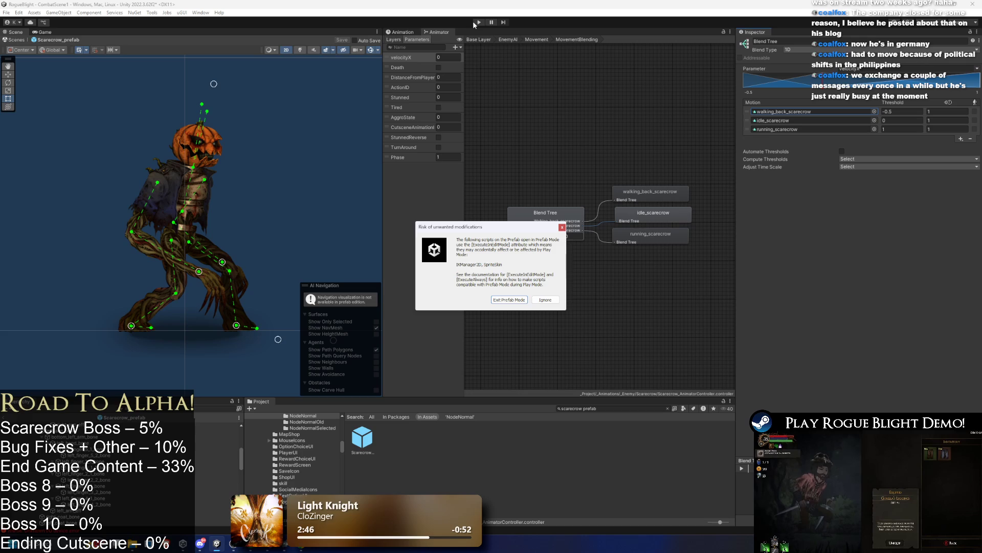
Step: Enter Play mode past the warning and dash in to attack the forest beast
key(Escape)
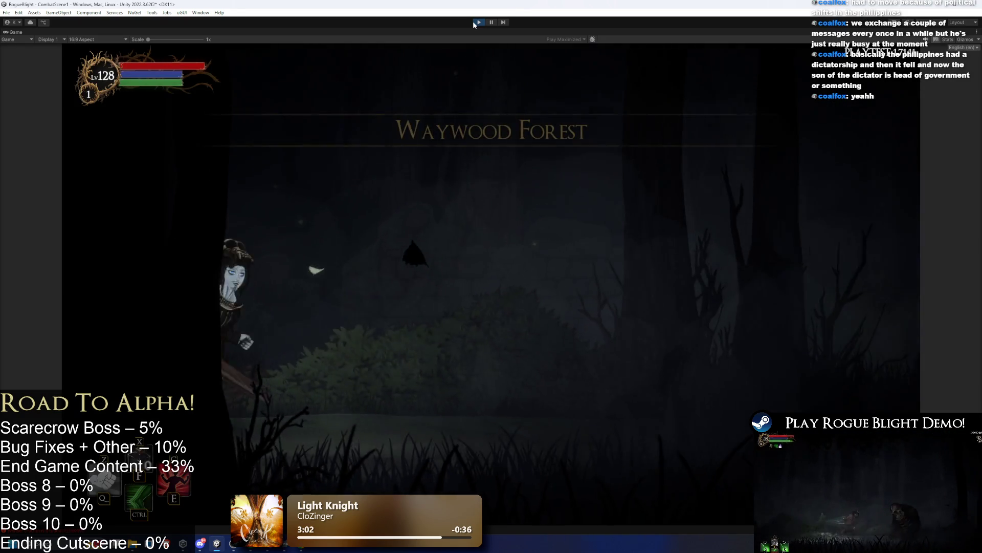
key(ctrl)
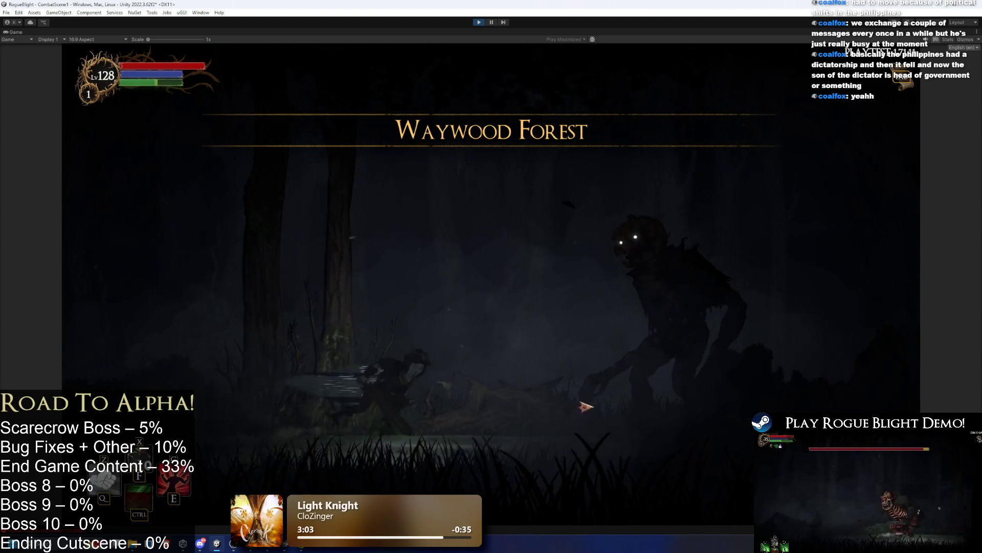
click(575, 406)
click(604, 403)
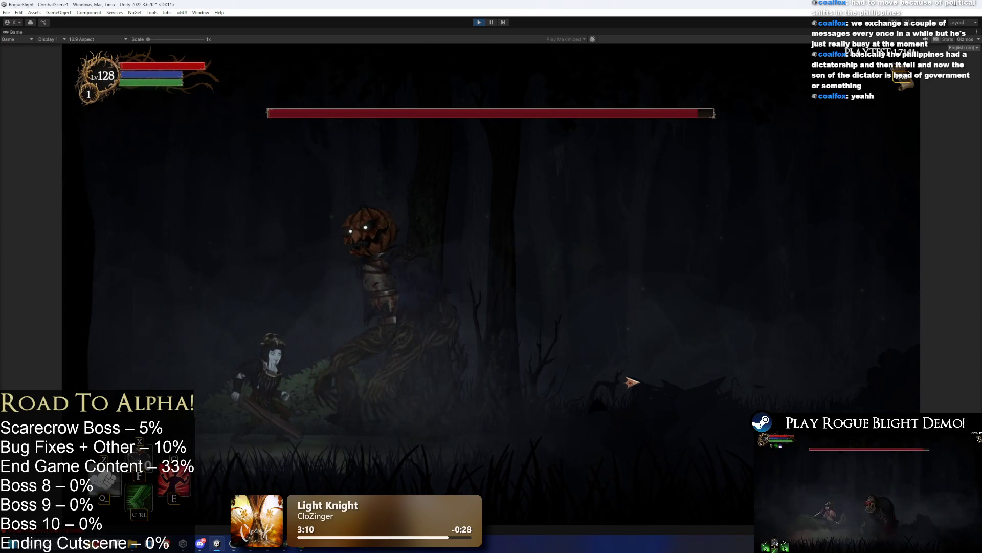
Step: Move the character left and right around the boss, then stop the playtest
key(a)
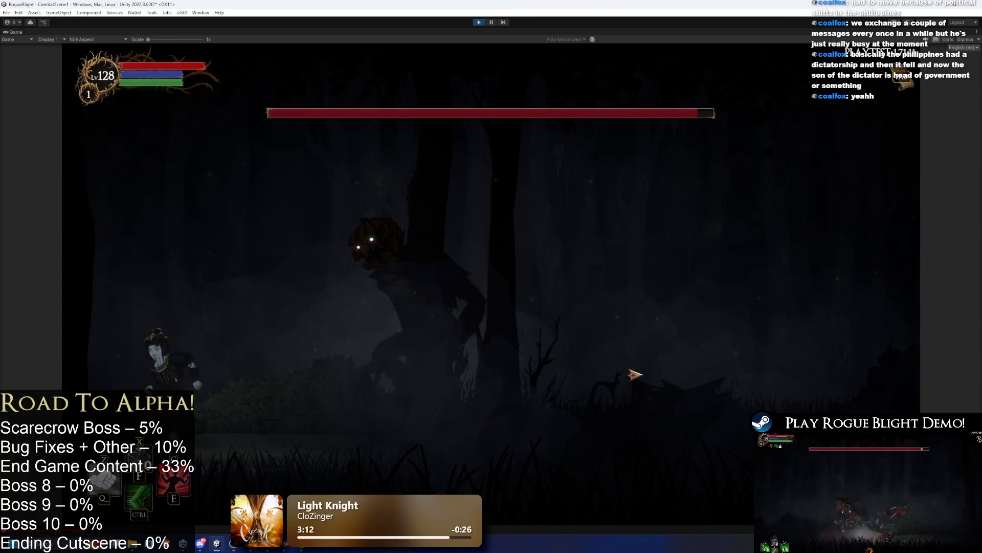
key(d)
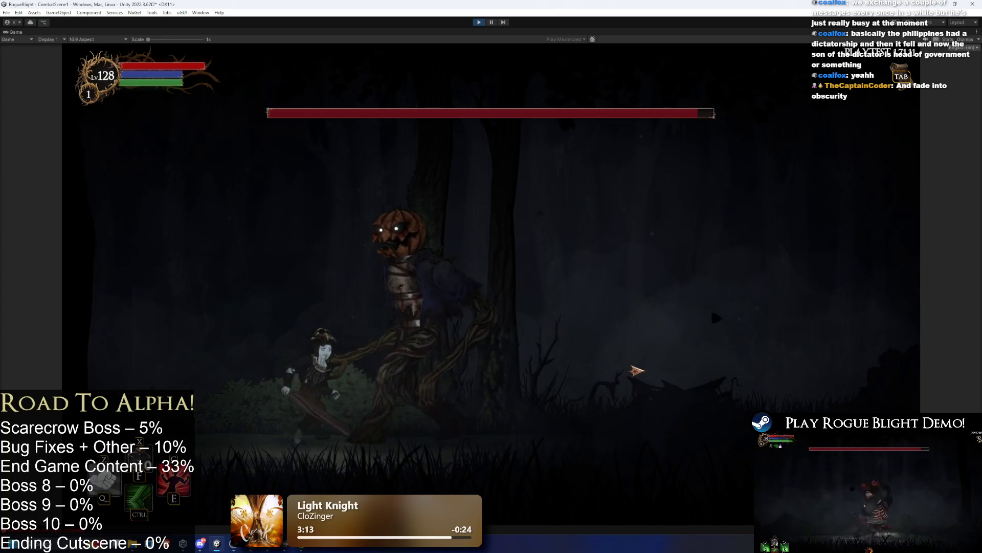
key(d)
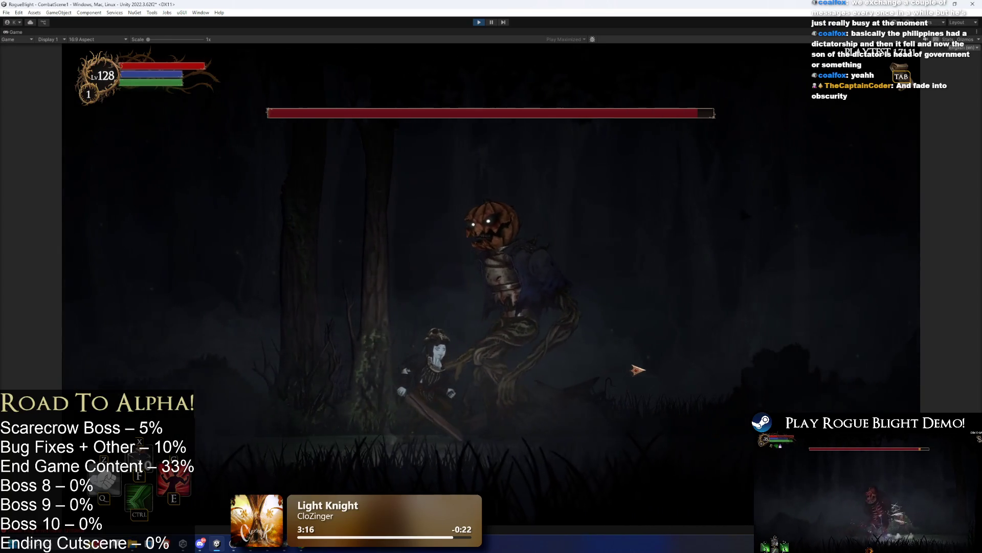
key(d)
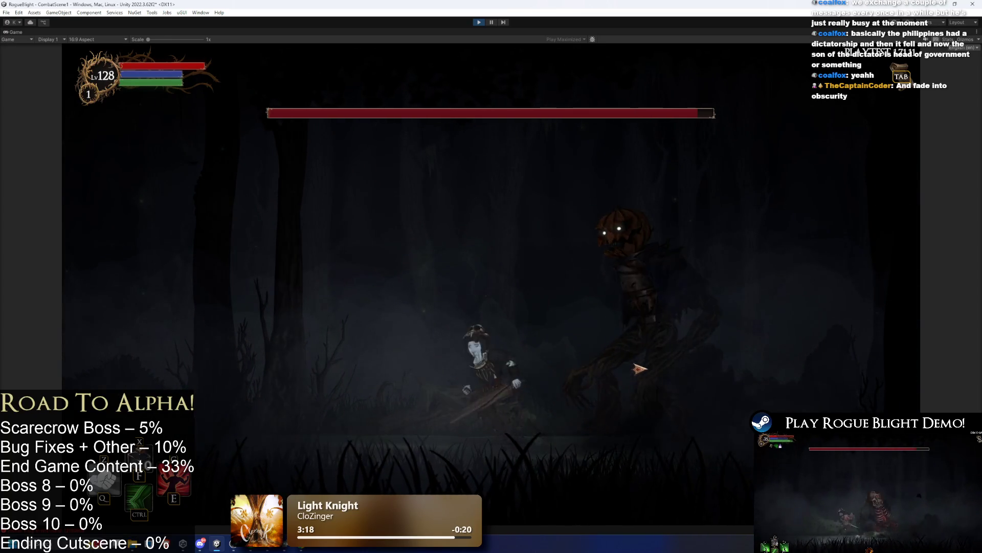
key(a)
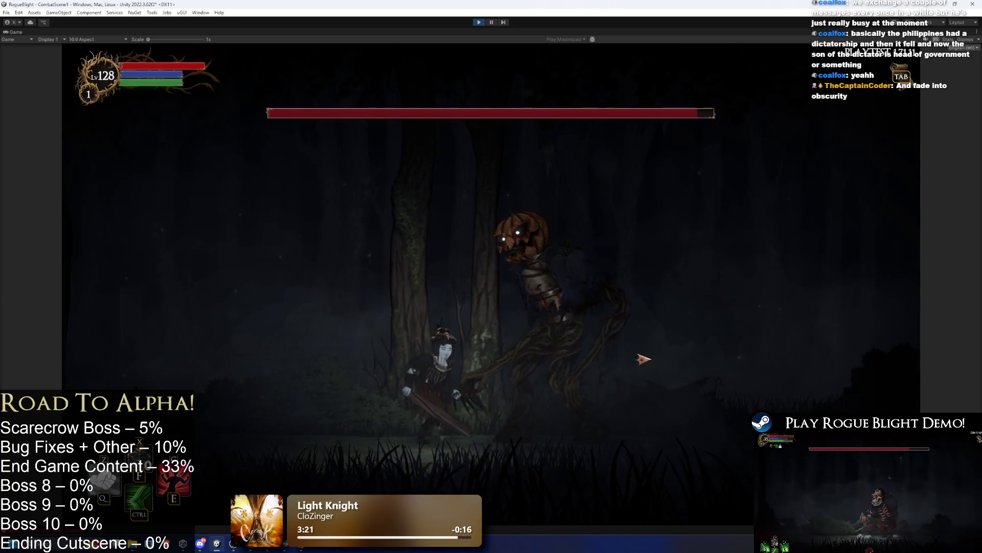
key(a)
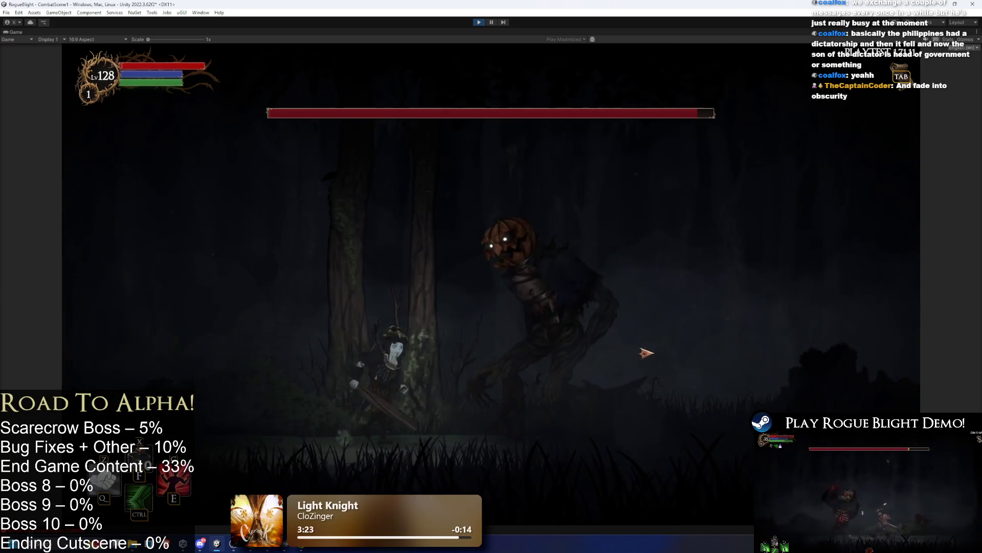
key(d)
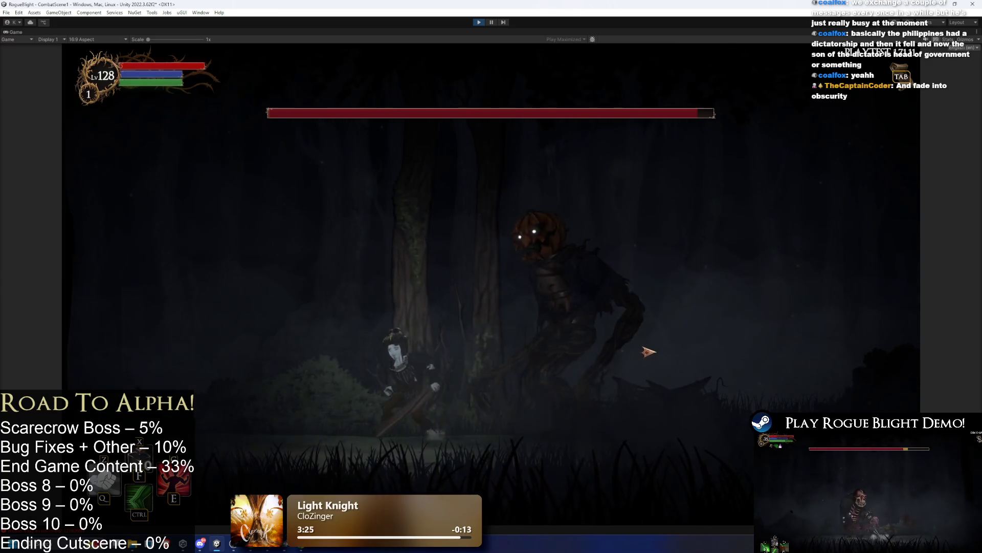
key(d)
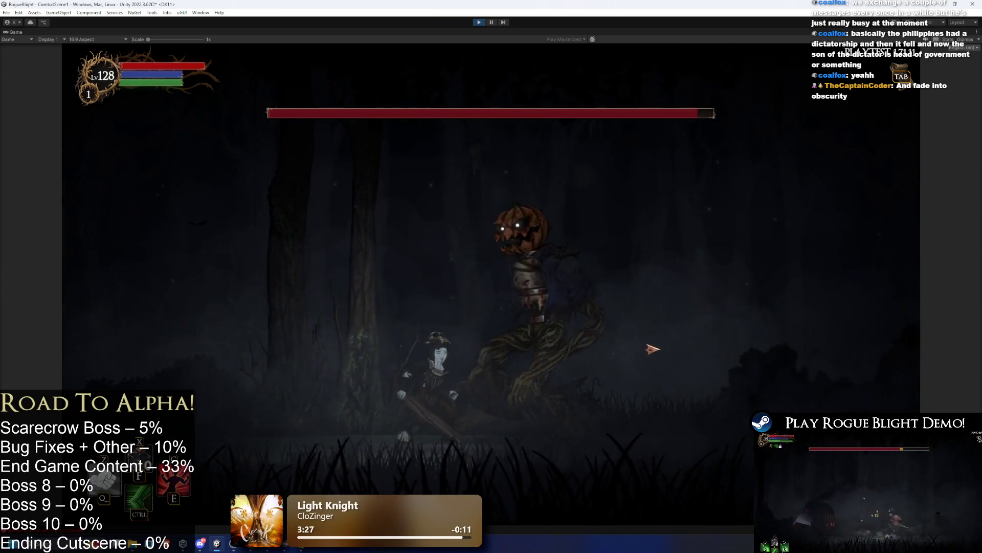
key(a)
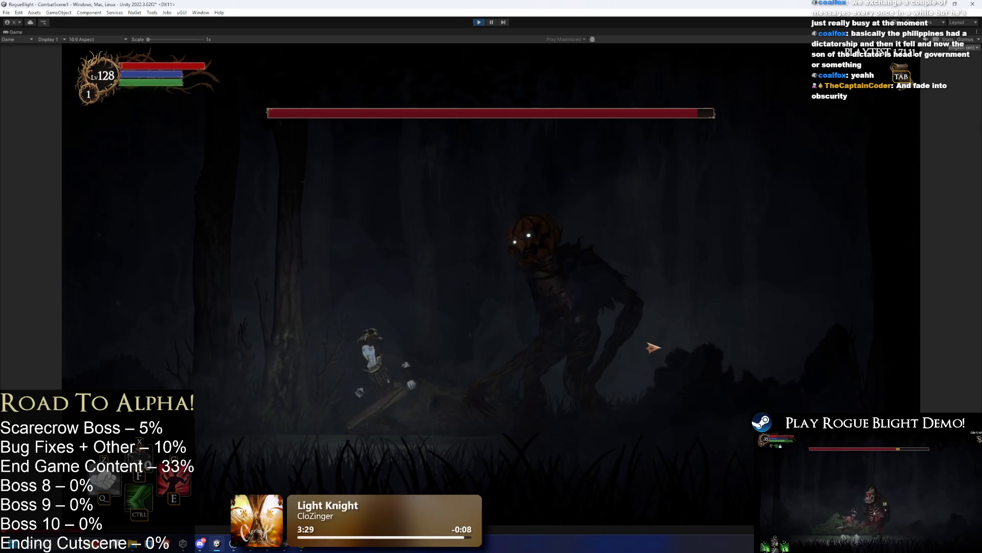
key(a)
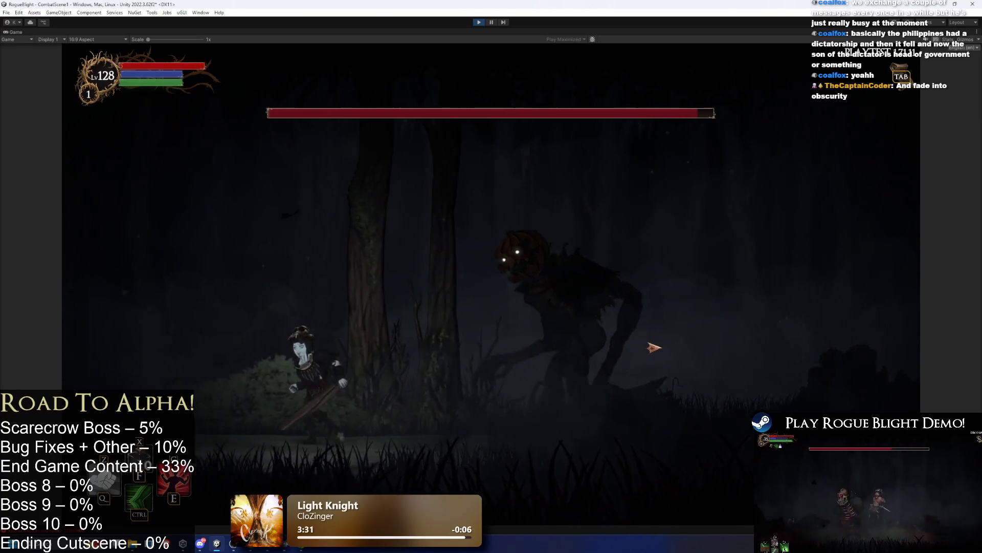
key(d)
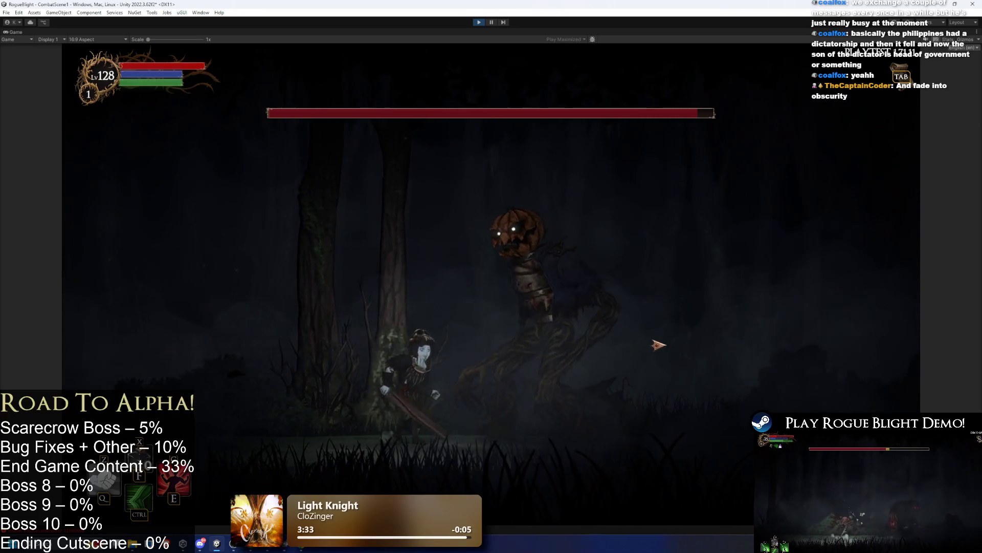
key(a)
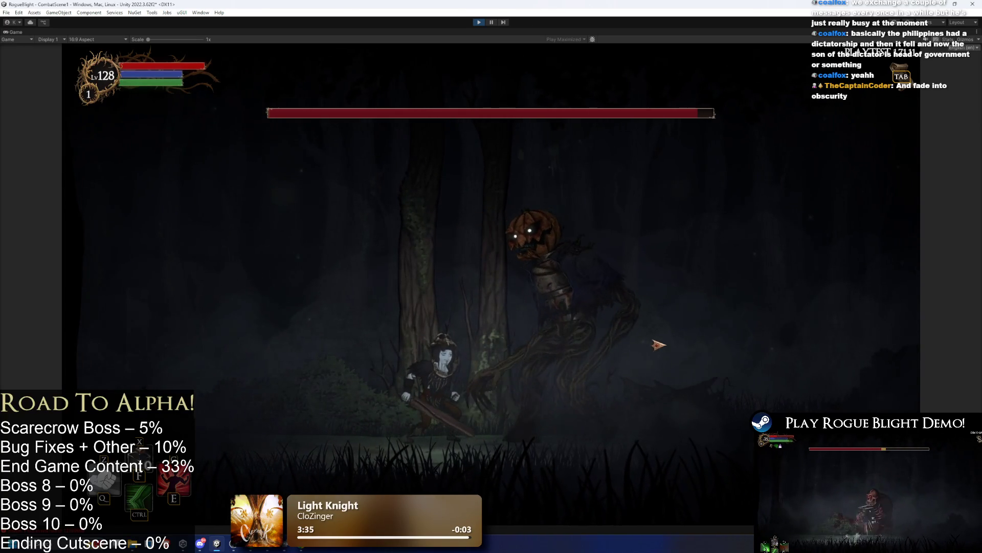
key(d)
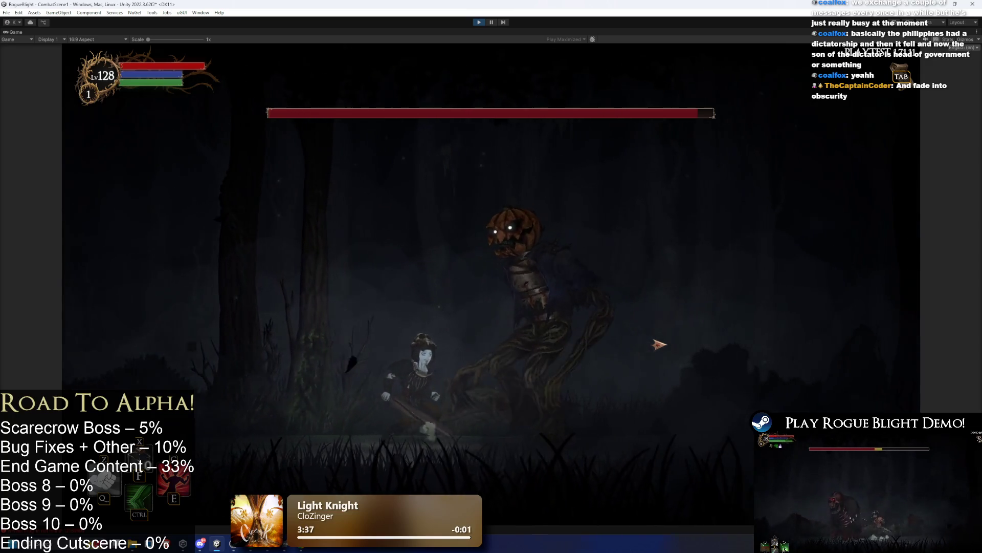
key(a)
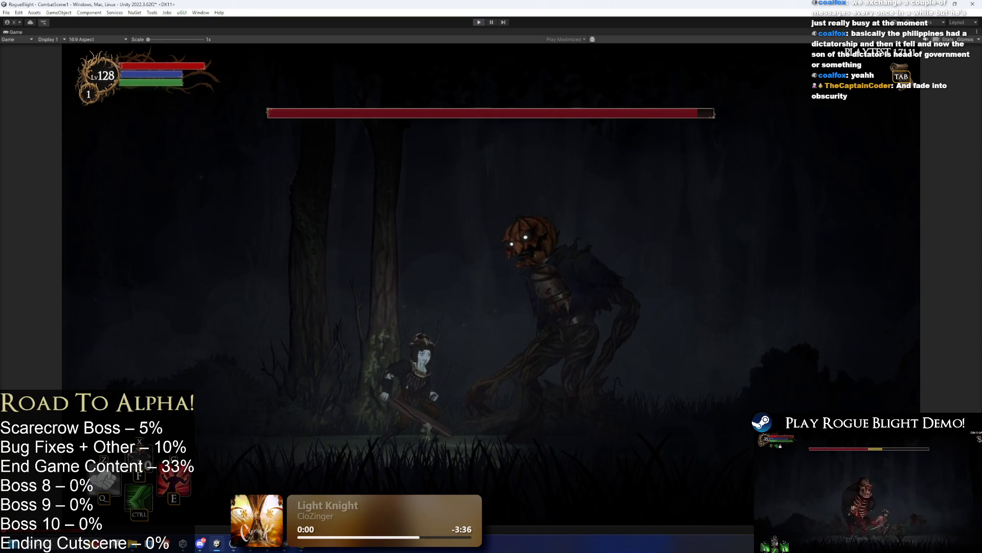
key(ctrl+p)
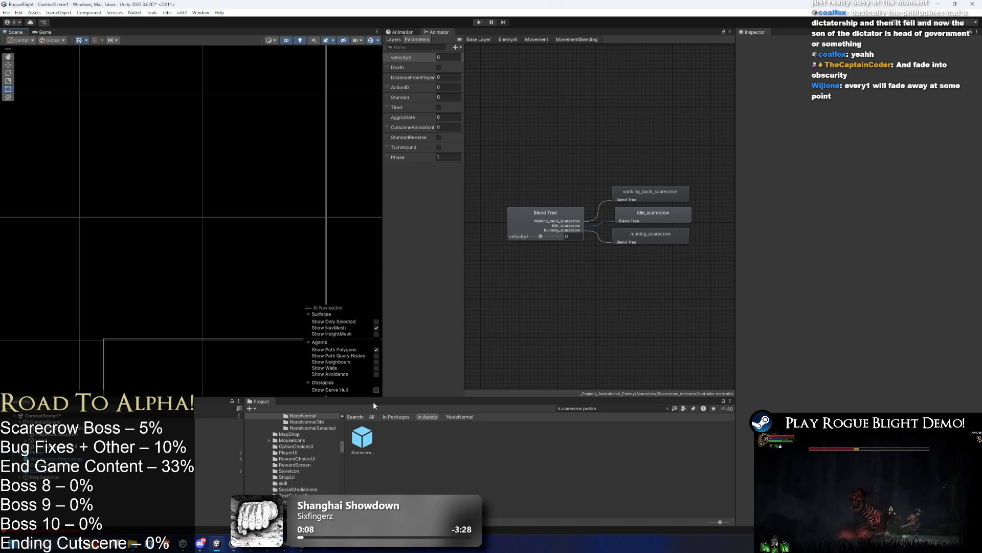
Step: Open the Scarecrow prefab, adjust the shadow under its feet, and save
double_click(362, 438)
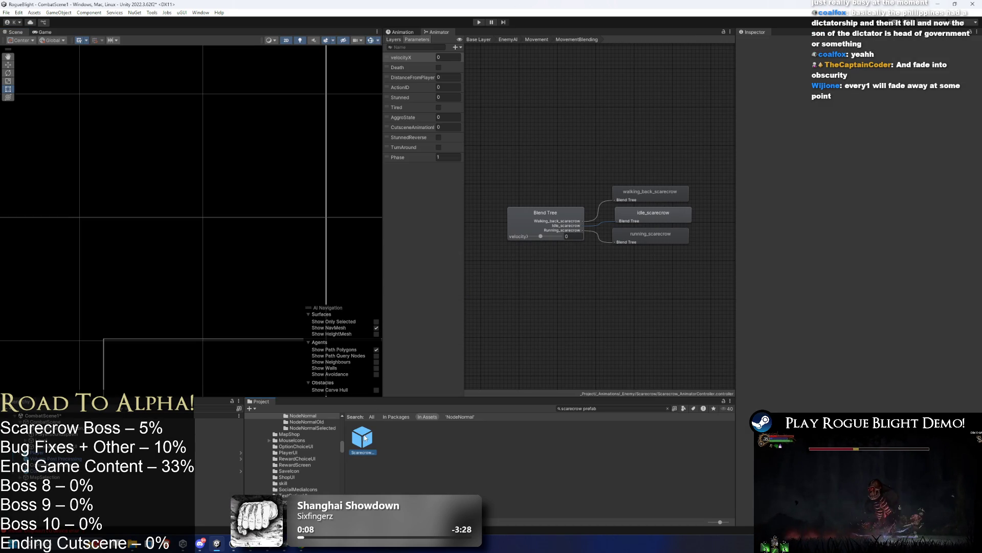
click(185, 337)
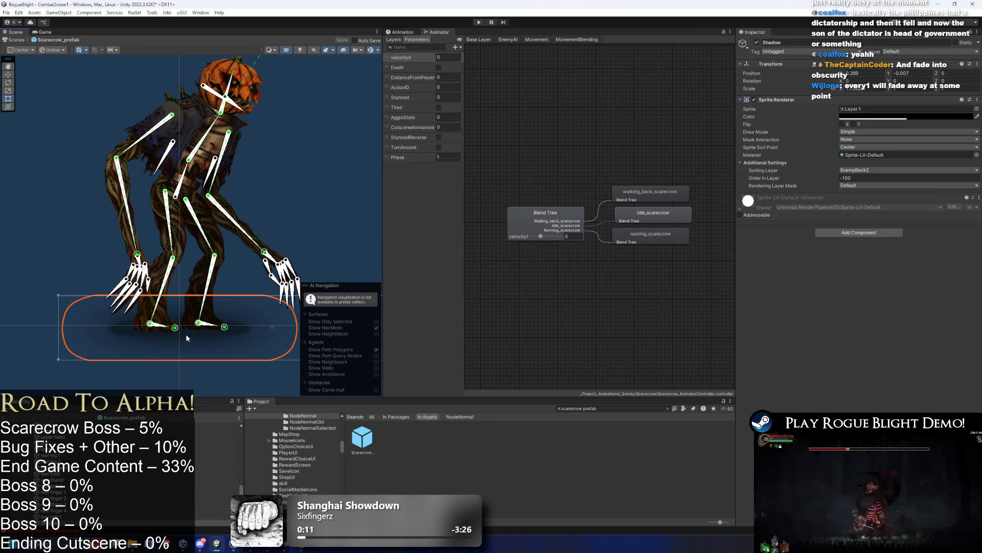
scroll(219, 315, up, 3)
drag(286, 301, 287, 308)
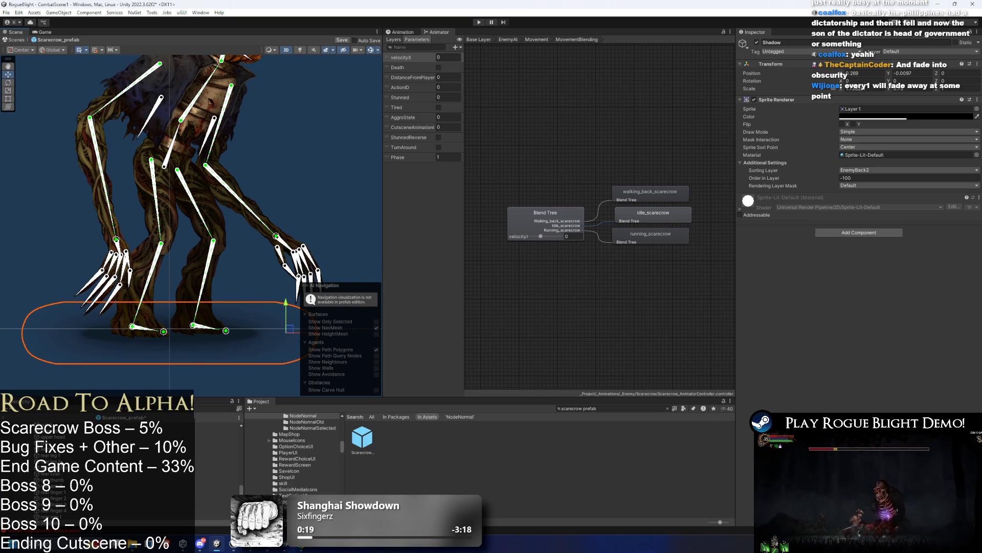
key(ctrl+s)
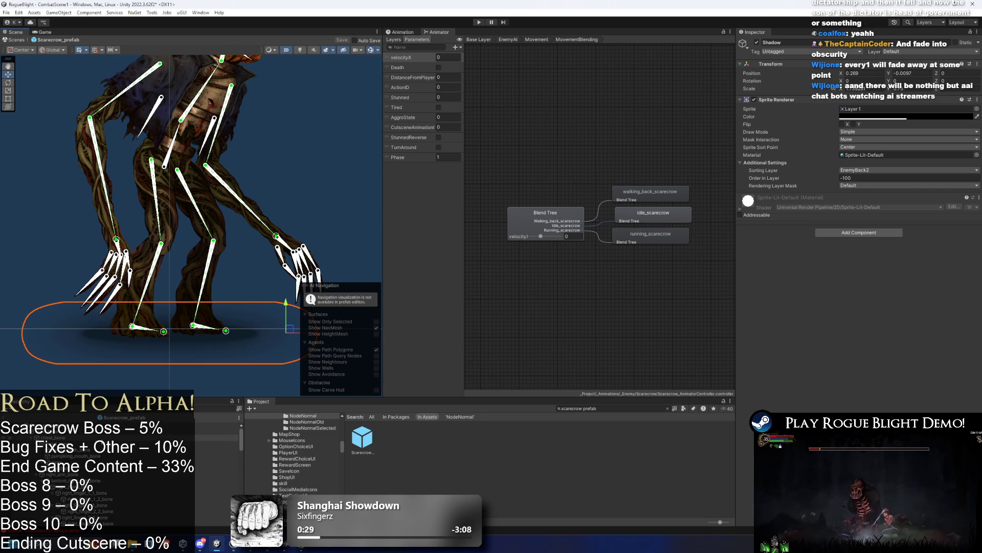
Step: Flatten the scarecrow's shadow by shrinking its Y scale
click(87, 439)
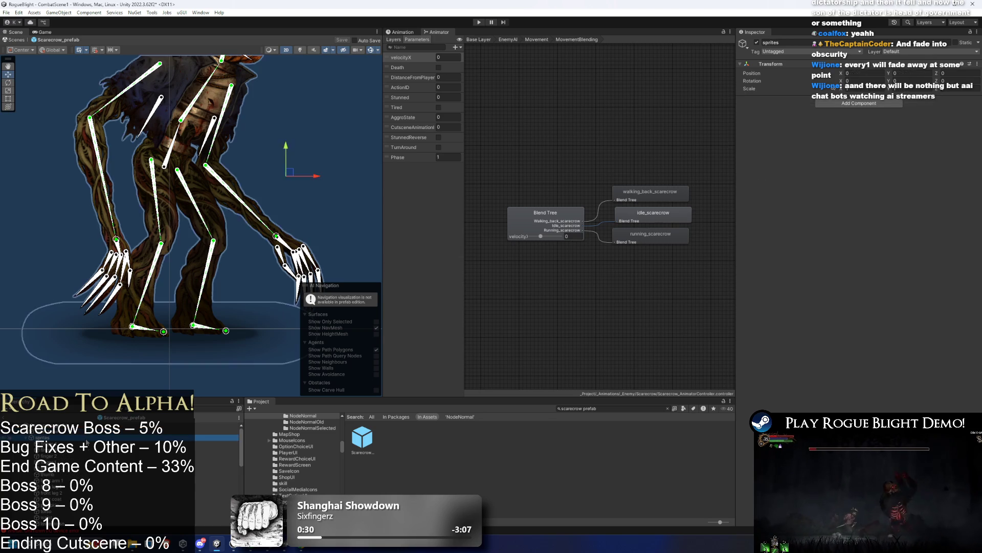
scroll(86, 438, down, 3)
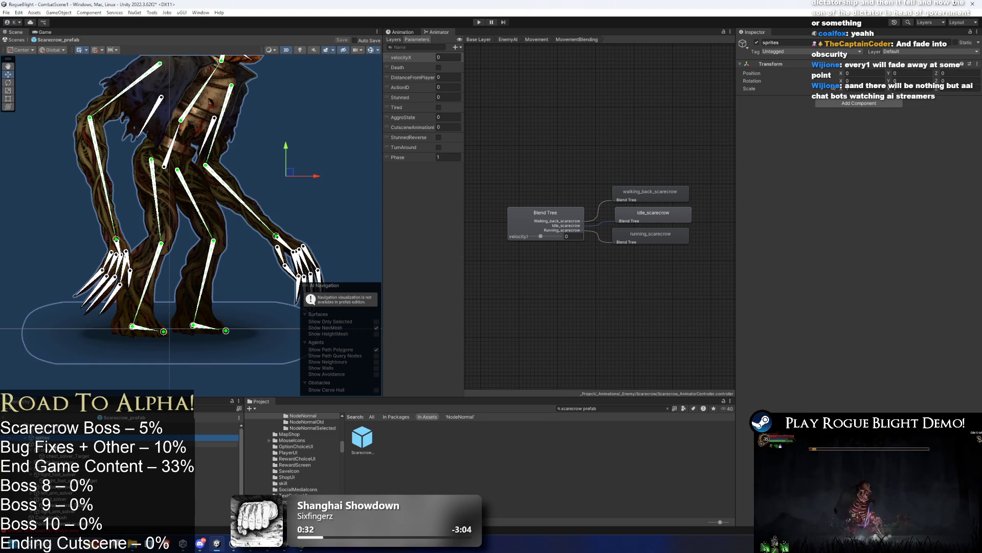
click(171, 145)
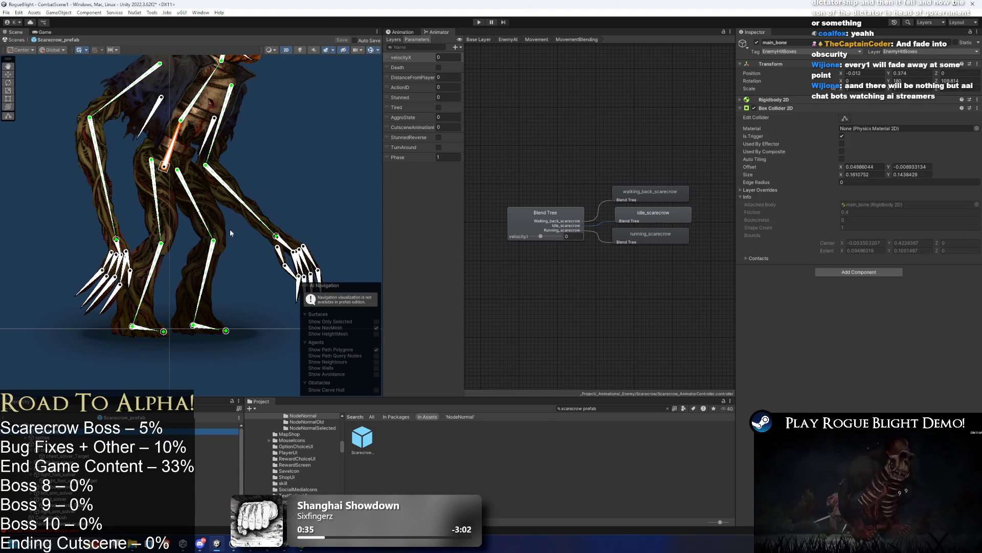
click(252, 343)
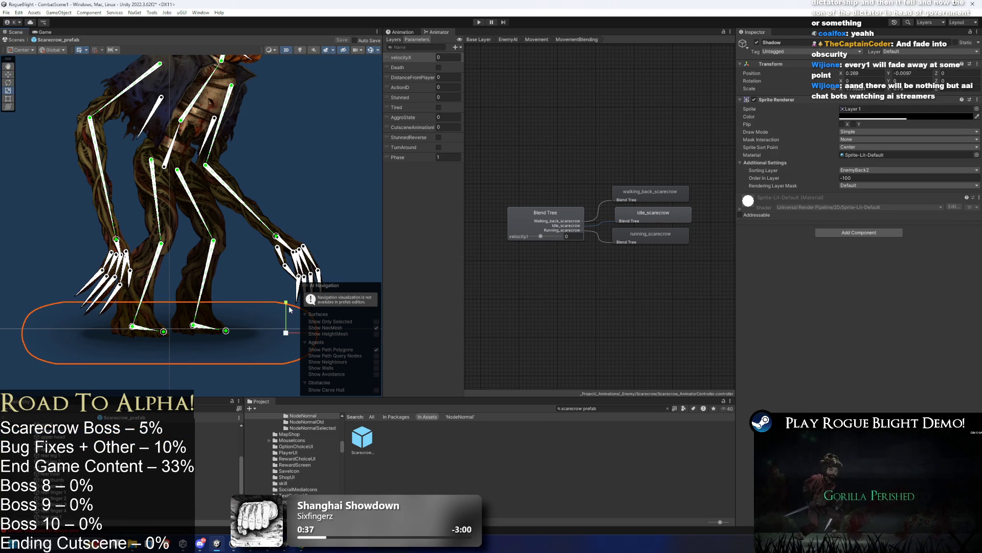
drag(286, 307, 286, 305)
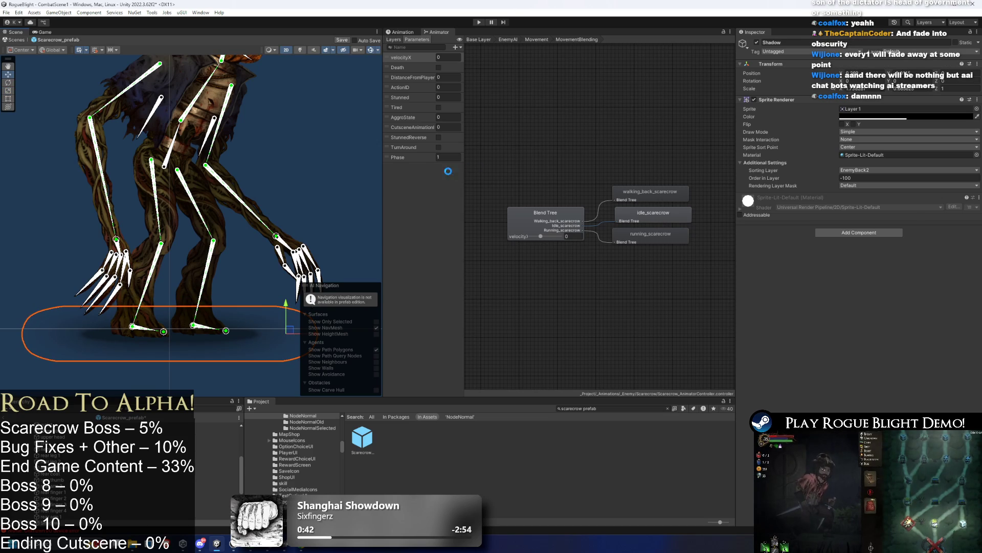
Step: Collapse the sprites group, reselect the shadow, and float the Animation window out
scroll(115, 438, down, 3)
click(102, 438)
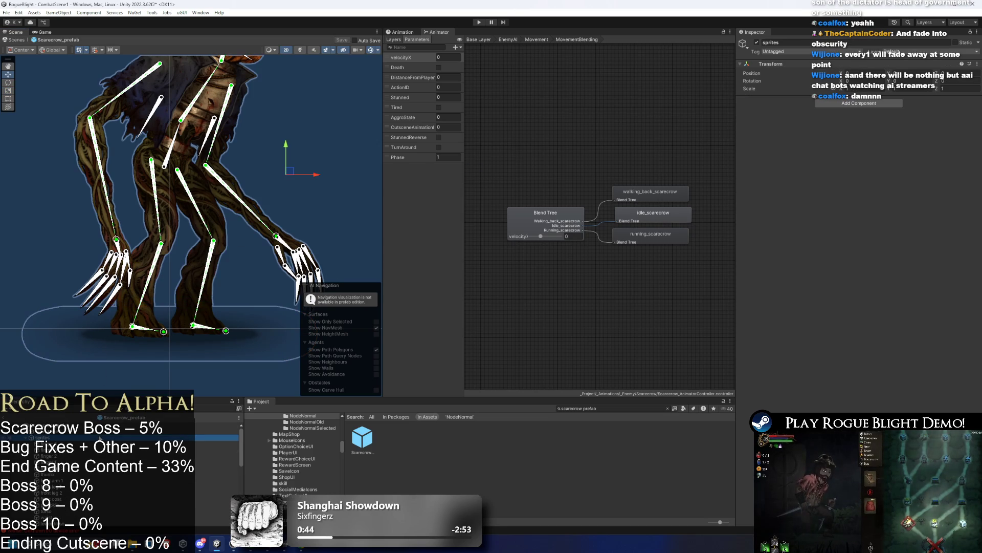
key(Left)
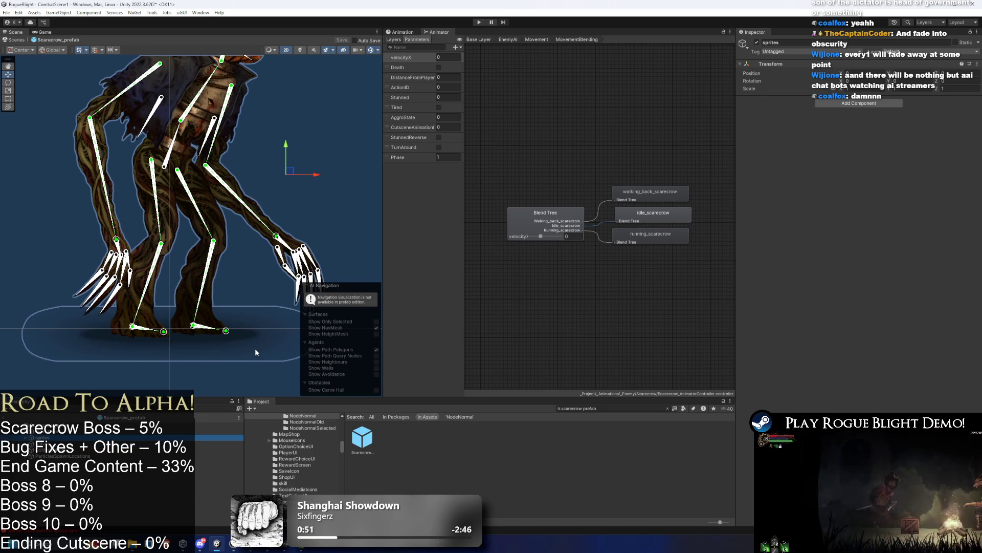
click(171, 146)
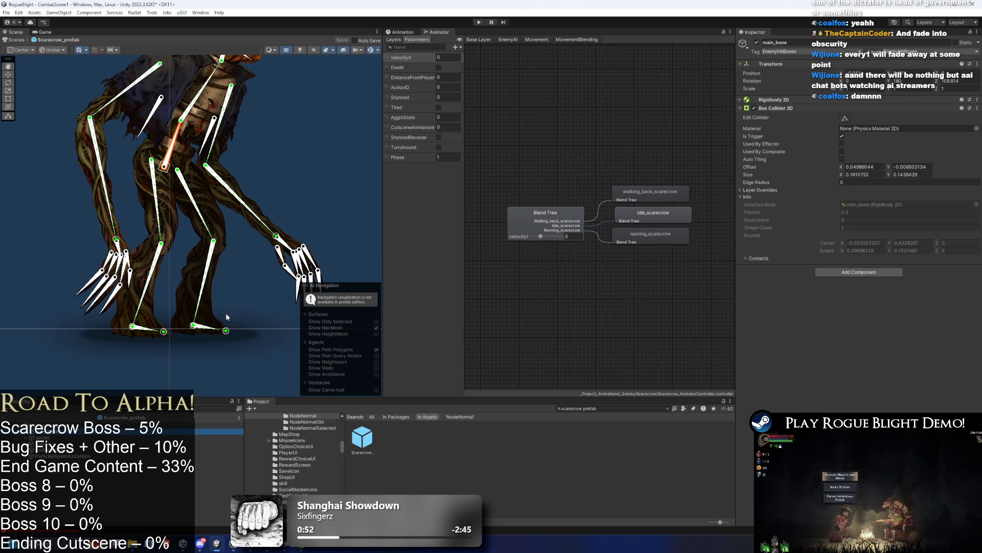
click(239, 332)
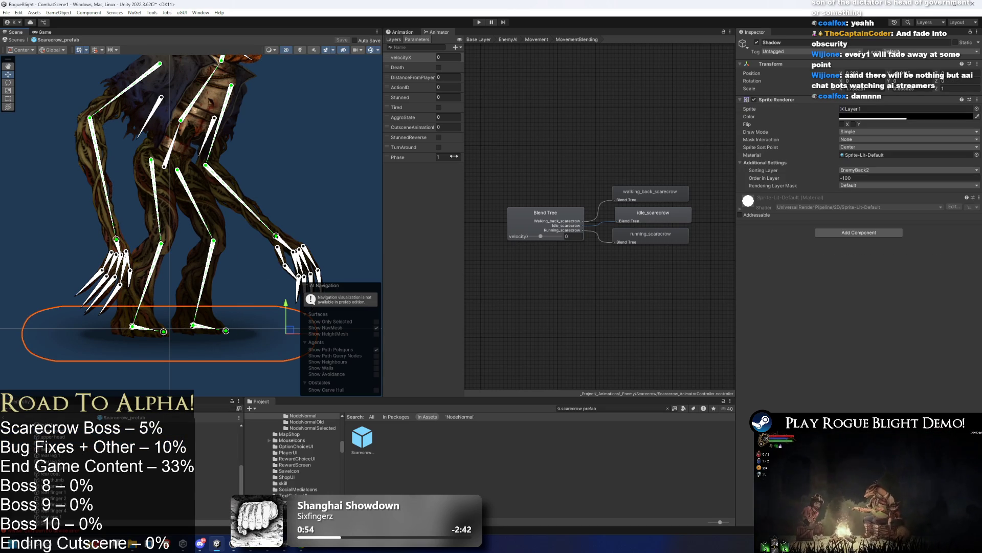
drag(403, 31, 240, 6)
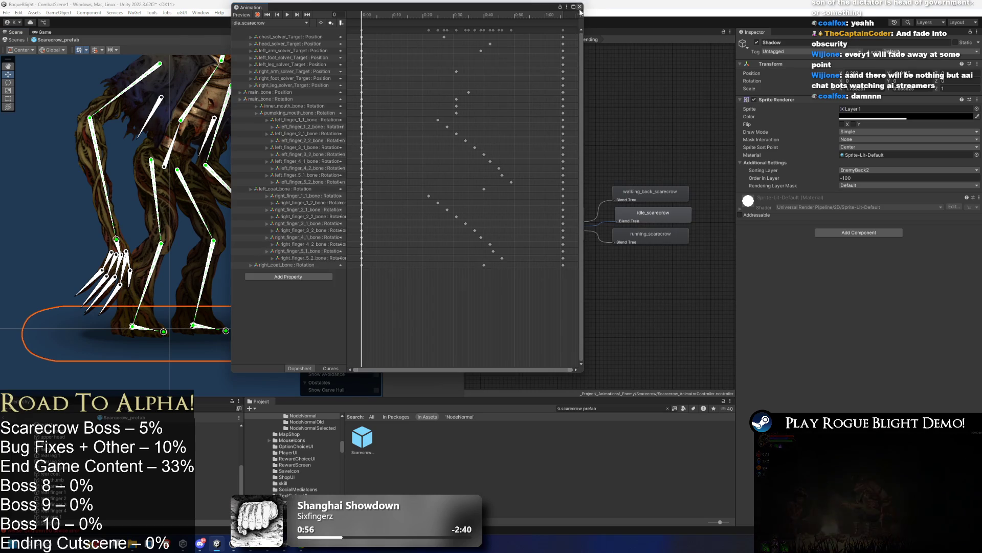
Step: Close the floating Animation window, select Scarecrow_prefab, and browse the tab options
click(544, 72)
click(374, 262)
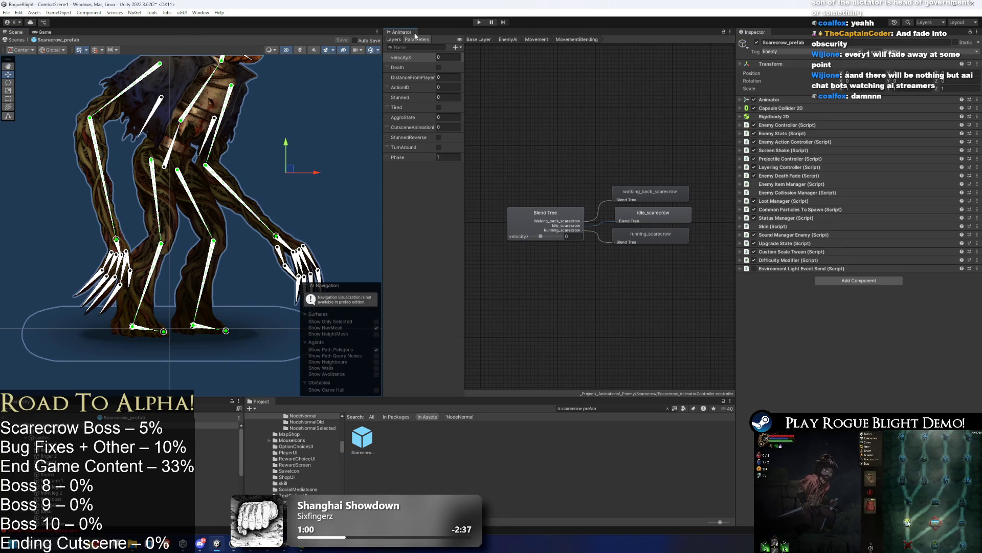
right_click(415, 36)
mouse_move(456, 71)
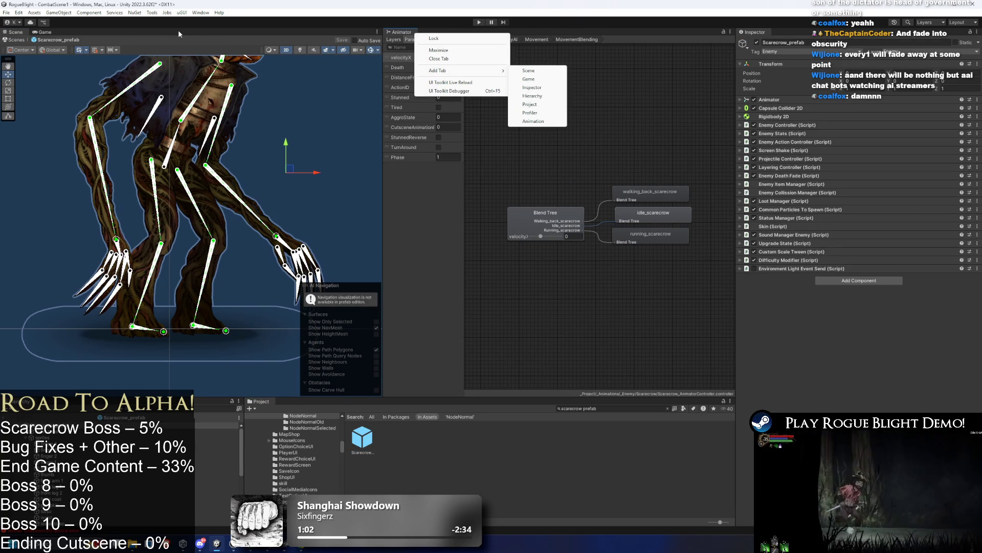
click(204, 11)
click(201, 12)
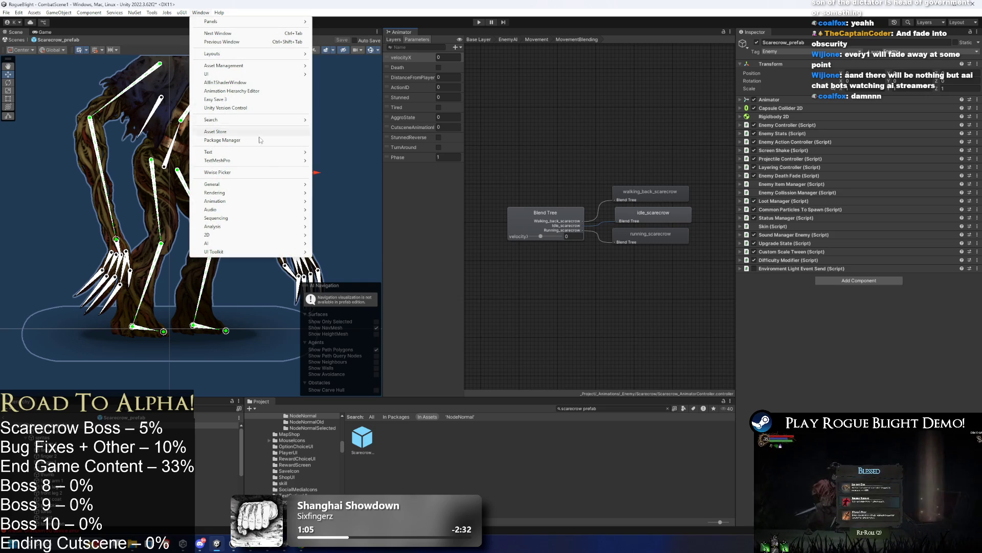
mouse_move(265, 201)
click(338, 210)
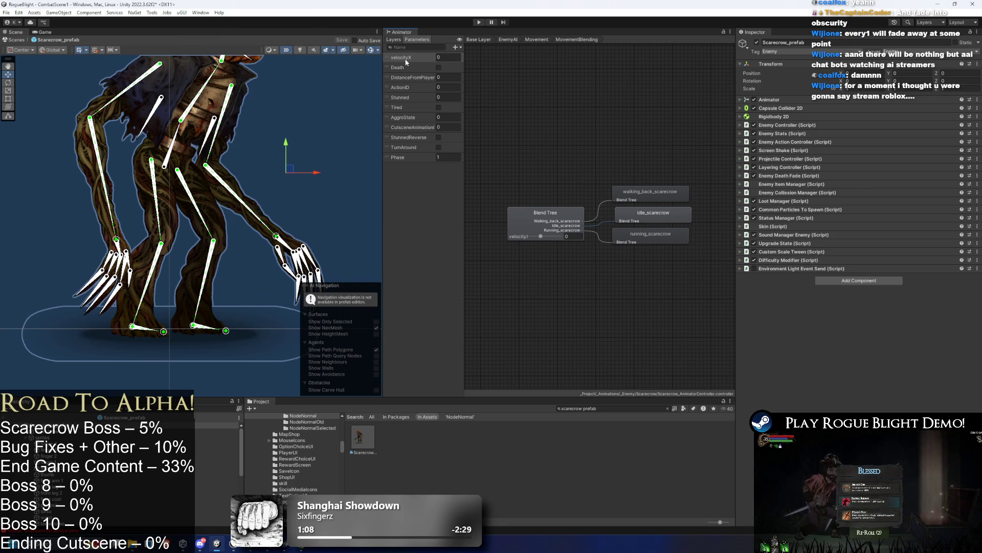
Step: Add the Animation window as a docked tab beside the Animator
right_click(392, 36)
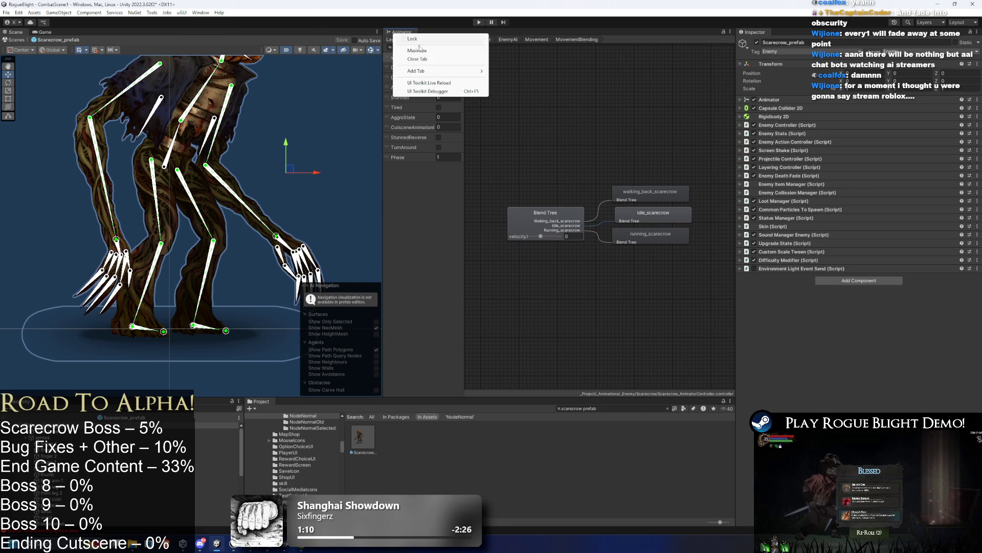
mouse_move(438, 72)
click(520, 123)
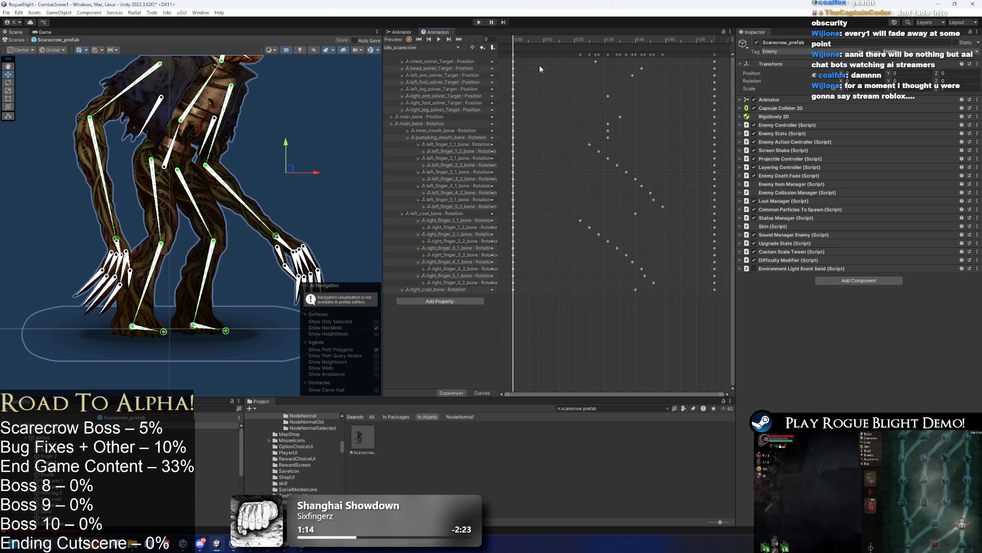
click(422, 47)
Step: Create turn_around_scarecrow.anim in _Animations/_Enemy/Scarecrow
click(409, 54)
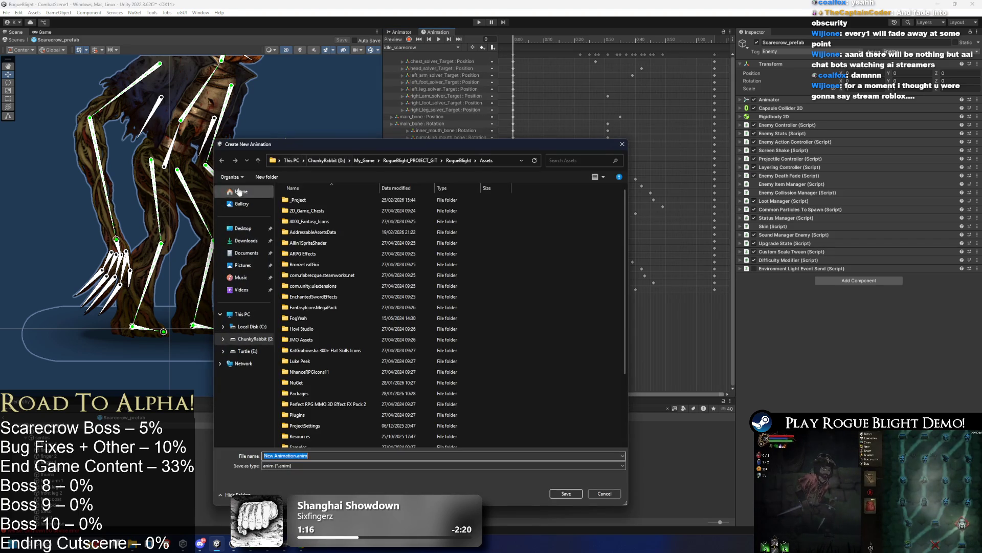
click(300, 204)
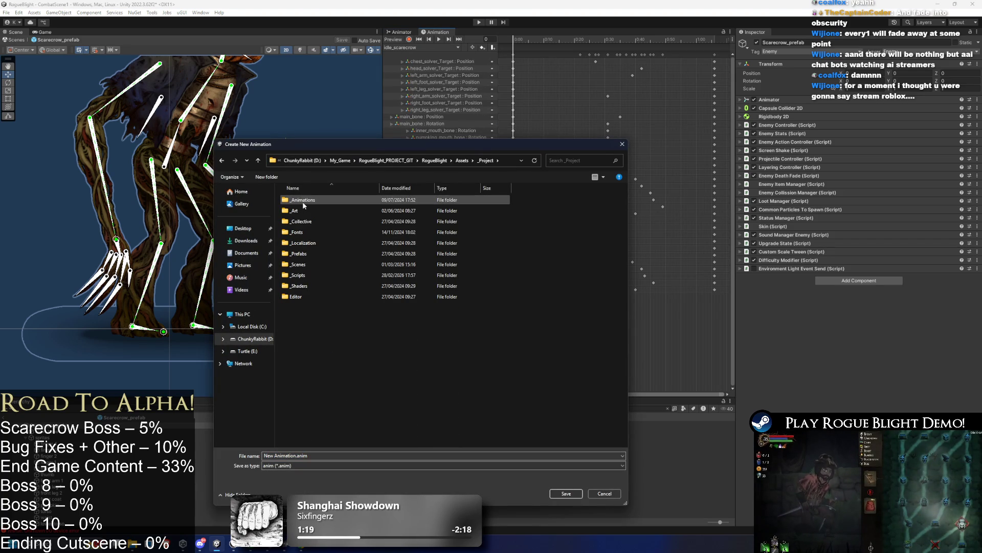
double_click(330, 201)
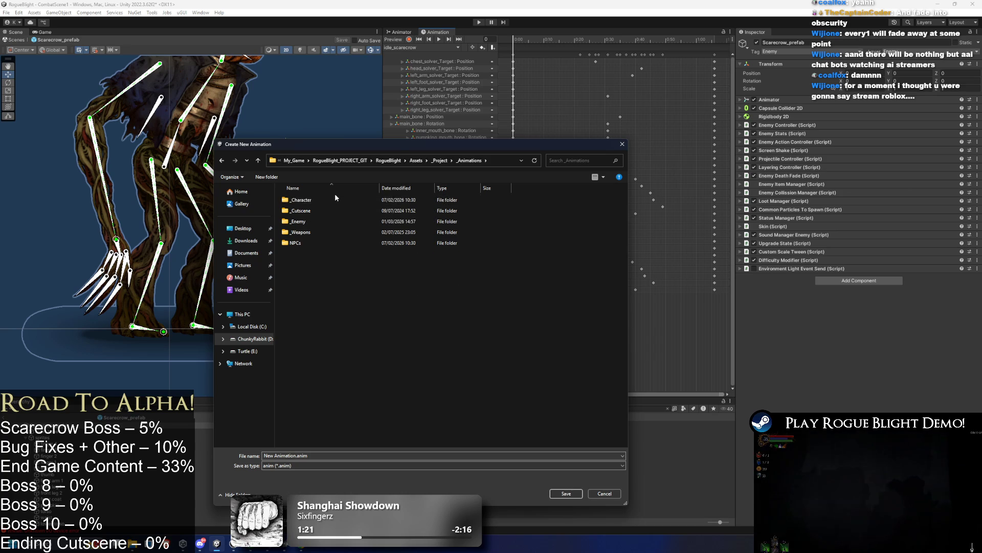
double_click(315, 221)
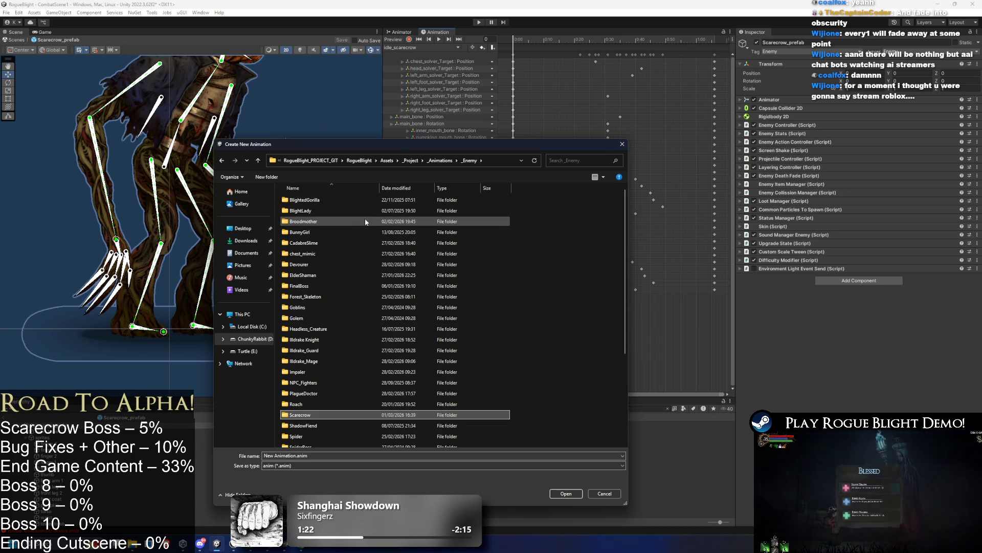
key(Return)
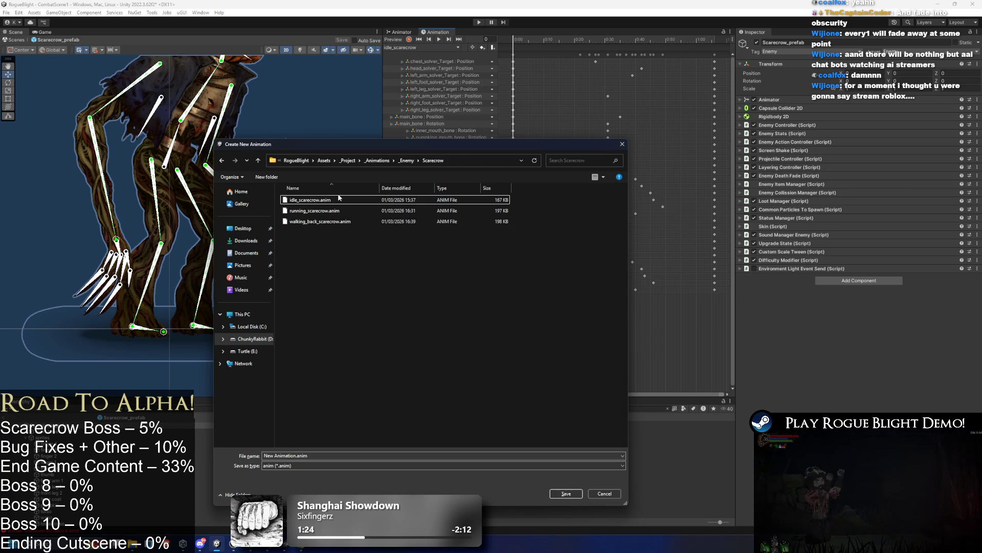
click(309, 199)
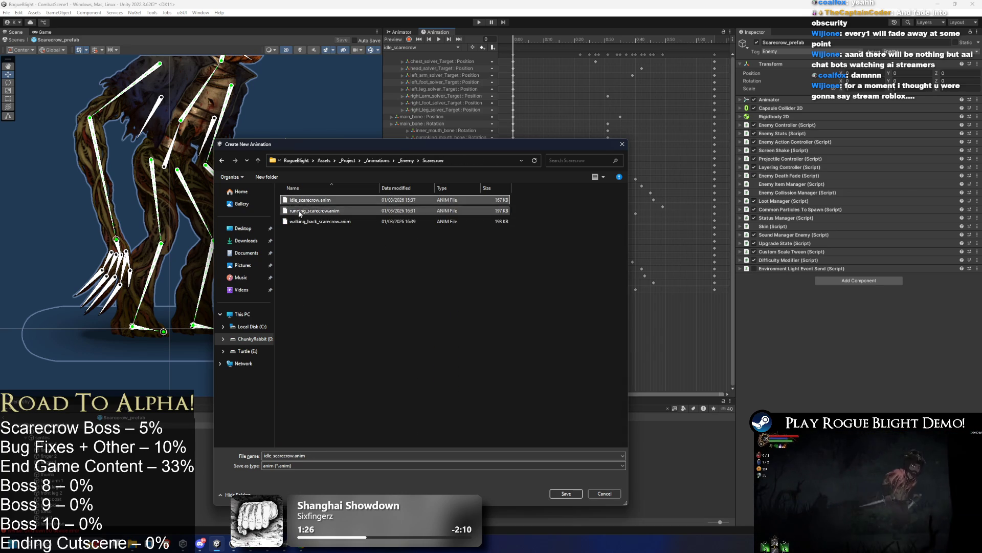
double_click(271, 455)
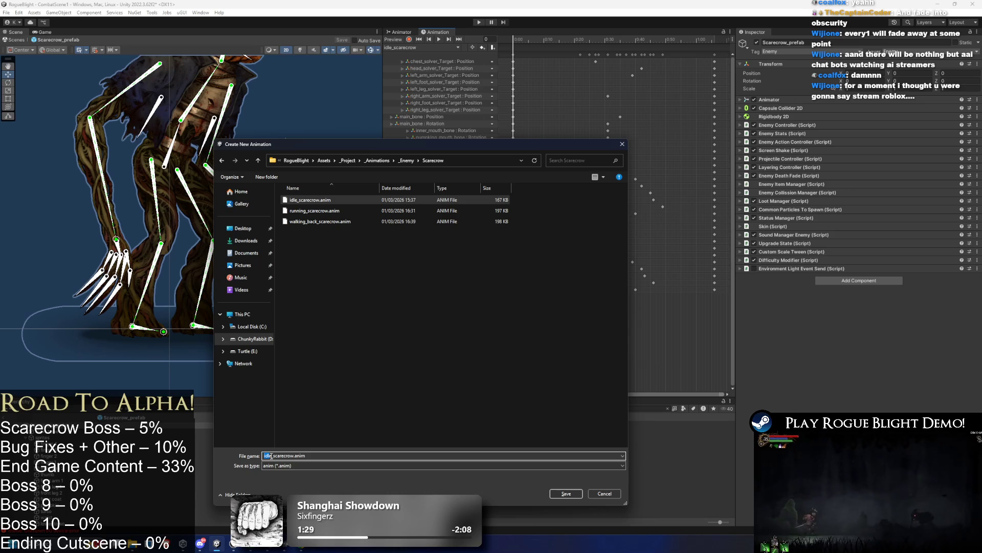
key(BackSpace)
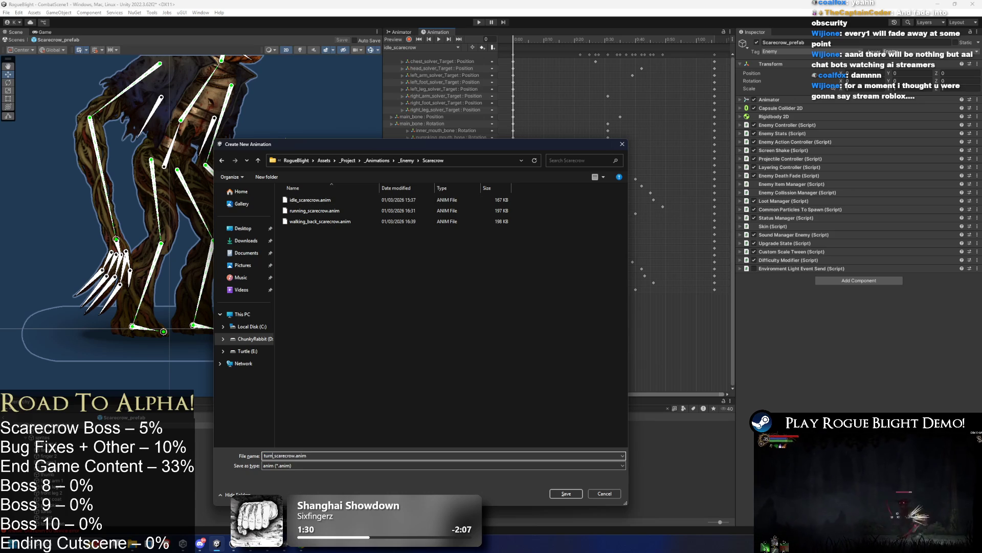
key(Return)
Step: Switch back to turn_around_scarecrow and move the playhead to frame 20
click(431, 47)
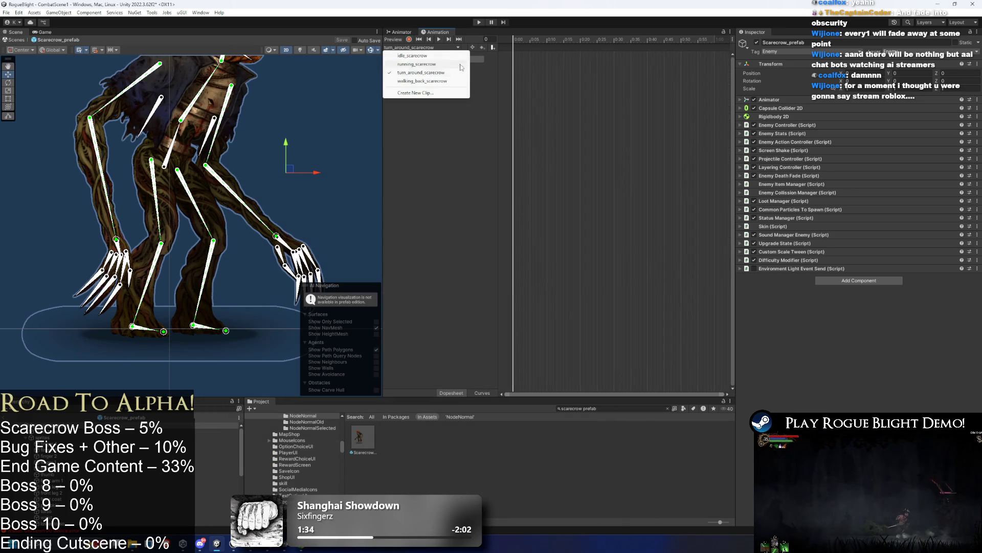
click(440, 54)
click(431, 47)
click(445, 64)
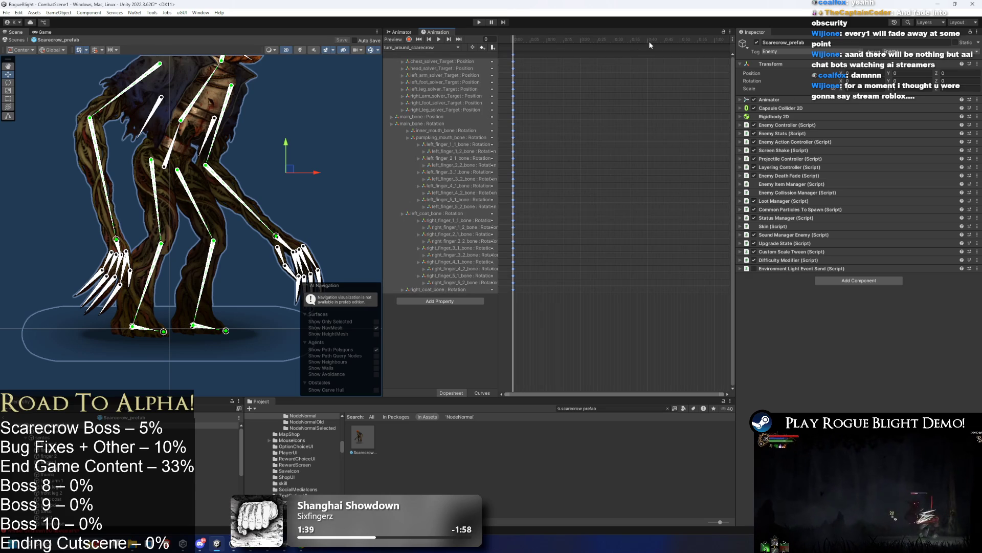
drag(644, 47, 583, 47)
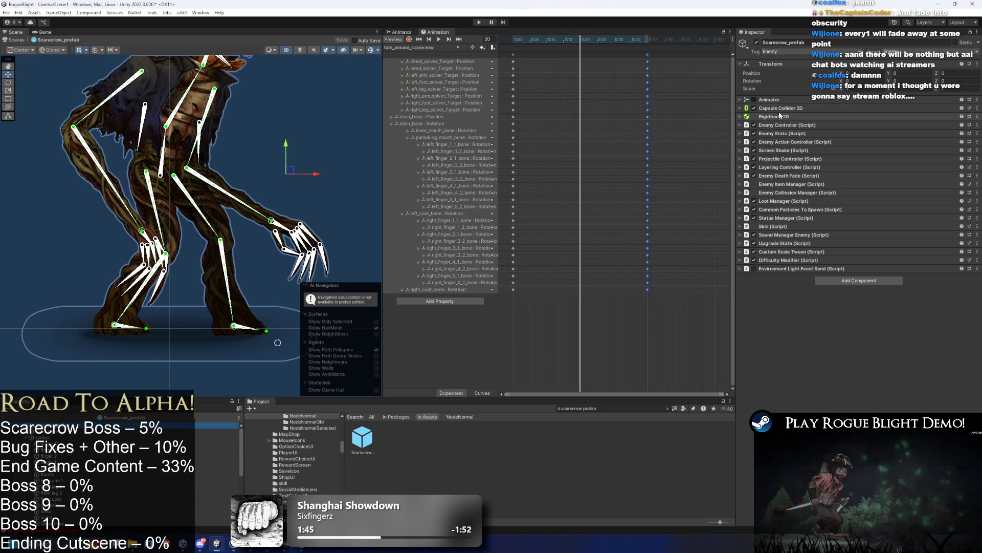
click(790, 125)
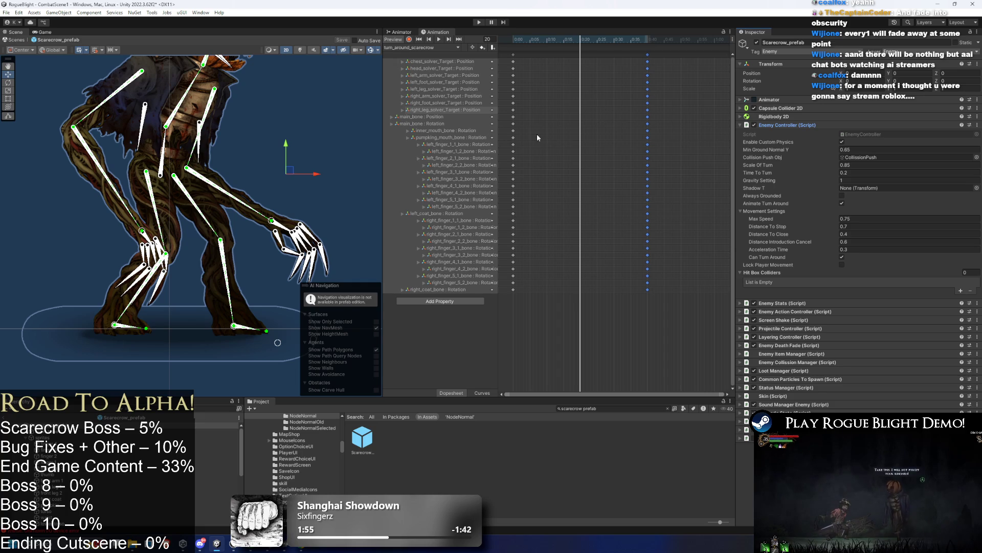
Step: Enable recording and key main_bone at frame 20
click(409, 40)
scroll(261, 177, up, 1)
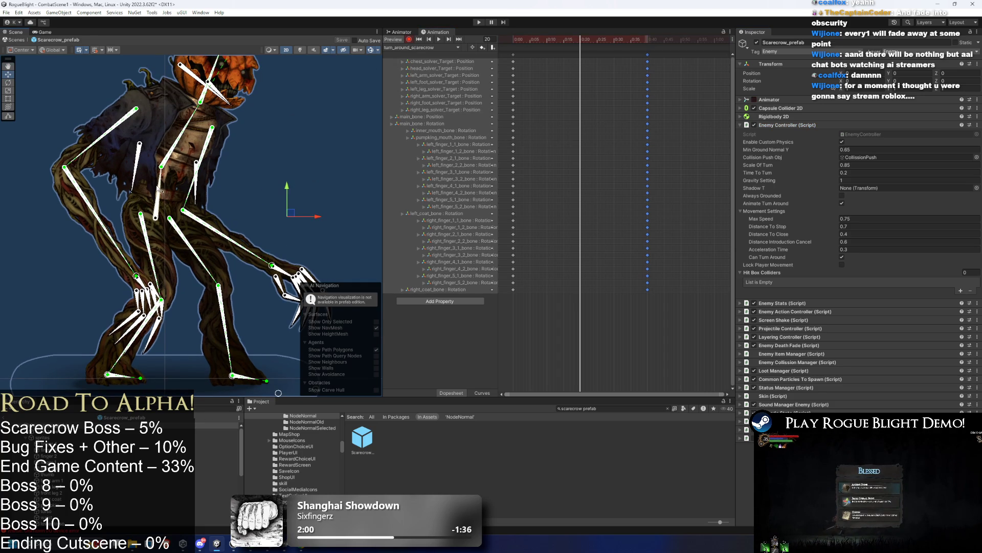
click(160, 191)
scroll(263, 111, down, 3)
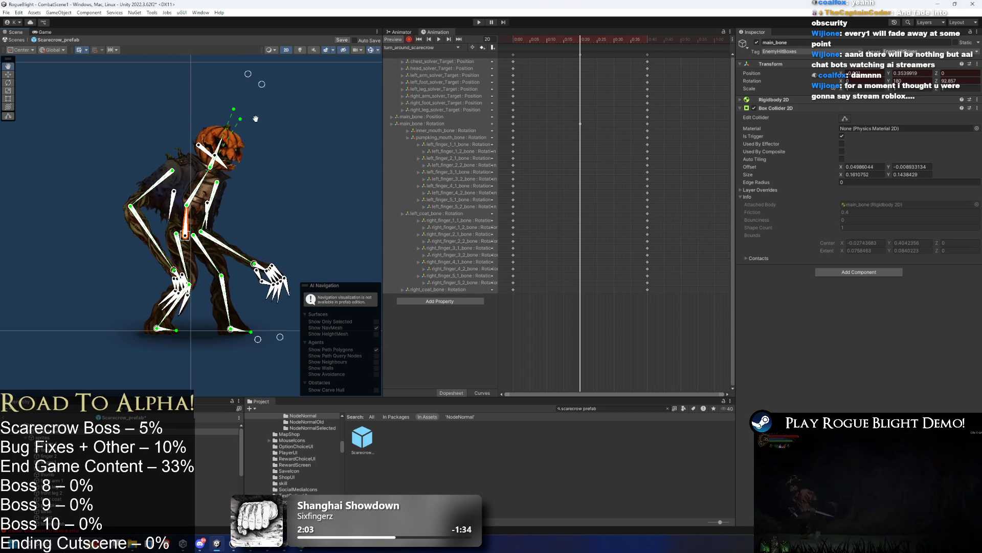
Step: Repose the scarecrow by moving the left leg and right hand targets
scroll(258, 105, up, 1)
drag(239, 78, 214, 73)
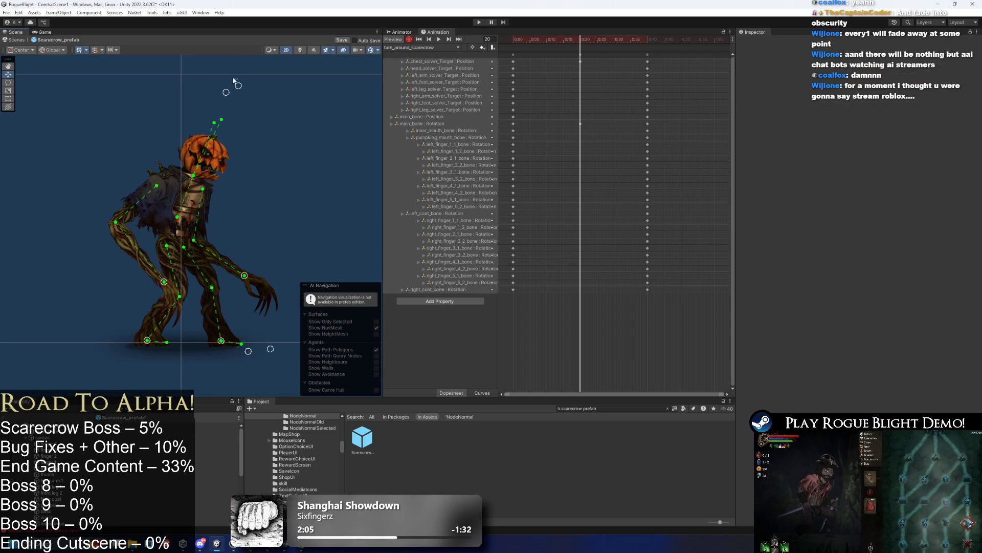
scroll(161, 276, up, 1)
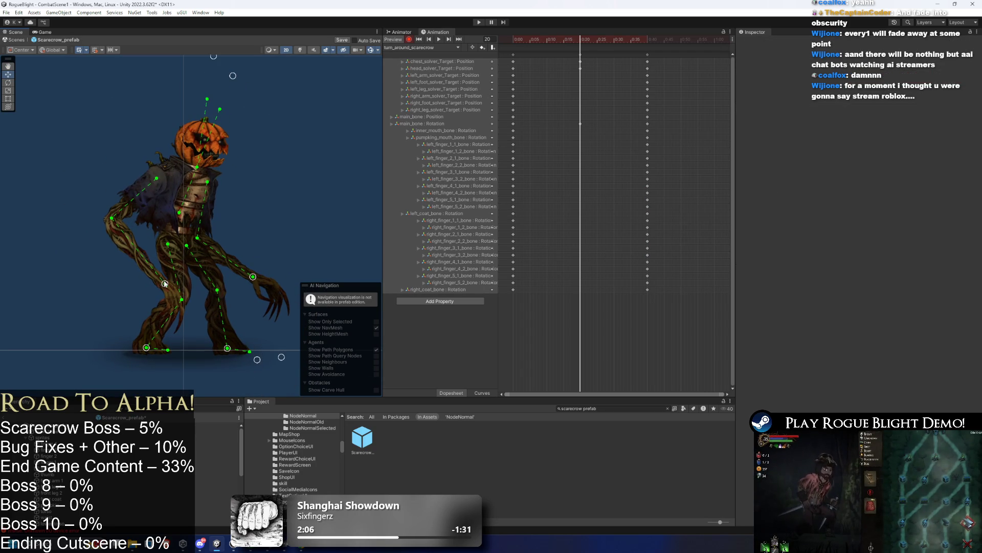
drag(167, 290, 179, 301)
drag(253, 276, 234, 286)
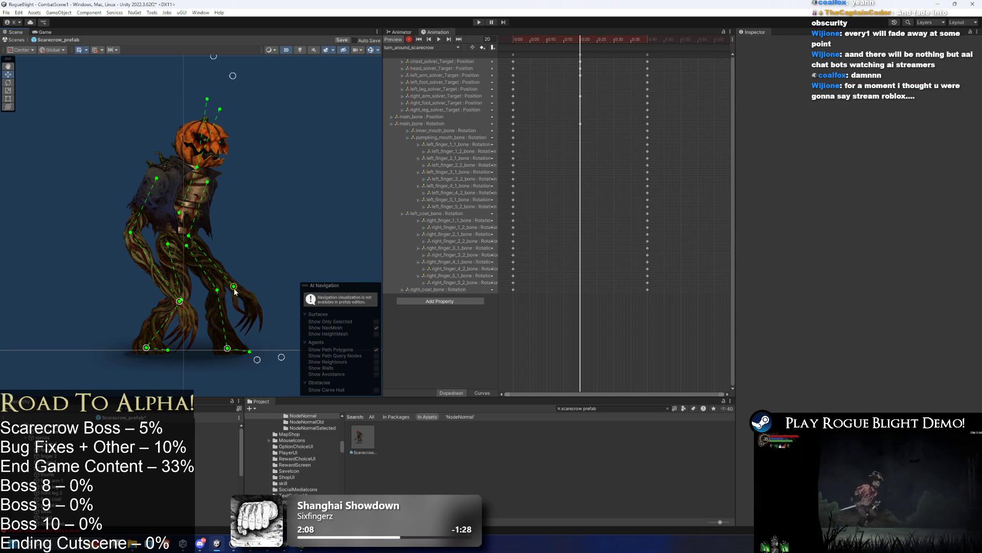
scroll(183, 304, up, 1)
click(183, 306)
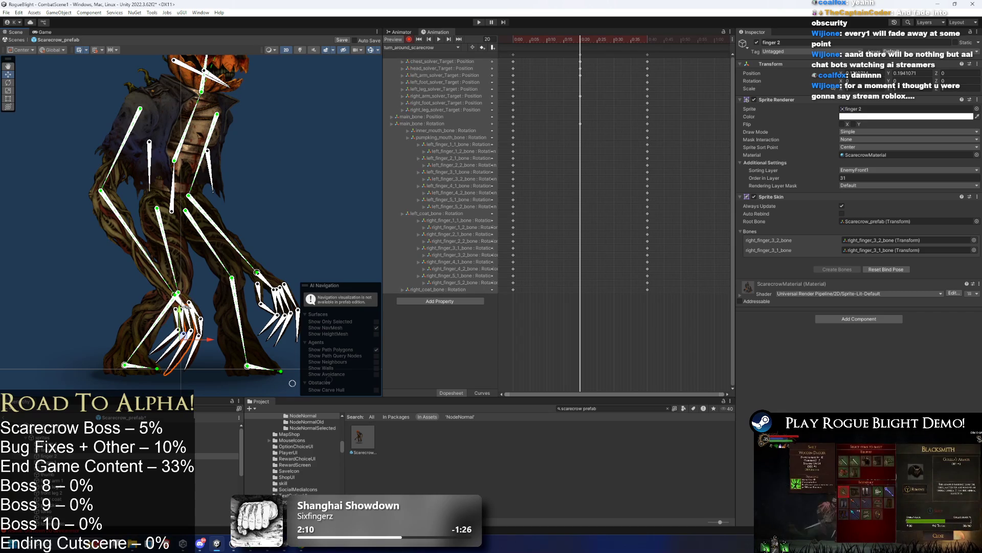
click(258, 287)
click(267, 283)
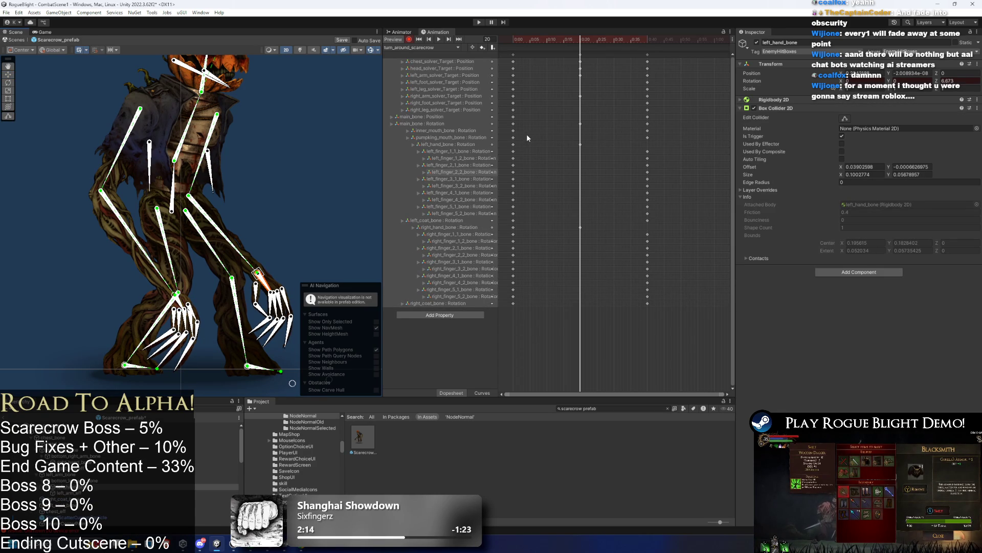
Step: Select the hand rotation keyframes, then switch the clip to idle_scarecrow
drag(519, 134, 509, 132)
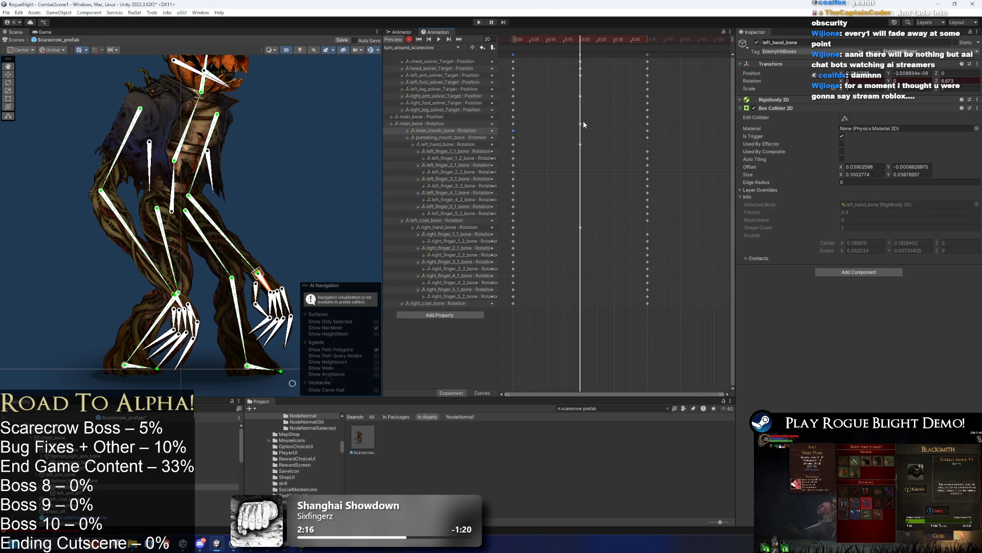
drag(519, 231, 510, 225)
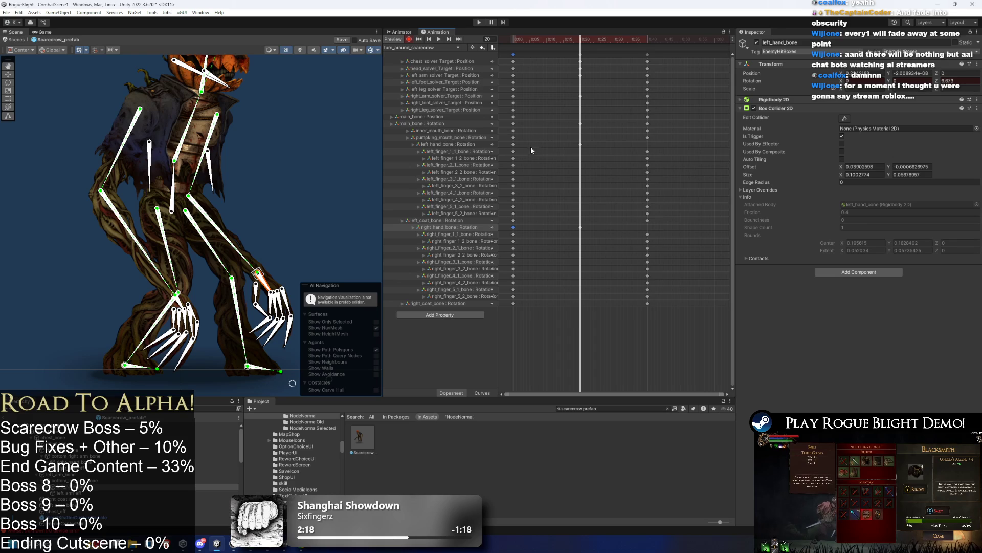
click(436, 48)
click(436, 55)
scroll(312, 147, up, 3)
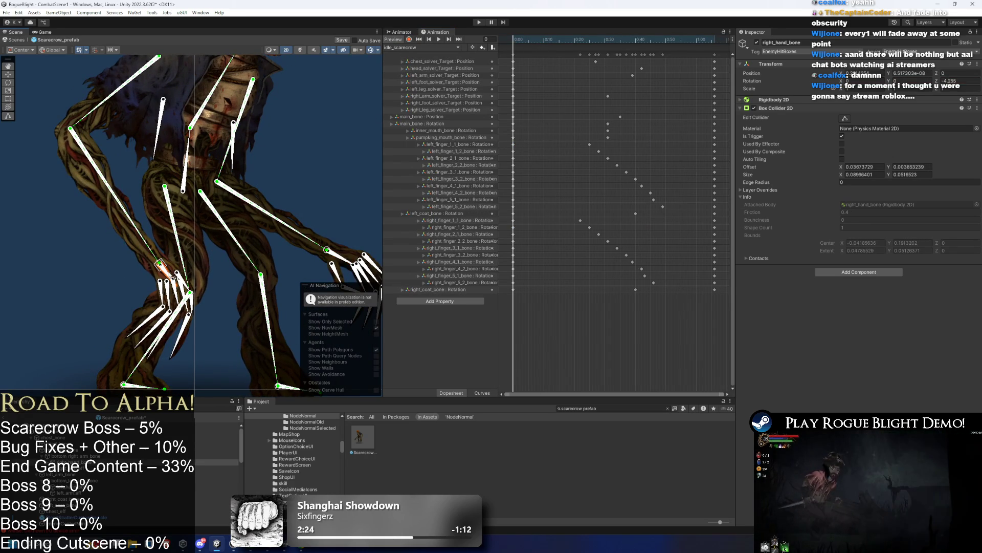
Step: Rotate left_hand_bone and right_hand_bone to key their rotations, swinging the right fingers up at frame 31
drag(332, 253, 341, 258)
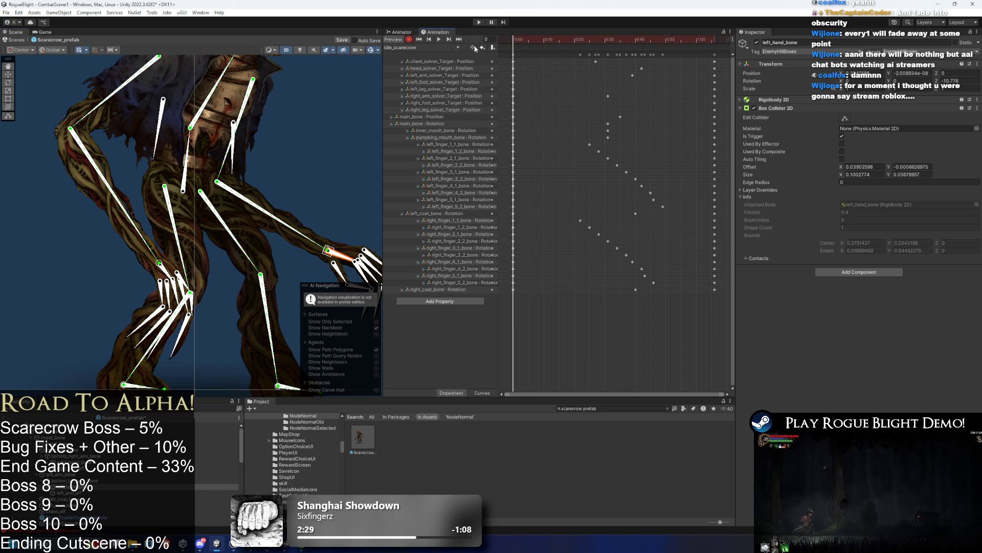
drag(354, 261, 348, 261)
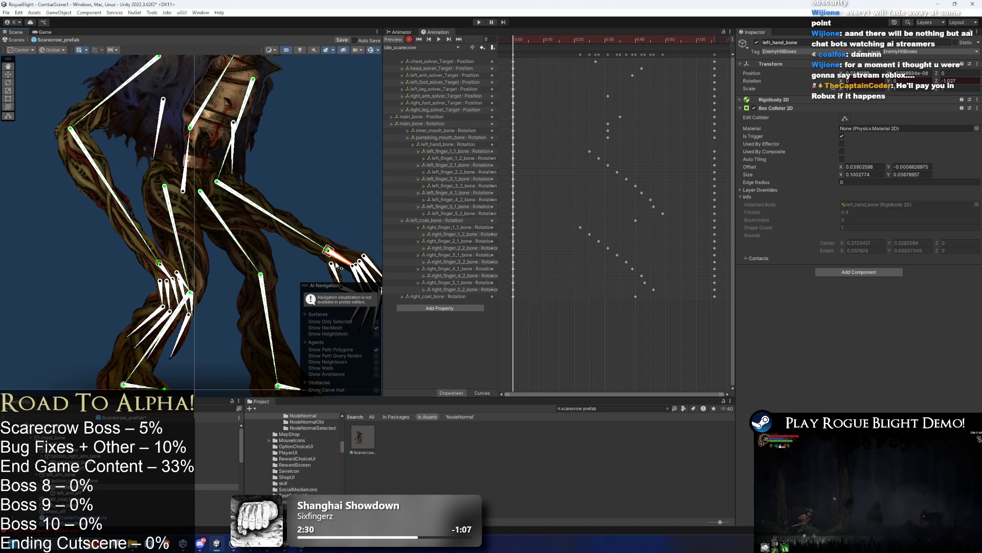
click(159, 264)
drag(159, 264, 173, 280)
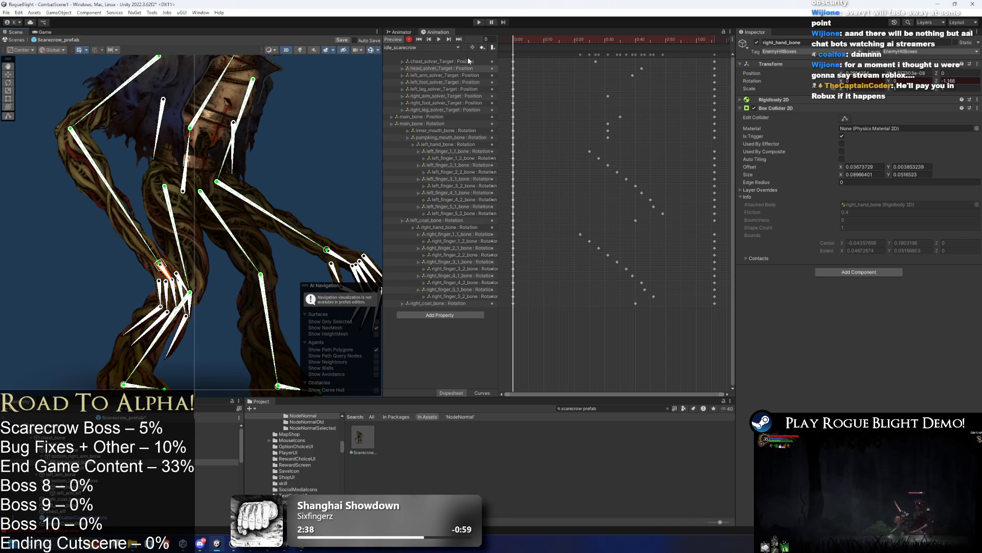
drag(720, 45, 716, 47)
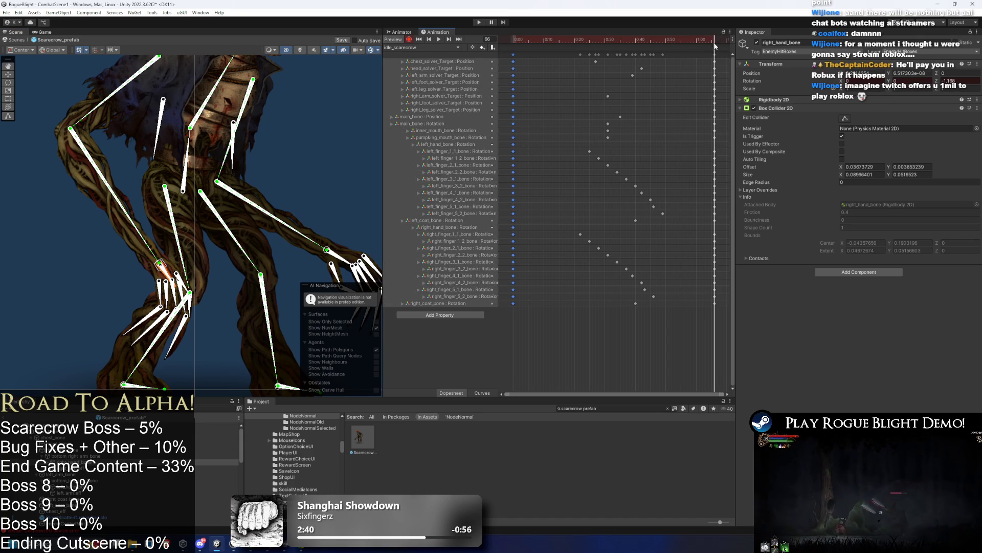
click(609, 43)
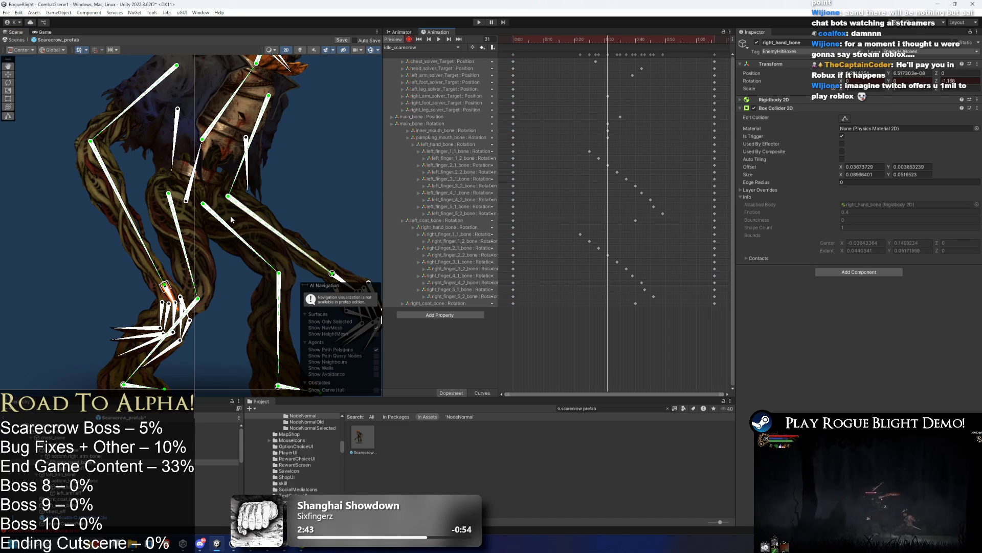
scroll(166, 183, up, 2)
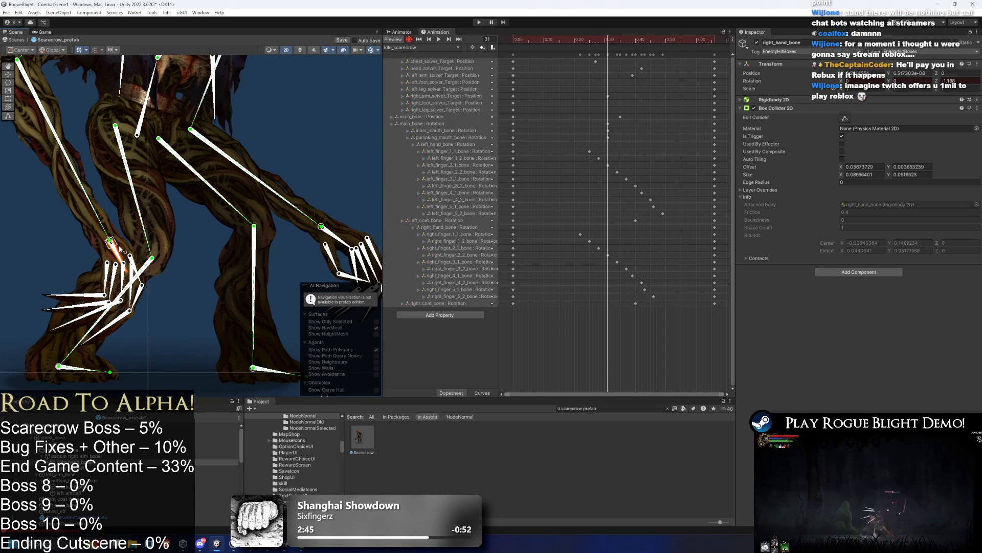
drag(121, 262, 316, 244)
Step: Drag the left and right hand rotation keys slightly earlier in the dopesheet
click(346, 247)
key(space)
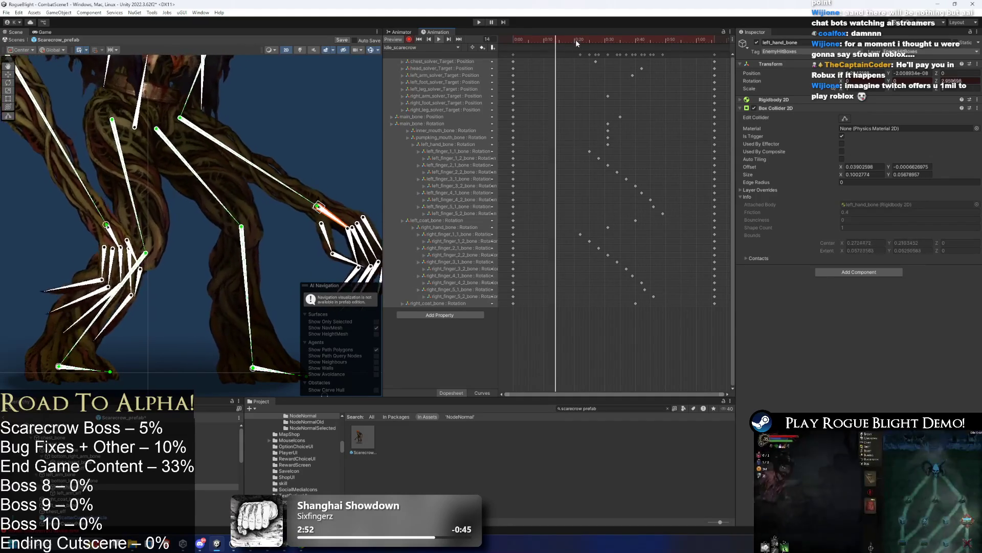
click(568, 40)
mouse_move(607, 149)
mouse_down()
mouse_move(597, 147)
mouse_move(630, 145)
mouse_up()
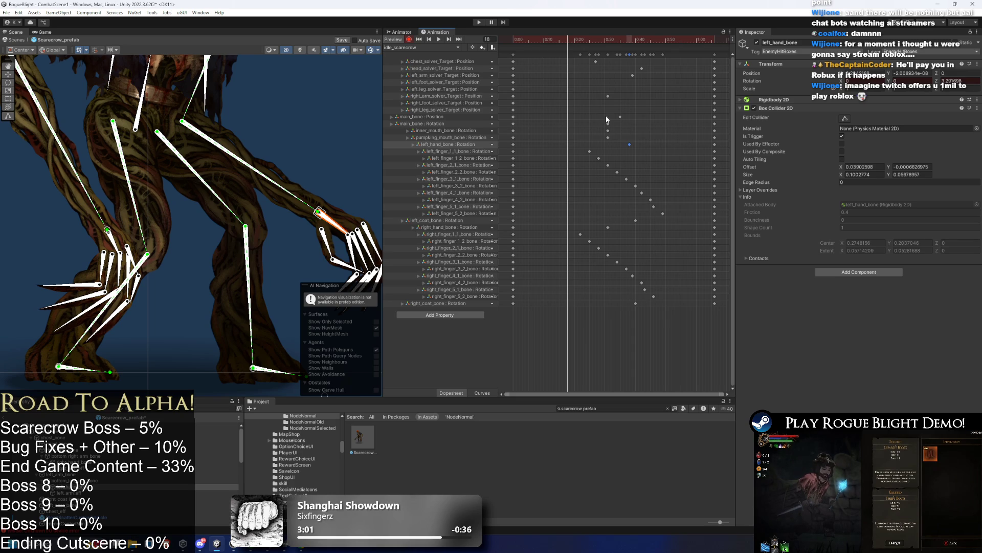
drag(631, 147, 624, 146)
click(635, 115)
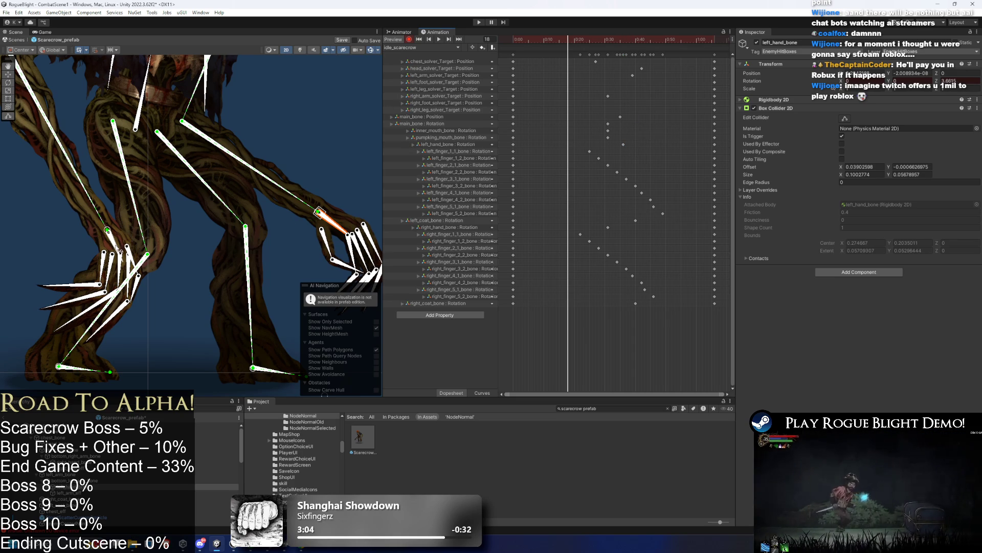
drag(609, 227, 595, 232)
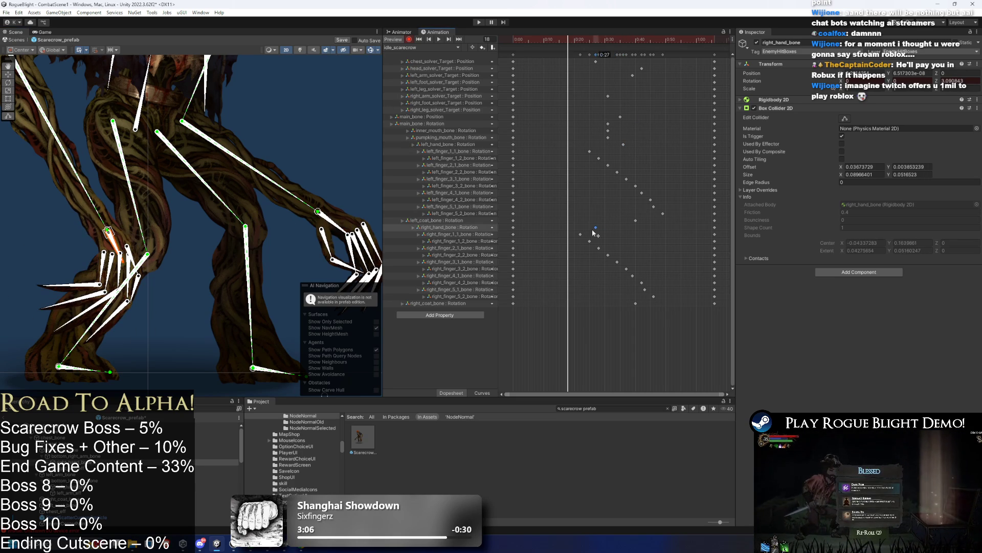
Step: Preview the idle_scarecrow animation from frame 8 with no bones selected
click(538, 40)
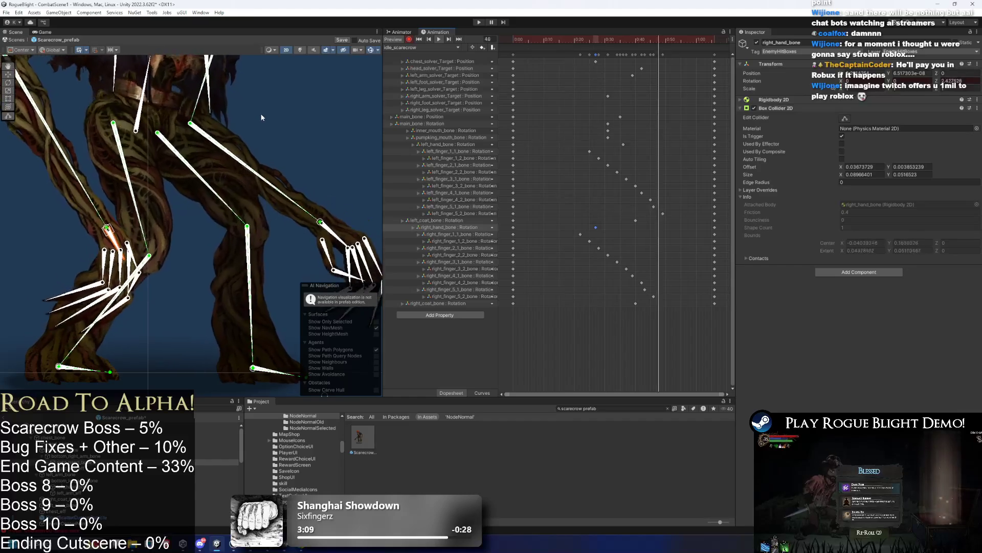
click(298, 109)
key(space)
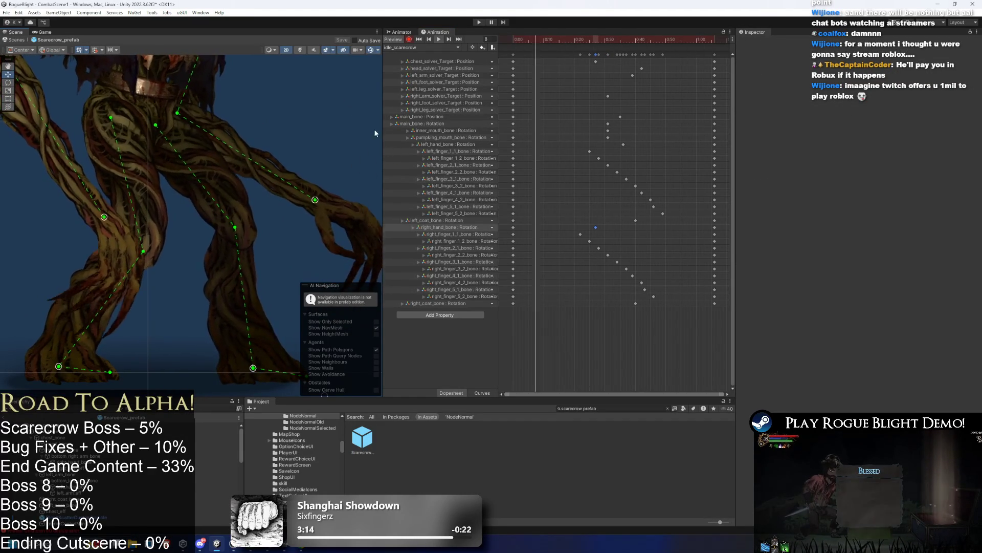
click(425, 48)
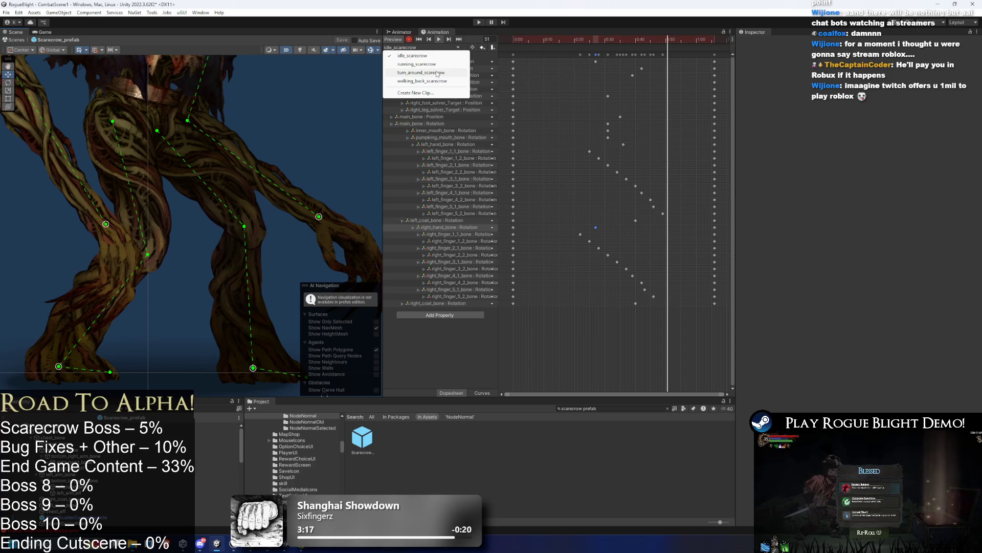
Step: Switch the Animation window to the turn_around_scarecrow clip and scrub to frame 20
click(430, 65)
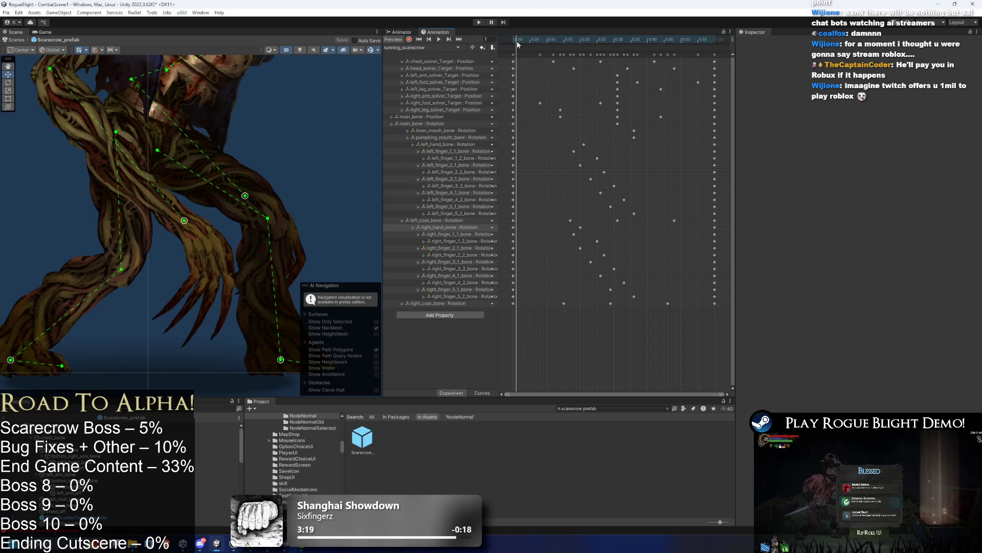
click(437, 47)
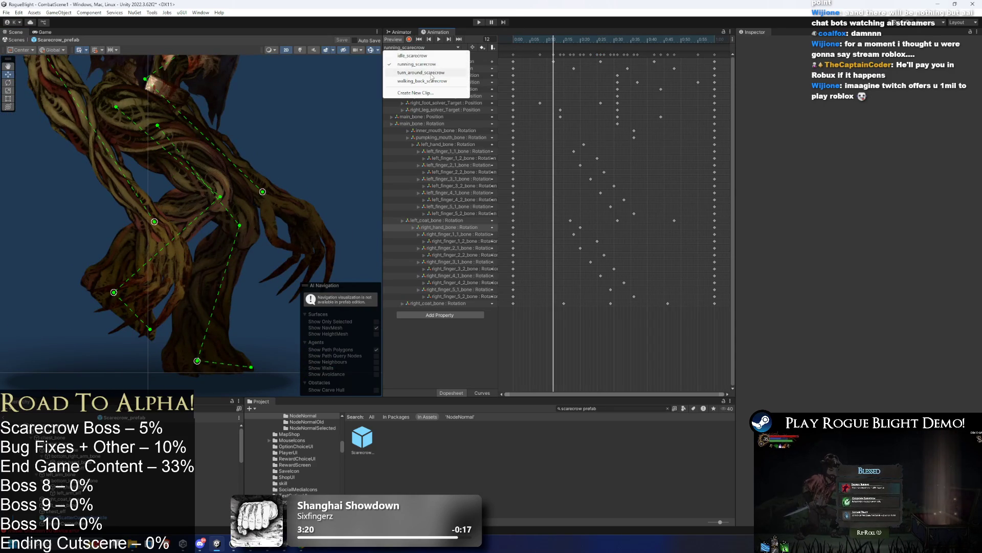
click(431, 73)
drag(579, 41, 615, 44)
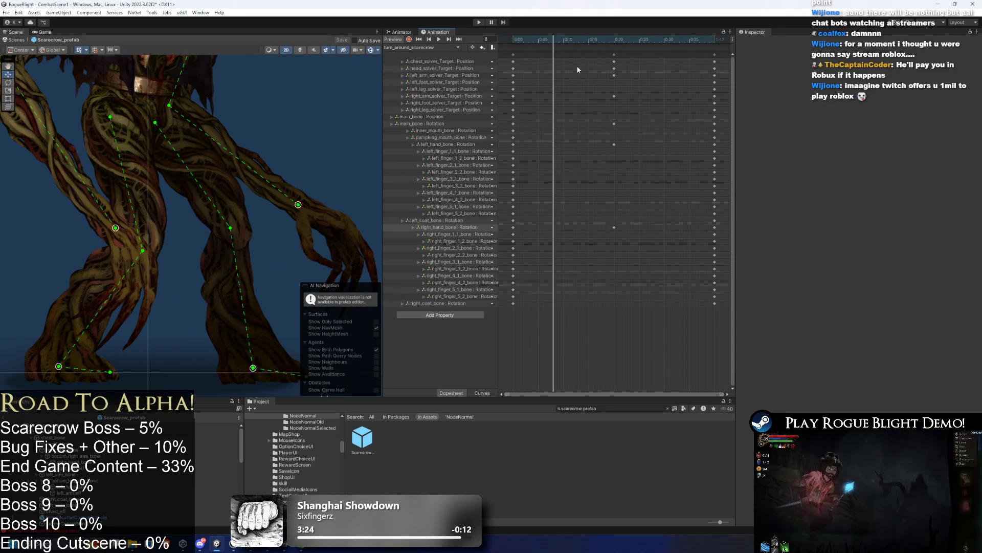
click(614, 44)
Step: Frame the scarecrow's legs and raise both feet at frame 5, keying the bent legs
scroll(246, 285, down, 3)
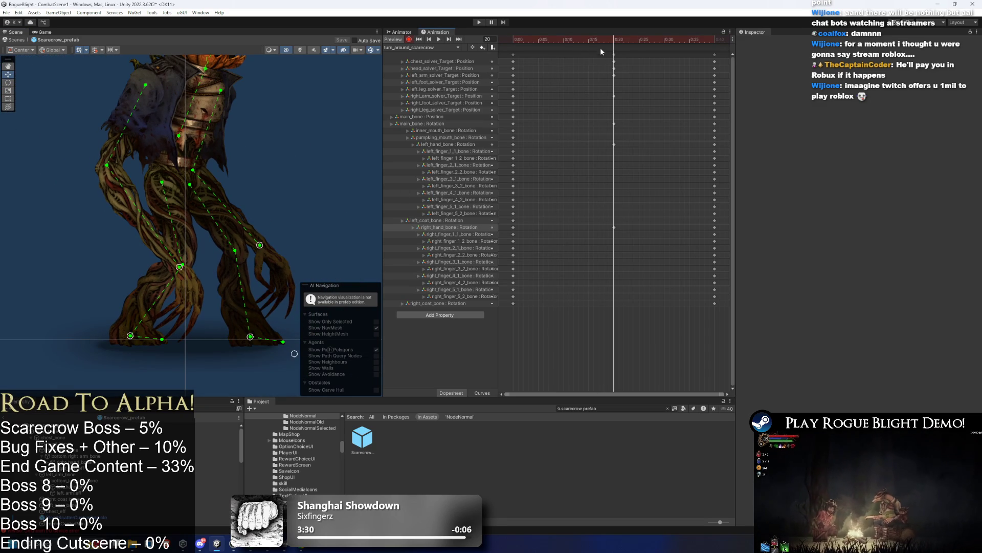
mouse_move(258, 333)
mouse_down()
mouse_move(202, 313)
mouse_move(208, 326)
mouse_up()
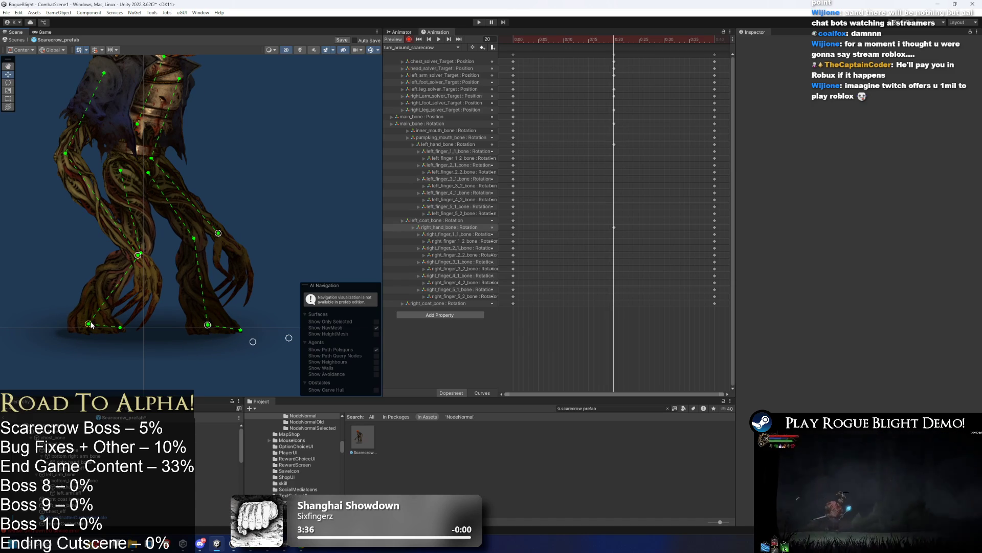
drag(260, 347, 222, 330)
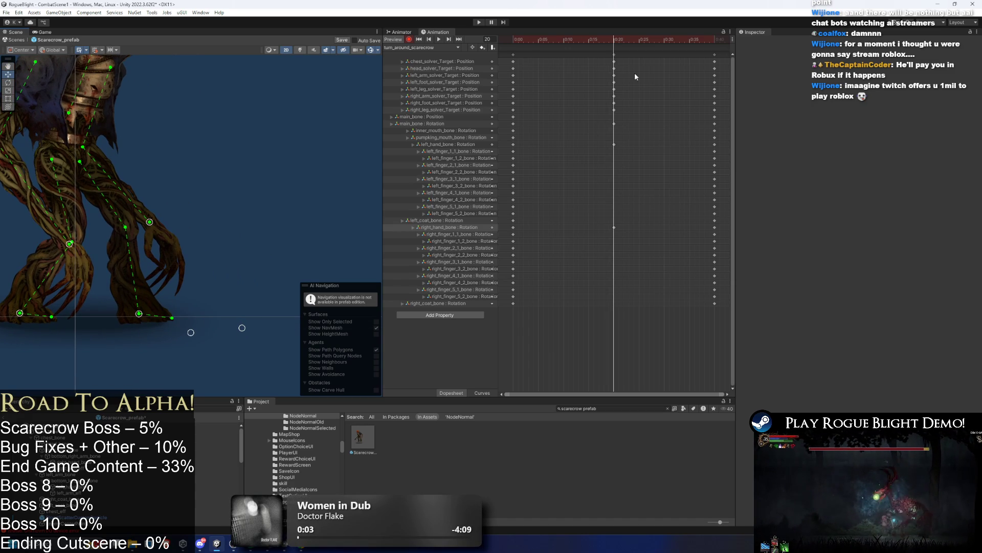
drag(597, 43, 499, 47)
click(533, 40)
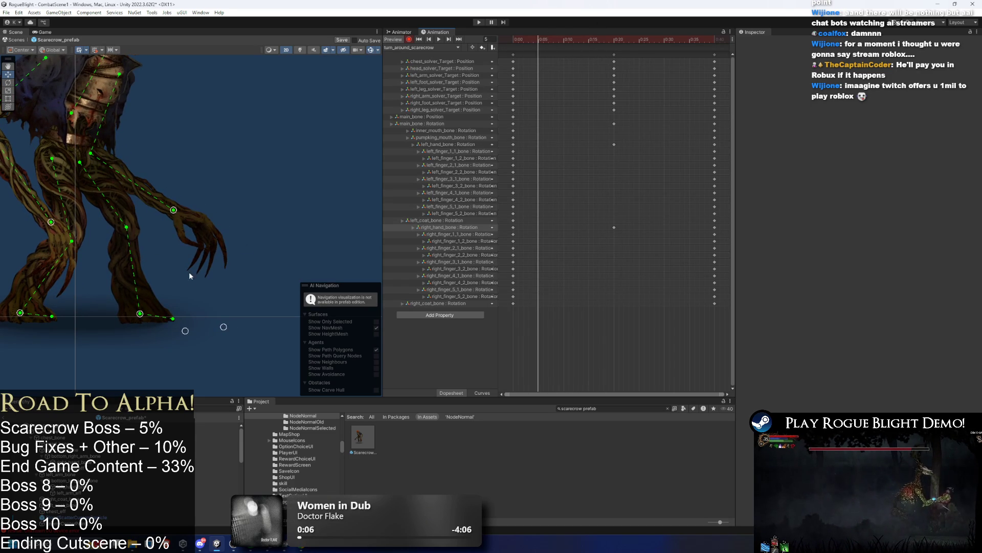
drag(143, 316, 141, 304)
drag(21, 318, 28, 301)
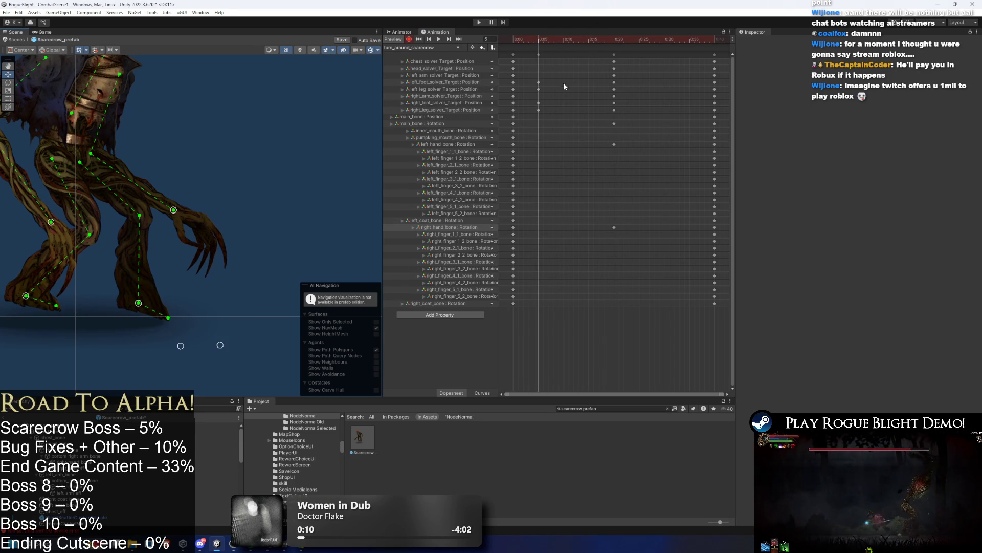
Step: Inspect the foot and leg keys at 0:00, 0:05 and 0:20, then raise a foot at frame 10
drag(603, 80, 618, 92)
drag(520, 78, 517, 113)
click(616, 41)
drag(532, 78, 542, 111)
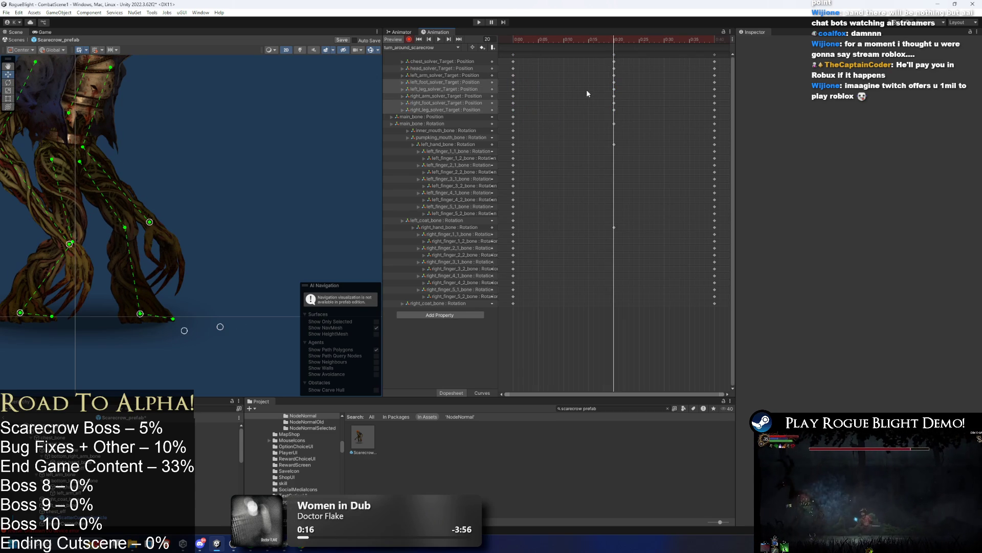
drag(598, 79, 620, 94)
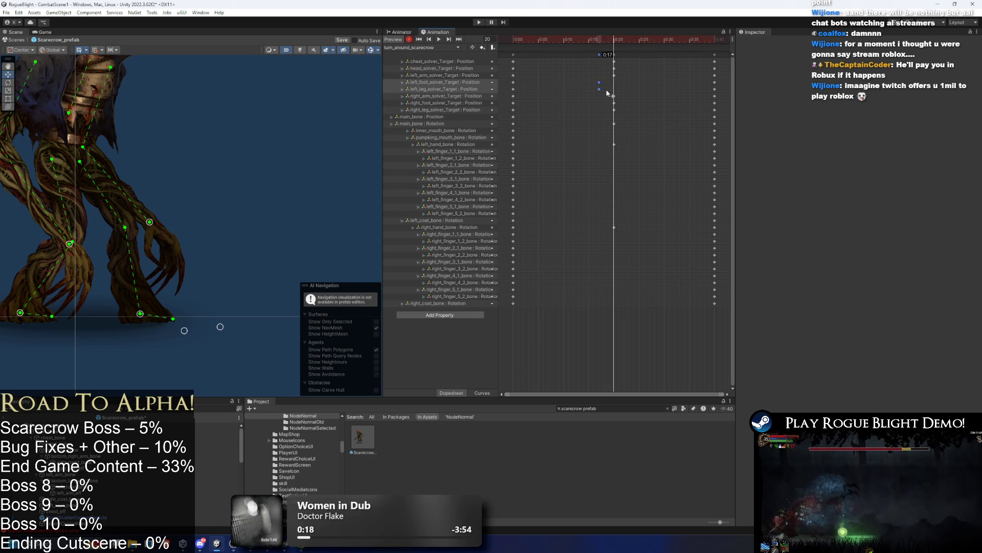
click(565, 40)
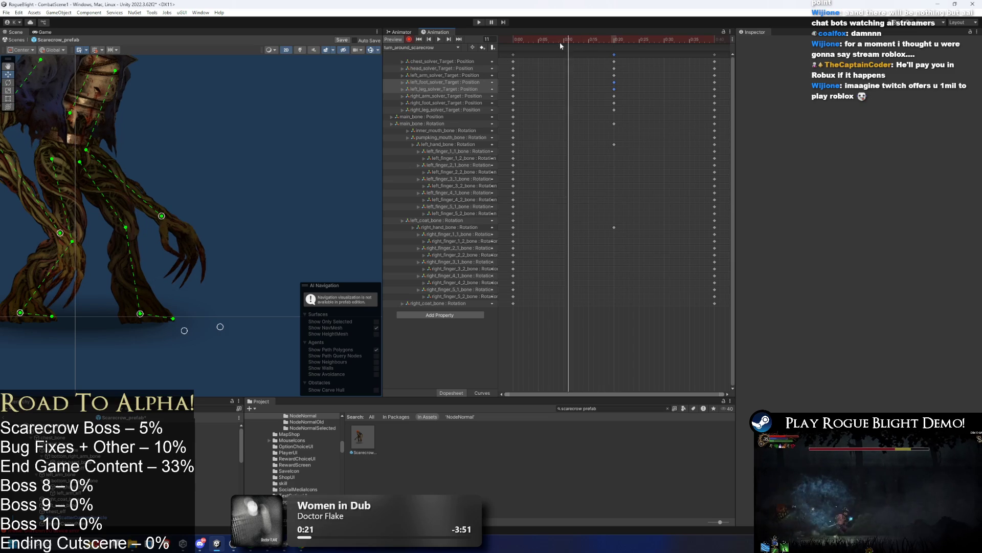
drag(147, 313, 139, 296)
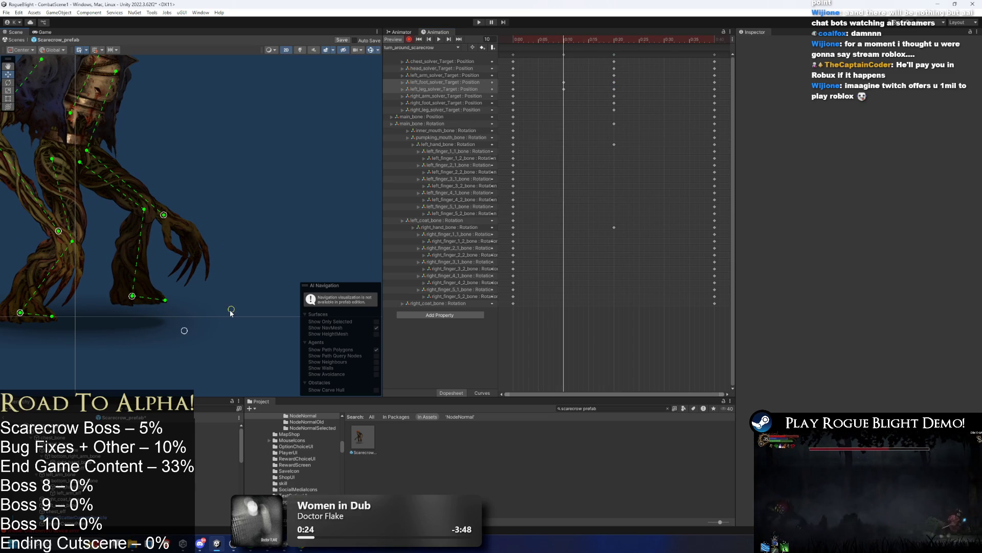
Step: Retime the right foot and leg keys to 0:17 and 0:29 and preview the turn
drag(619, 39, 664, 37)
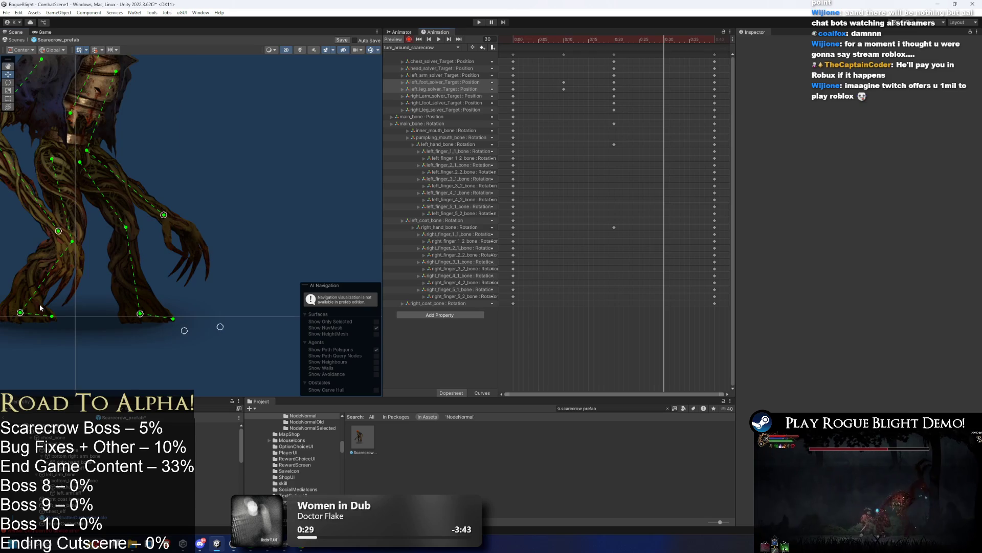
drag(35, 309, 109, 311)
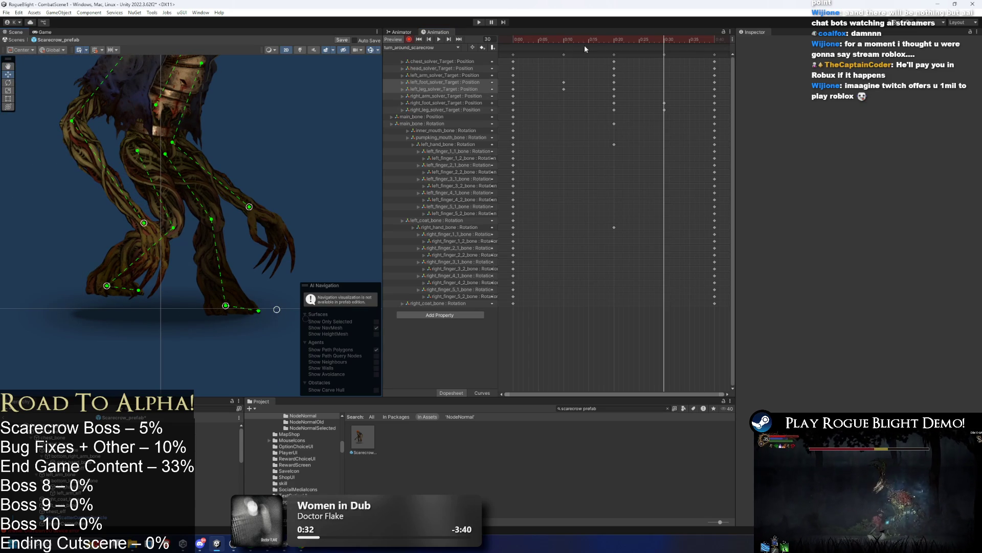
mouse_move(554, 79)
mouse_down()
mouse_move(561, 90)
mouse_move(639, 88)
mouse_up()
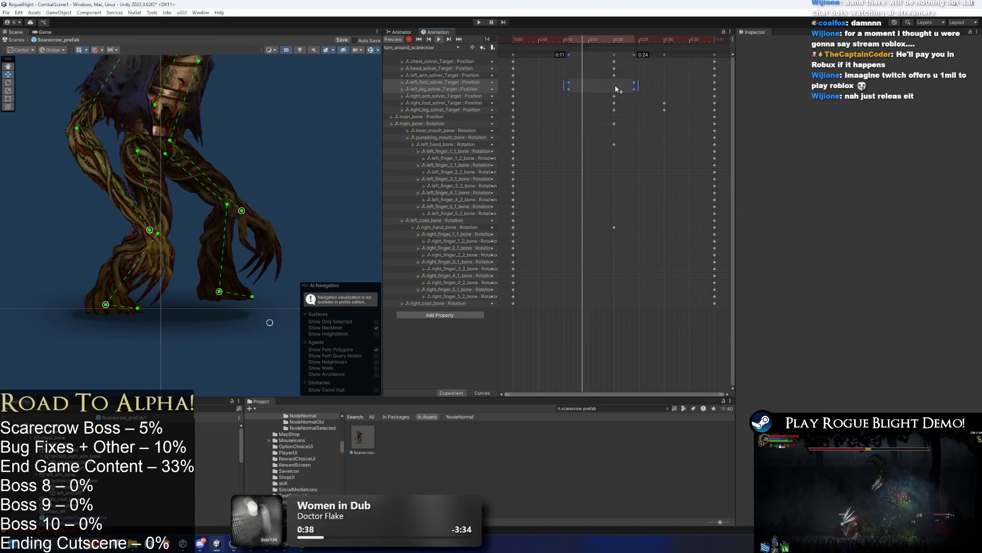
mouse_move(600, 101)
mouse_down()
mouse_move(667, 111)
mouse_move(596, 106)
mouse_up()
mouse_move(668, 105)
mouse_down()
mouse_move(545, 97)
mouse_move(559, 88)
mouse_move(663, 99)
mouse_up()
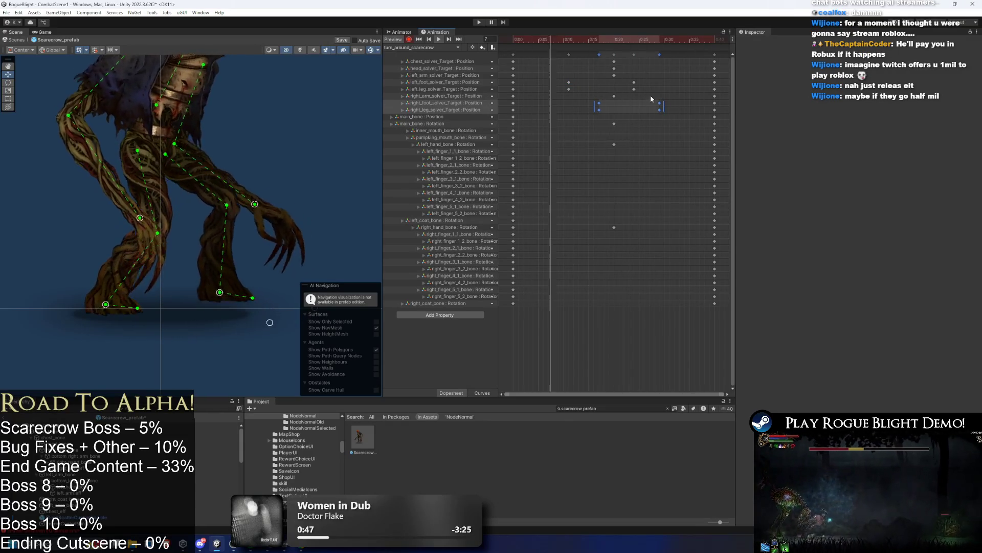
key(space)
Step: Try shifting the right foot keys later, undo it, and select main_bone at frame 20
drag(537, 90, 508, 91)
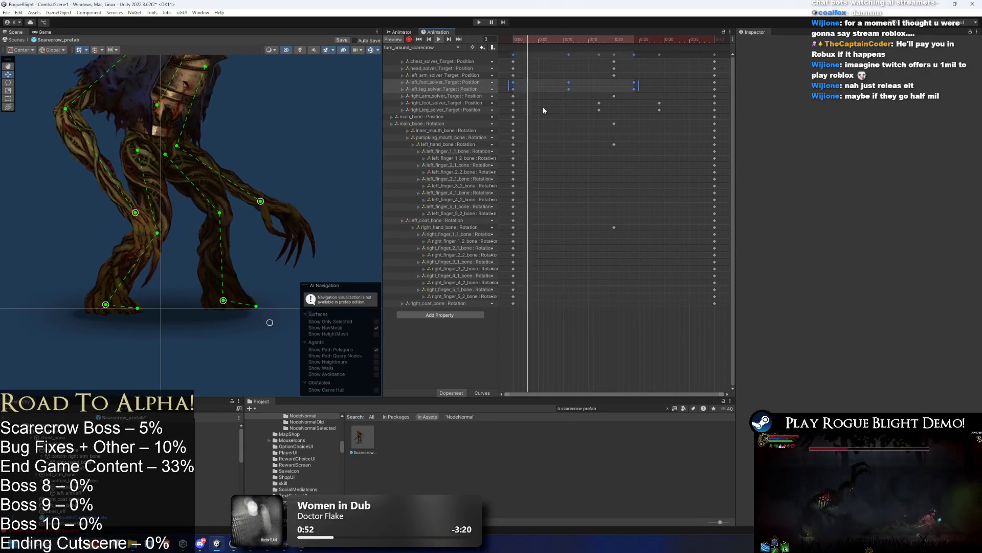
drag(569, 100, 718, 110)
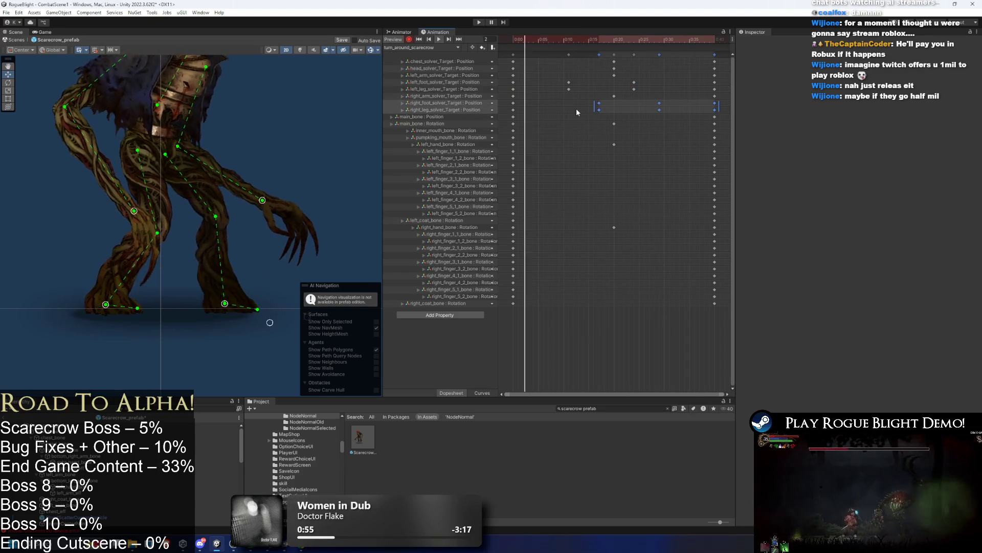
drag(594, 106, 589, 106)
key(ctrl+z)
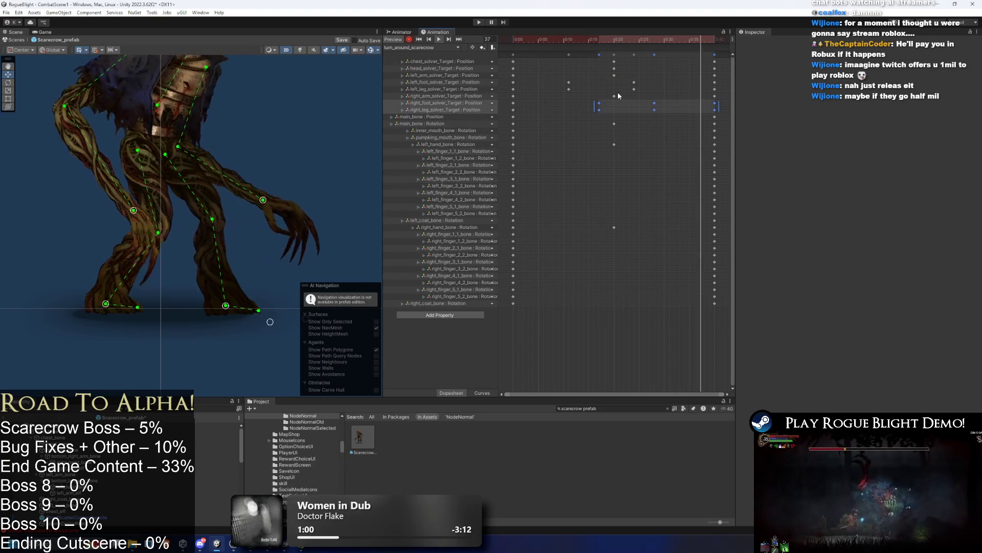
drag(664, 80, 499, 92)
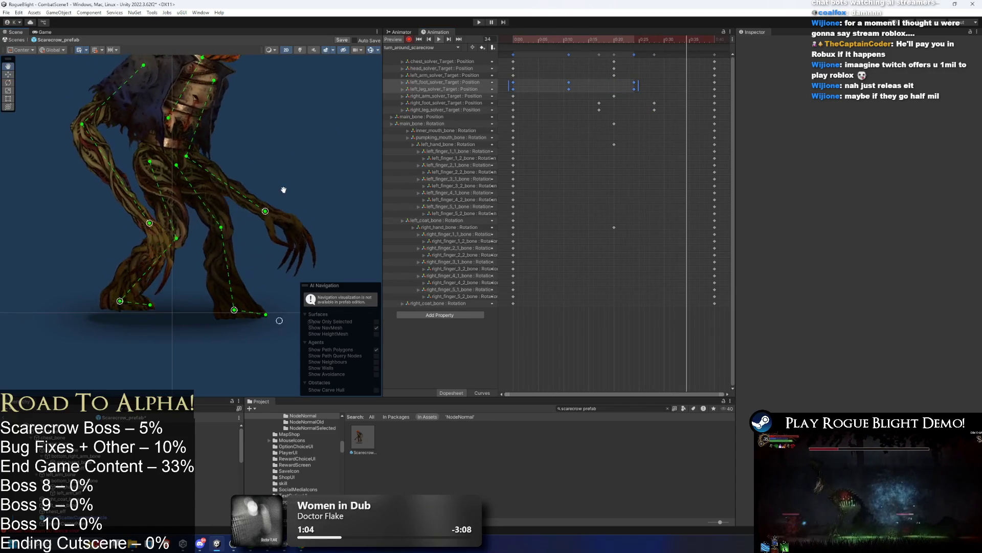
click(612, 43)
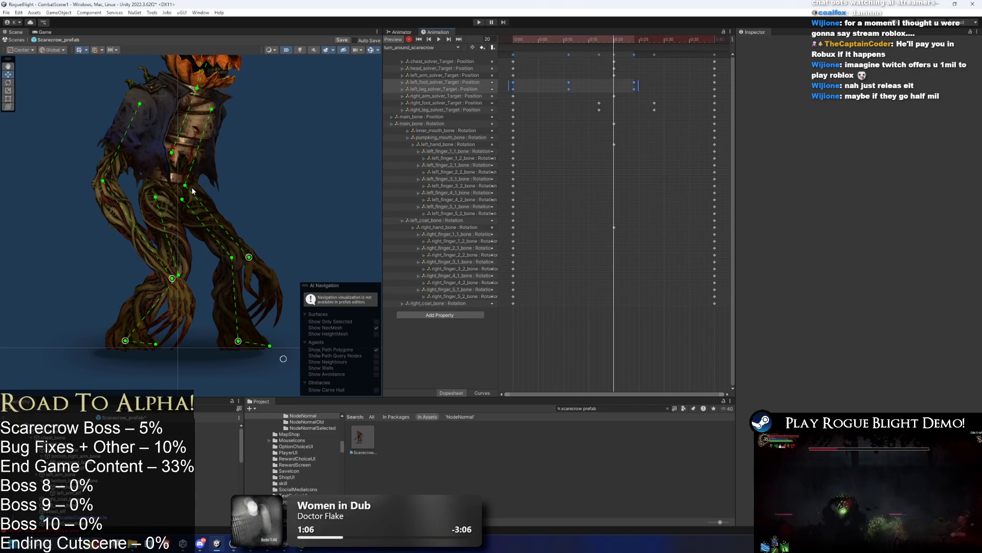
click(173, 191)
click(176, 187)
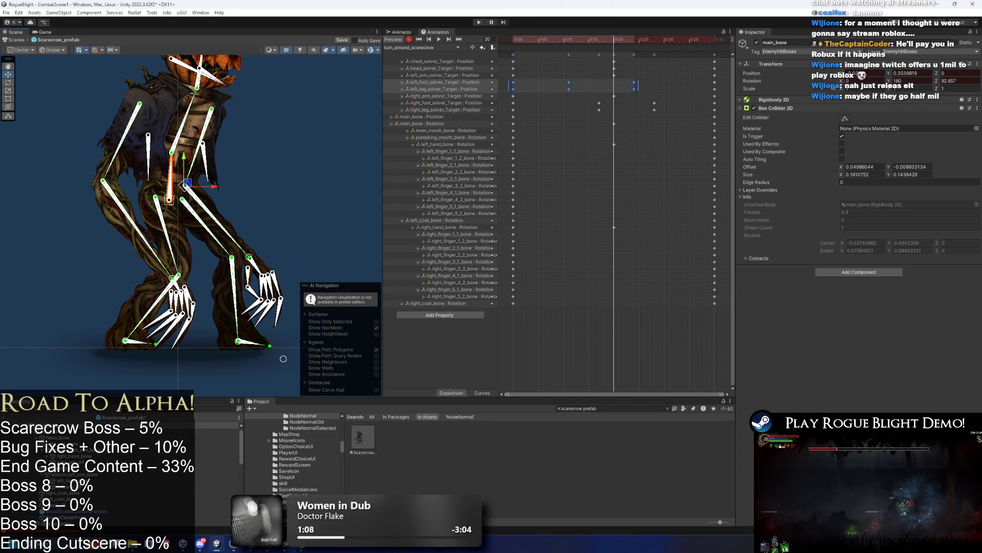
Step: Raise main_bone slightly at frame 20 and play the preview
click(533, 98)
scroll(271, 92, up, 2)
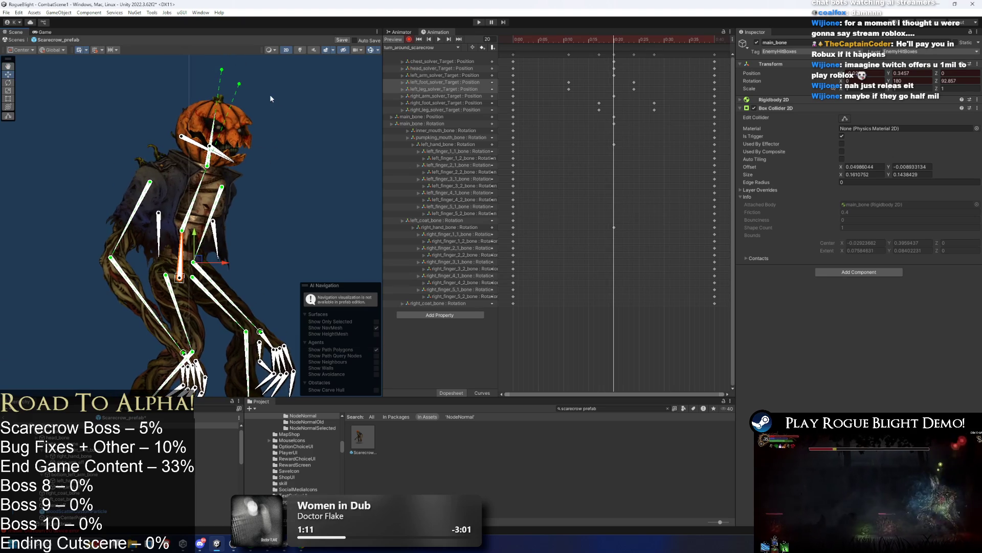
drag(557, 34, 616, 41)
drag(138, 318, 137, 309)
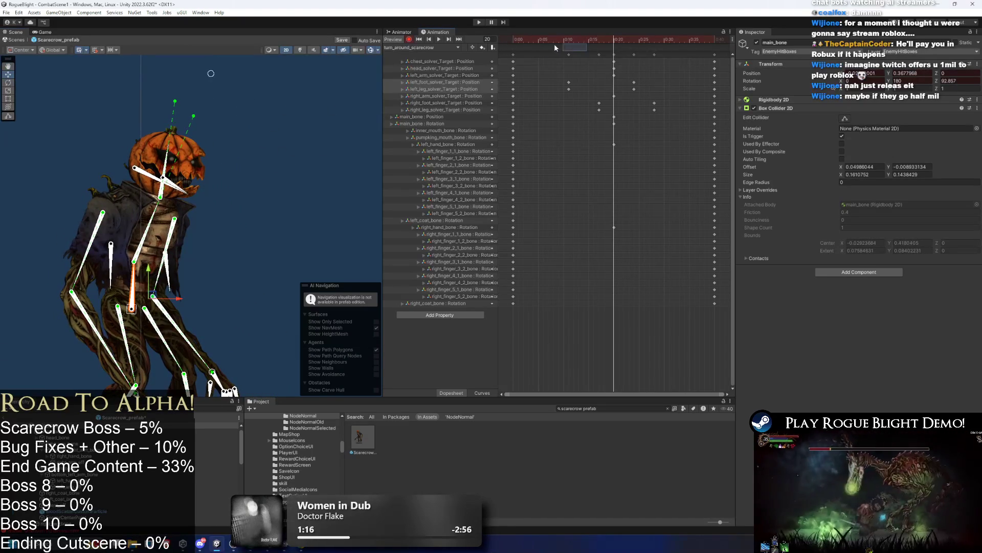
key(space)
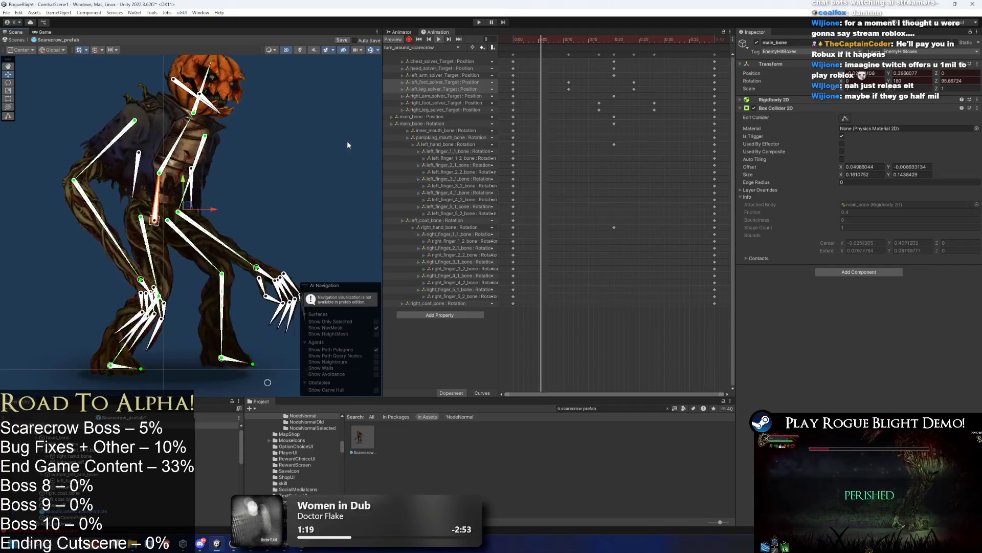
Step: Scrub between frames 10 and 20 and replay the turn to review the raised pose
click(324, 136)
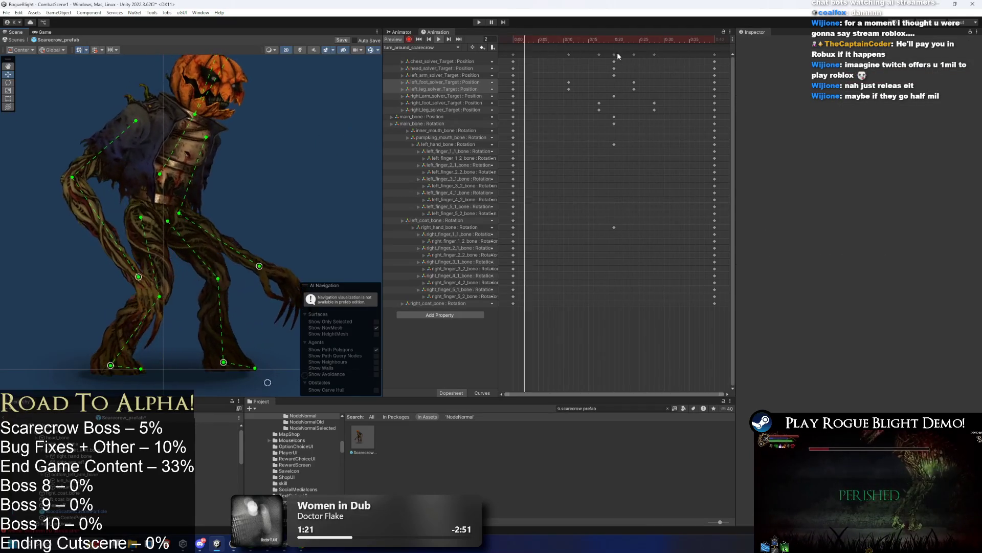
drag(568, 41, 614, 43)
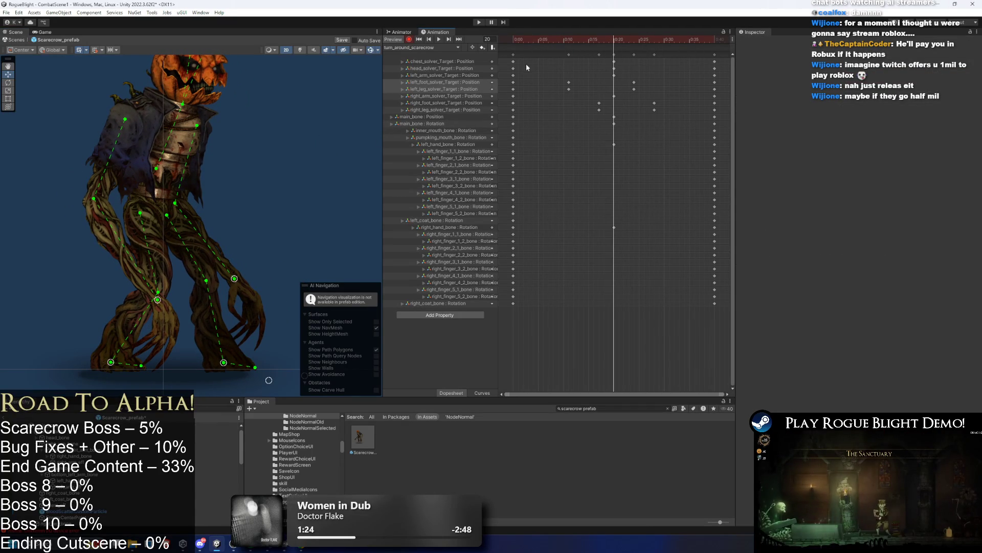
click(166, 211)
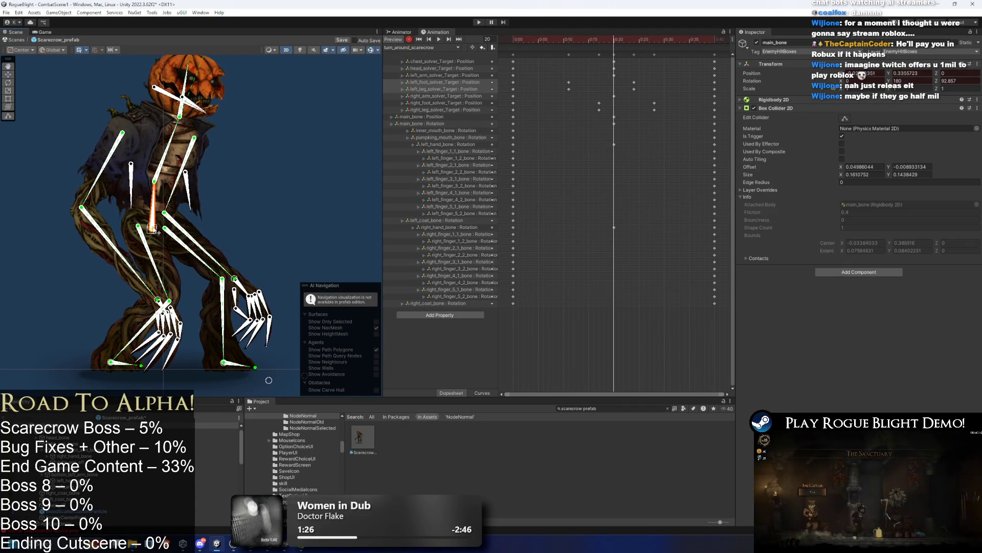
mouse_move(630, 41)
mouse_down()
mouse_move(502, 41)
mouse_move(604, 41)
mouse_move(612, 45)
mouse_move(584, 64)
mouse_move(628, 72)
mouse_up()
key(space)
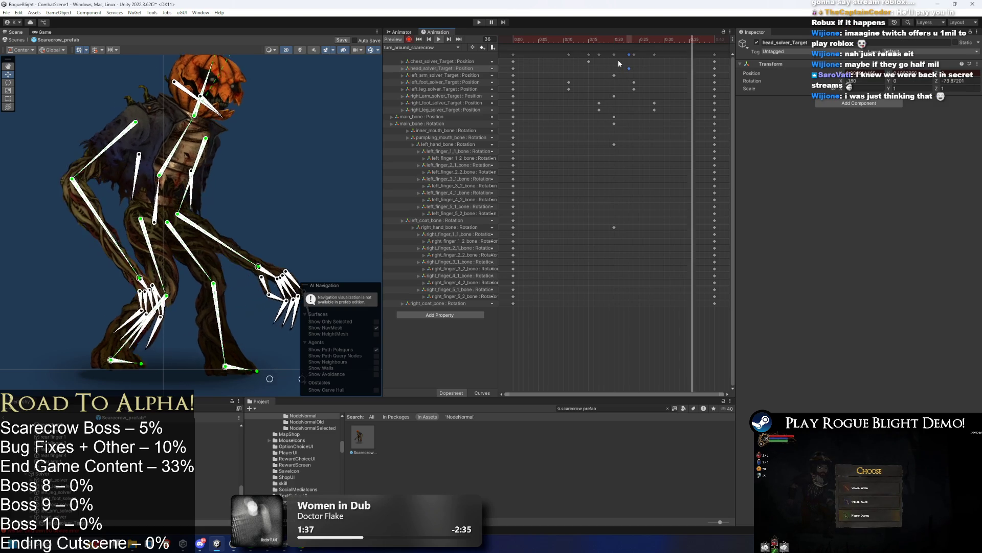
click(278, 134)
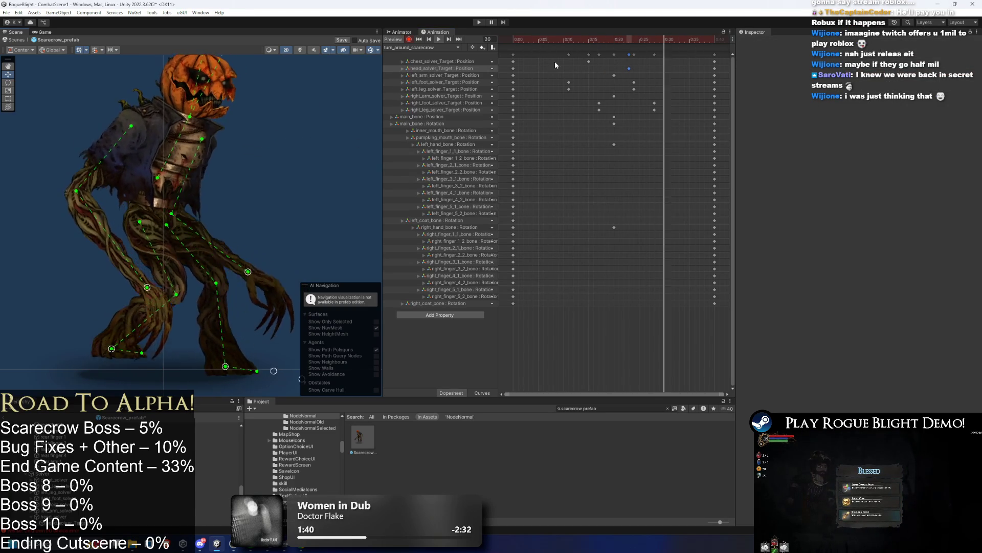
scroll(166, 198, up, 3)
scroll(213, 263, up, 5)
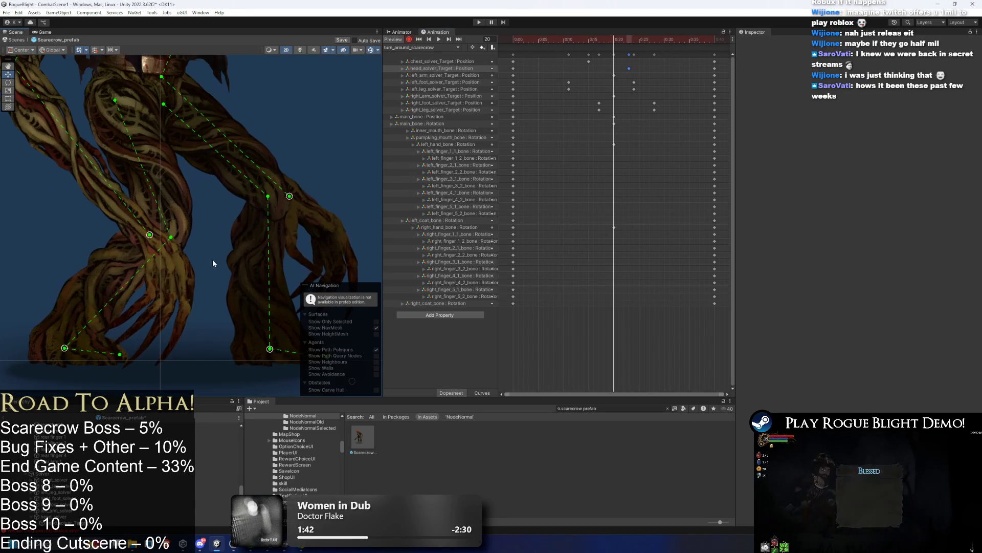
click(167, 298)
Step: Re-pose the right finger 2 and left finger 4 and 2 bones to key new rotations
click(145, 289)
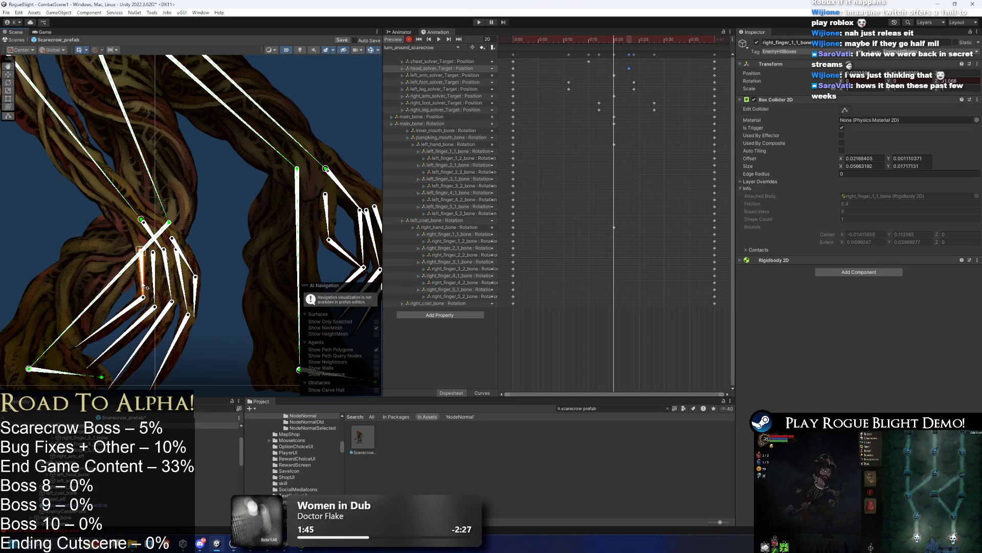
mouse_move(146, 287)
mouse_down()
mouse_move(134, 317)
mouse_move(163, 336)
mouse_up()
click(164, 294)
click(164, 295)
click(188, 279)
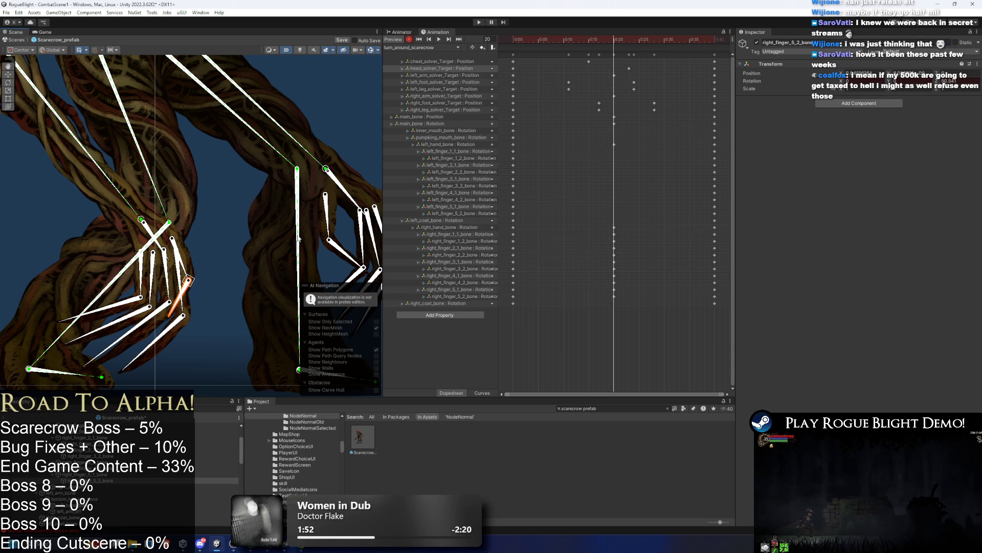
drag(361, 224, 230, 218)
drag(215, 254, 204, 275)
mouse_move(245, 232)
mouse_down()
mouse_move(225, 278)
mouse_move(241, 289)
mouse_move(282, 259)
mouse_up()
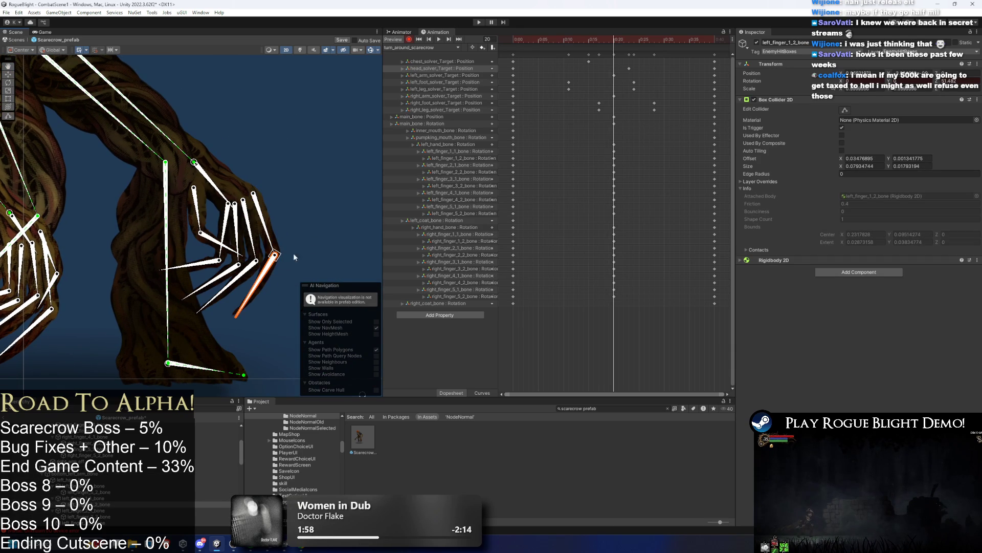
Step: Move the hand and finger keys to 0:20, preview, then return them to 0:15
drag(626, 237, 628, 299)
drag(628, 149, 614, 291)
drag(584, 152, 608, 152)
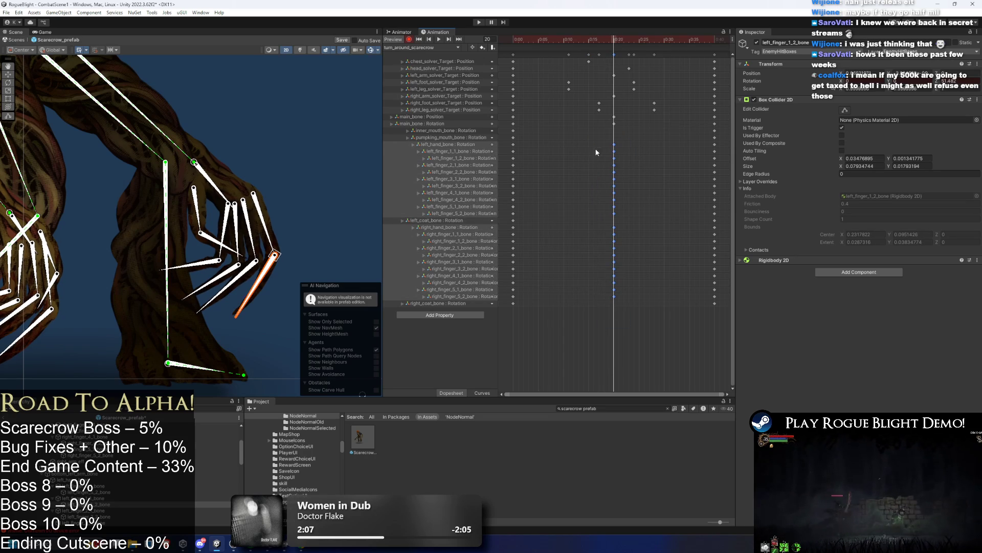
key(space)
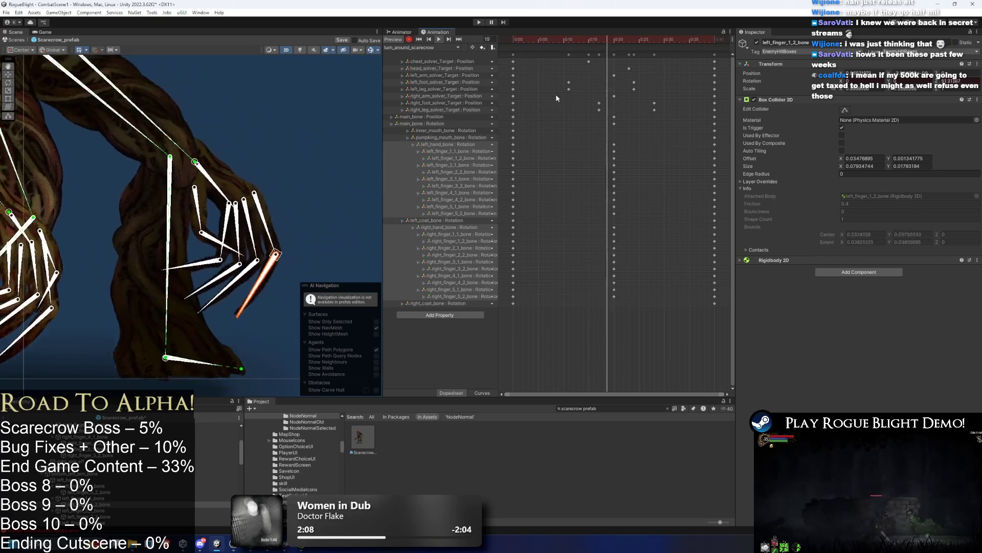
drag(635, 135, 601, 314)
drag(644, 134, 568, 302)
drag(623, 156, 588, 154)
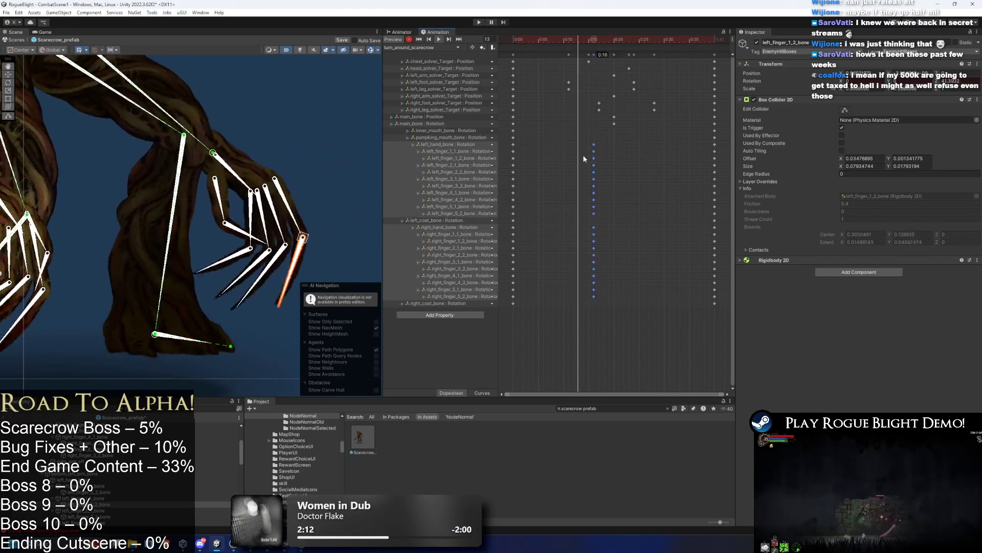
Step: Select the left and right finger keys at 0:15, excluding the first-joint finger keys
click(588, 158)
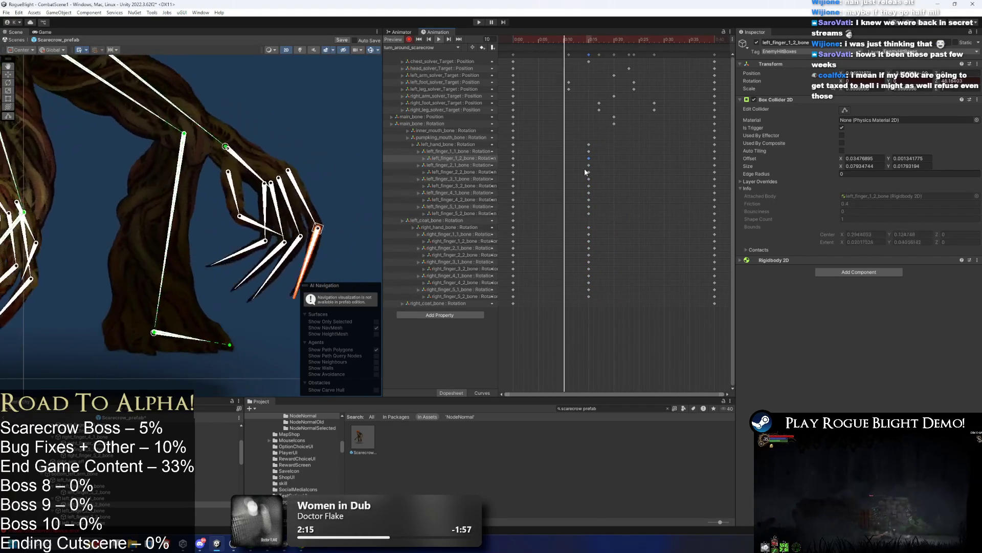
shift+click(588, 171)
shift+click(589, 186)
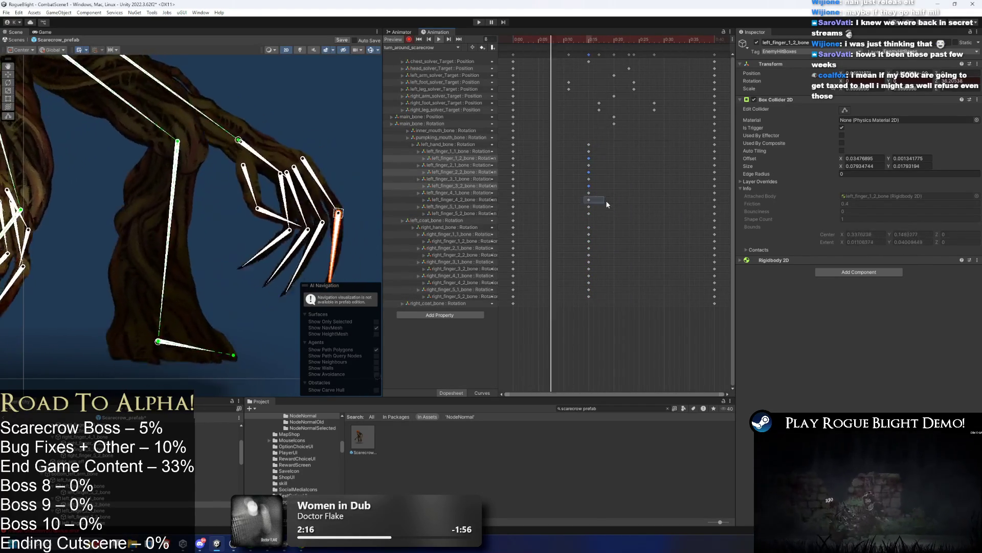
shift+click(588, 199)
shift+click(588, 206)
shift+click(588, 213)
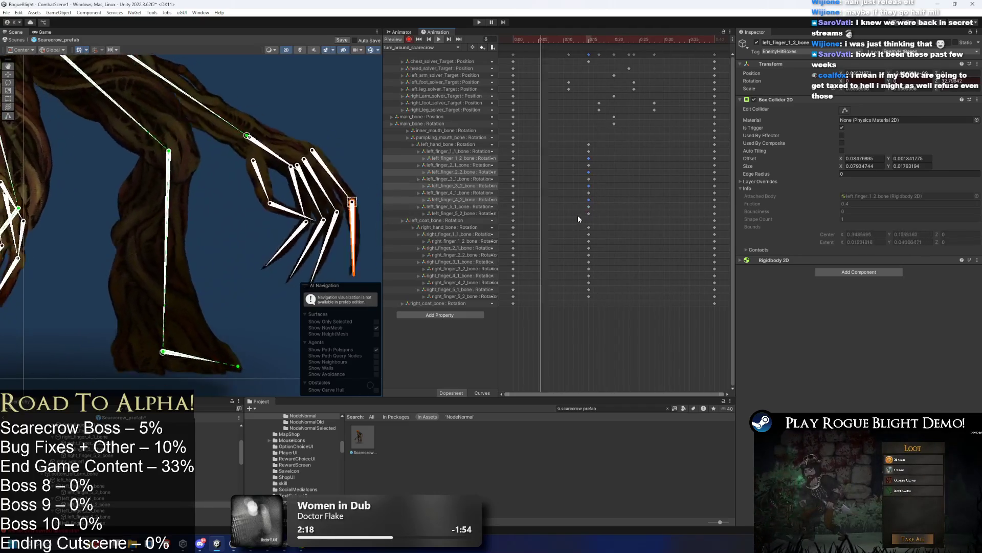
shift+click(589, 234)
shift+click(589, 247)
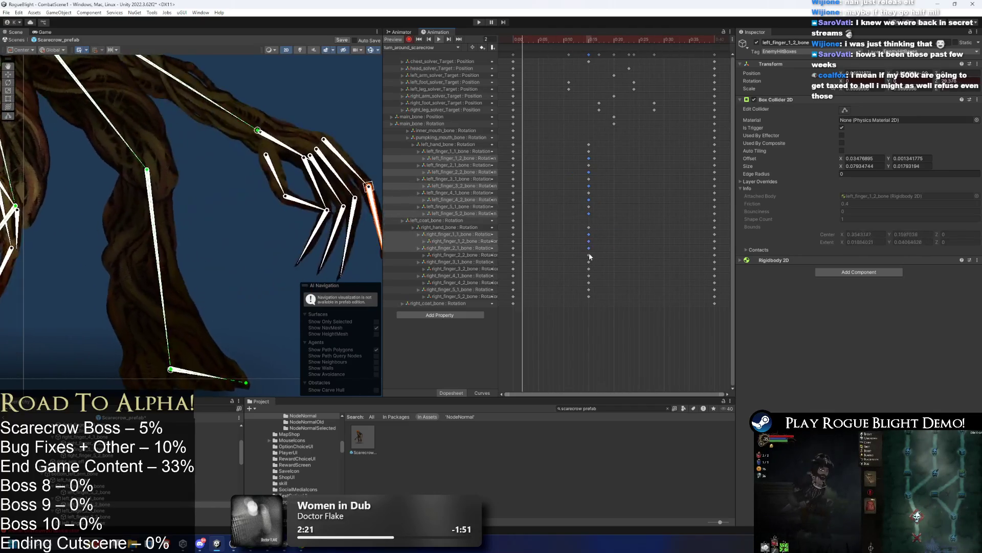
shift+click(589, 261)
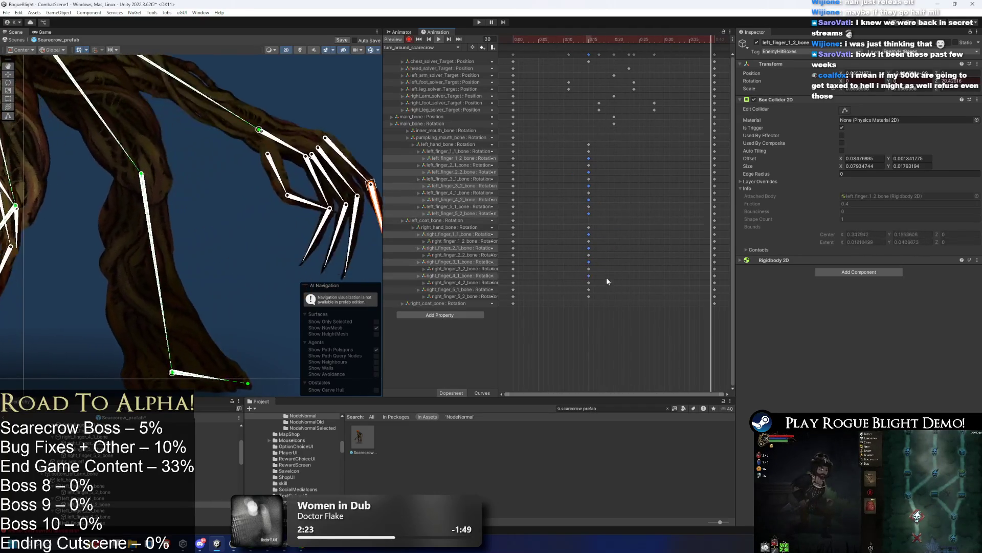
shift+click(589, 275)
shift+click(588, 289)
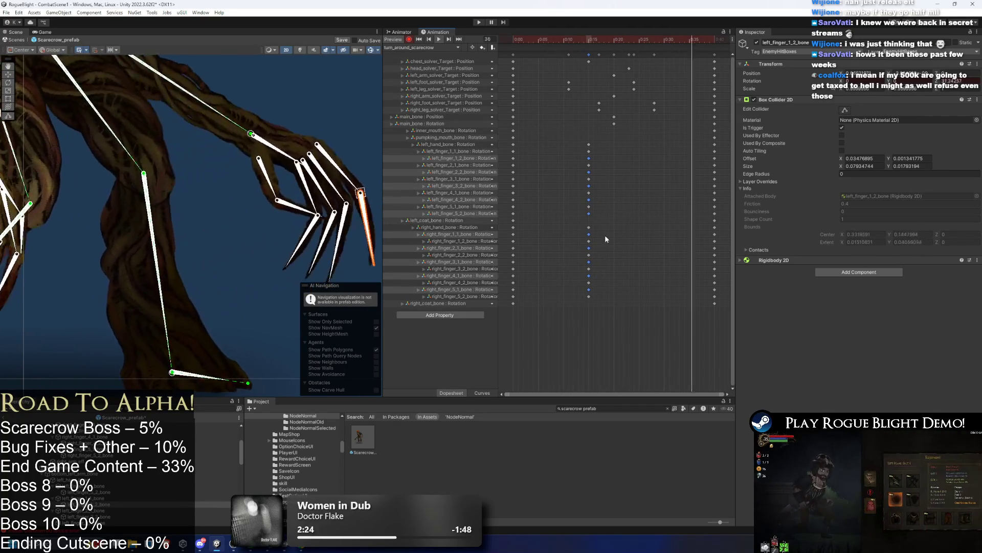
mouse_move(606, 300)
mouse_down()
mouse_move(581, 232)
mouse_move(606, 239)
mouse_move(579, 246)
mouse_move(600, 226)
mouse_move(581, 243)
mouse_up()
ctrl+click(589, 261)
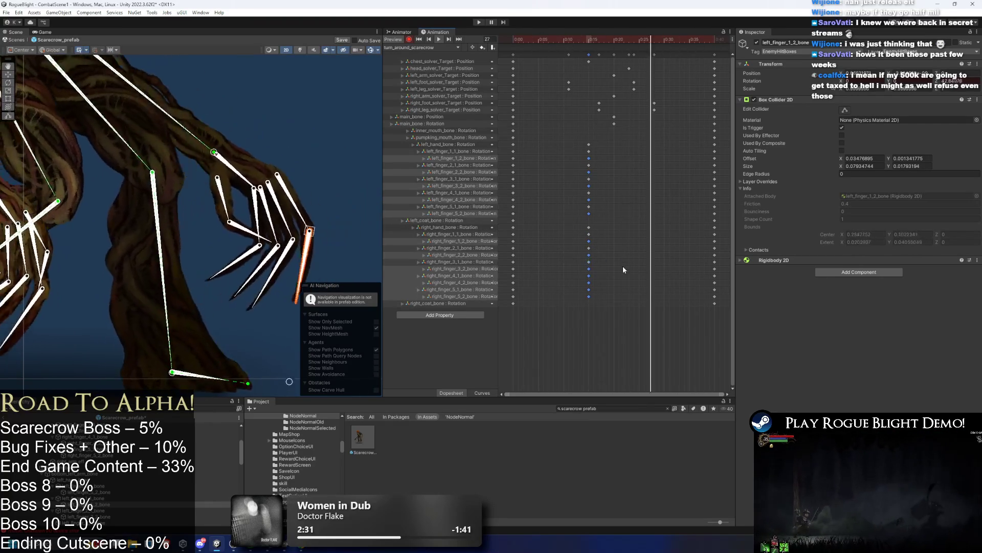
ctrl+click(589, 275)
ctrl+click(589, 289)
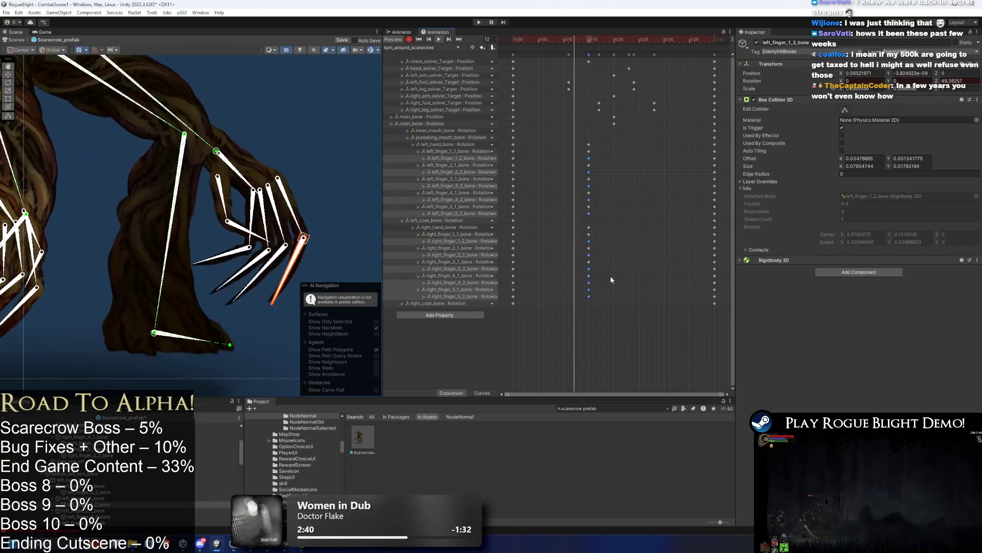
Step: Shift the lower right finger keys, including right_finger_4_2, from 0:15 to just past 0:20
mouse_move(585, 279)
mouse_down()
mouse_move(613, 289)
mouse_move(579, 296)
mouse_up()
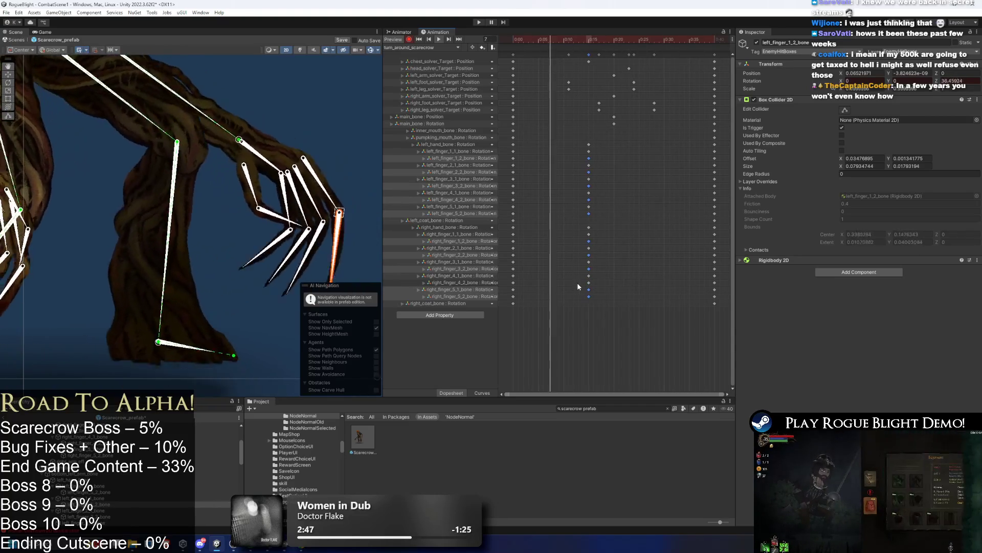
shift+click(588, 283)
drag(589, 296, 620, 296)
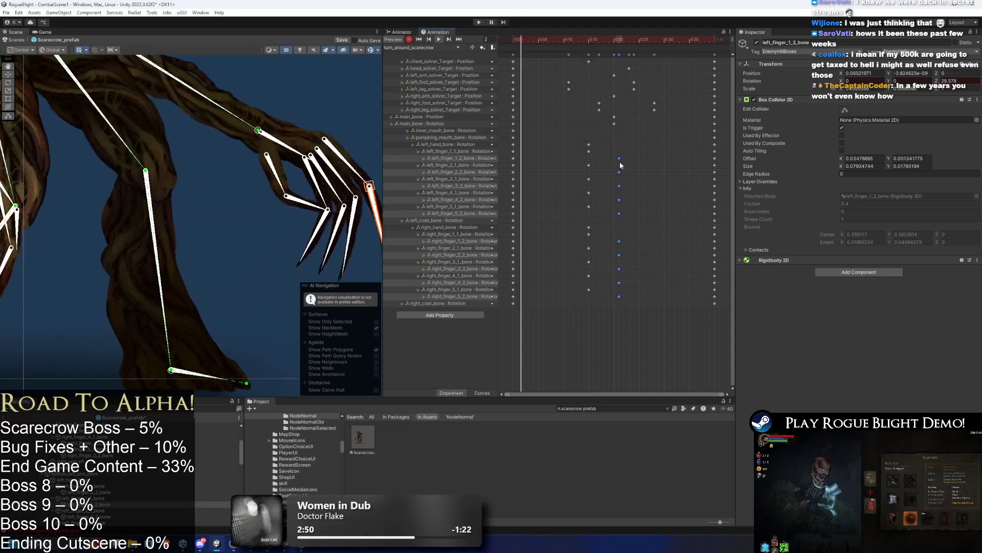
drag(617, 158, 631, 159)
scroll(315, 109, down, 5)
click(315, 109)
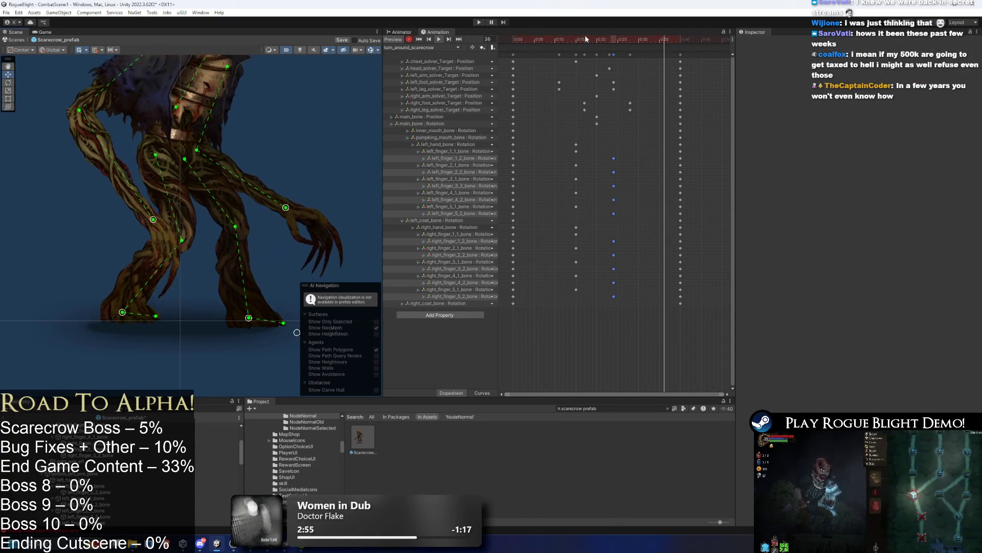
Step: At frame 20, reposition the scarecrow's left and right hand handles
drag(562, 46, 577, 47)
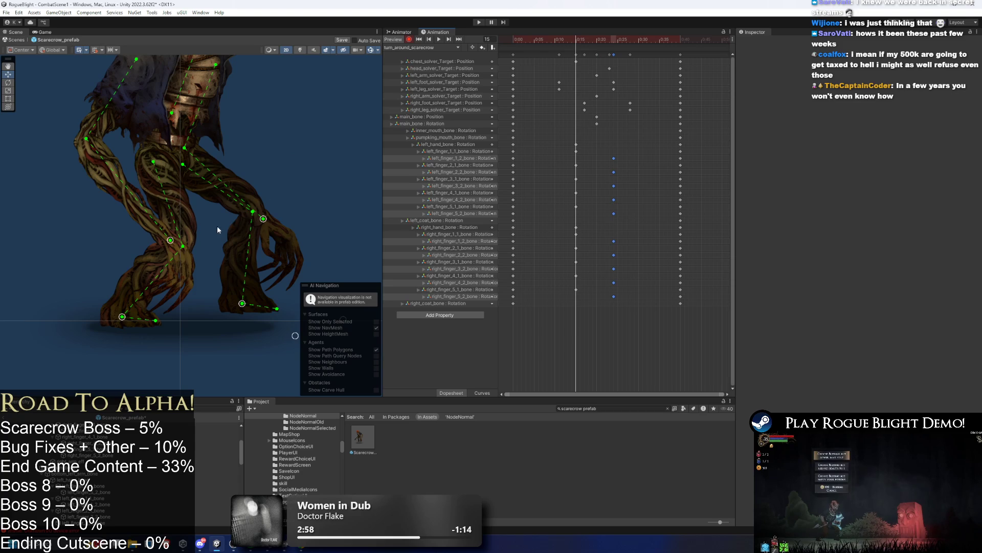
click(594, 38)
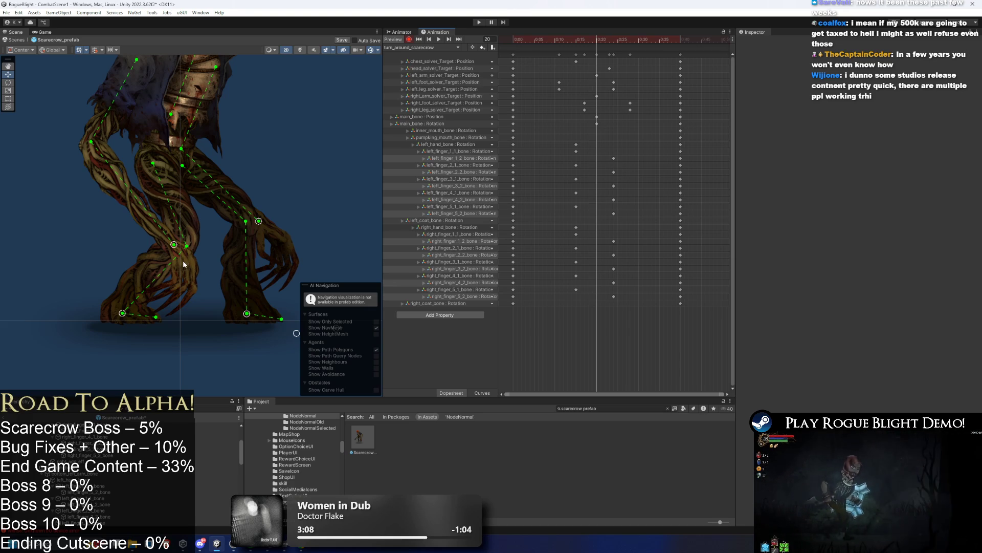
drag(175, 245, 189, 253)
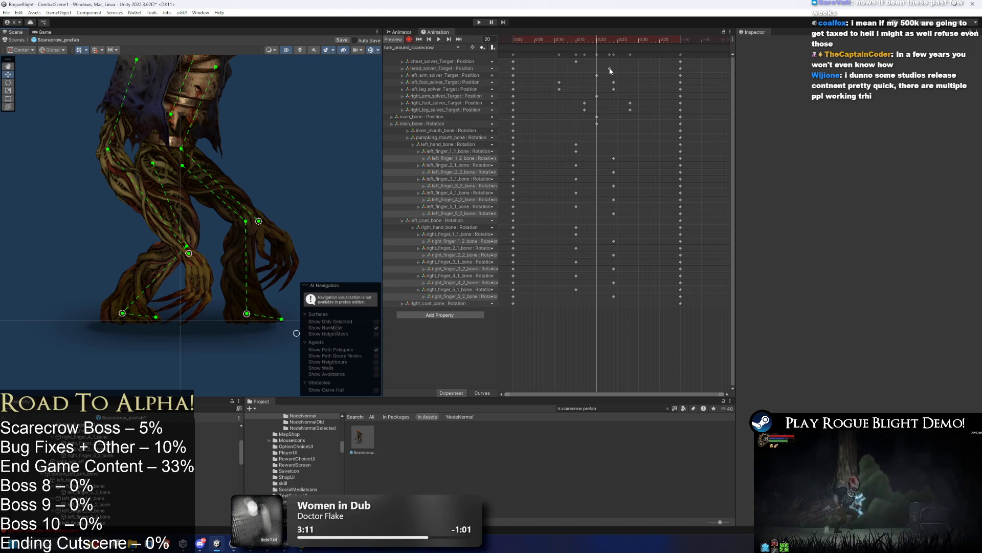
key(ctrl+z)
drag(575, 39, 597, 39)
drag(182, 248, 200, 248)
drag(258, 221, 246, 229)
Step: Scrub back through the frames and play the turn-around animation from the start
mouse_move(562, 39)
mouse_down()
mouse_move(548, 45)
mouse_move(601, 51)
mouse_up()
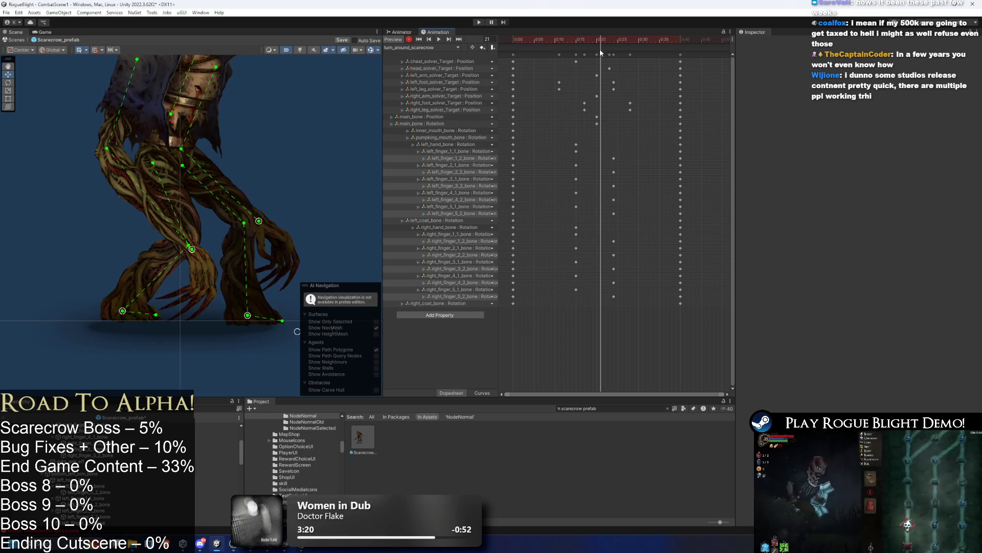
click(597, 41)
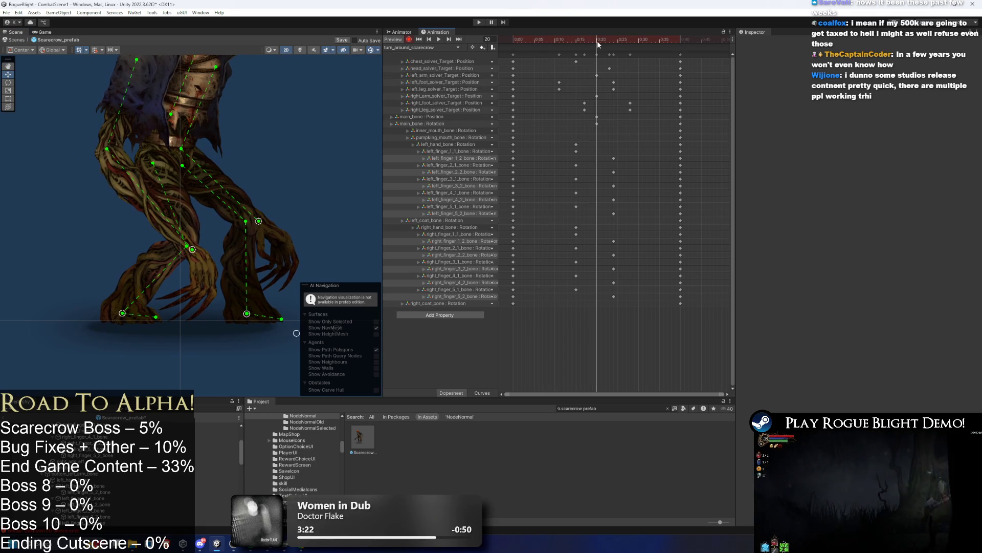
click(252, 222)
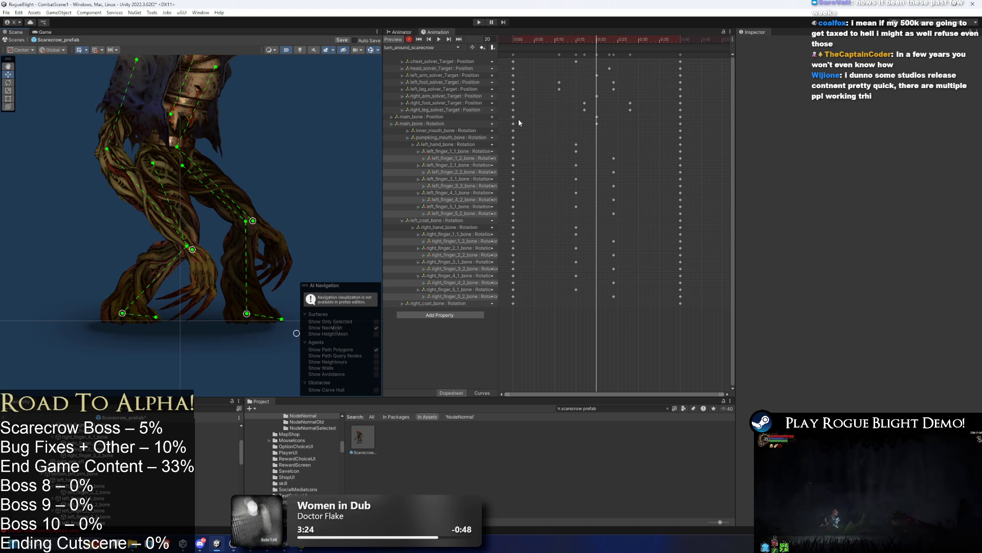
mouse_move(588, 44)
mouse_down()
mouse_move(509, 41)
mouse_move(560, 50)
mouse_move(594, 40)
mouse_move(550, 39)
mouse_move(597, 37)
mouse_move(529, 50)
mouse_up()
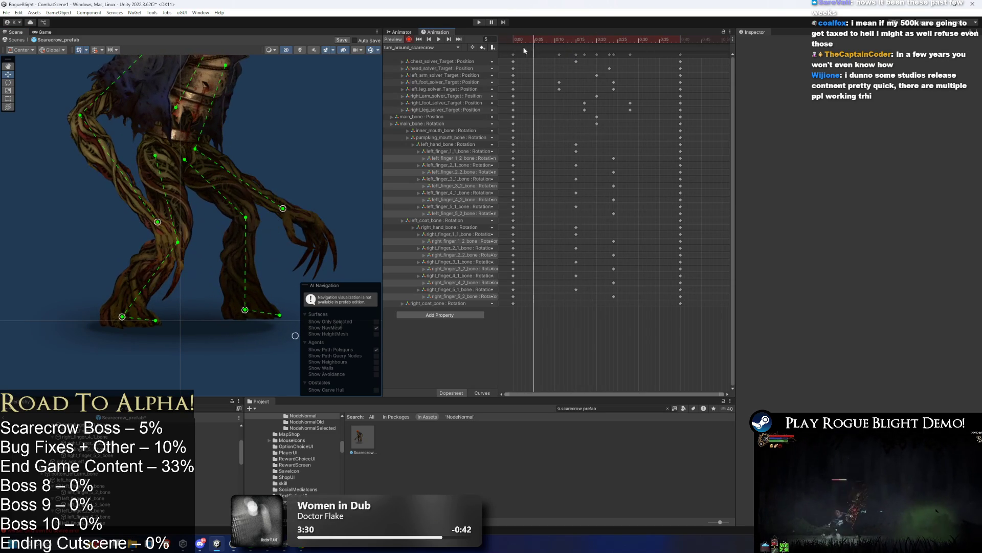
key(space)
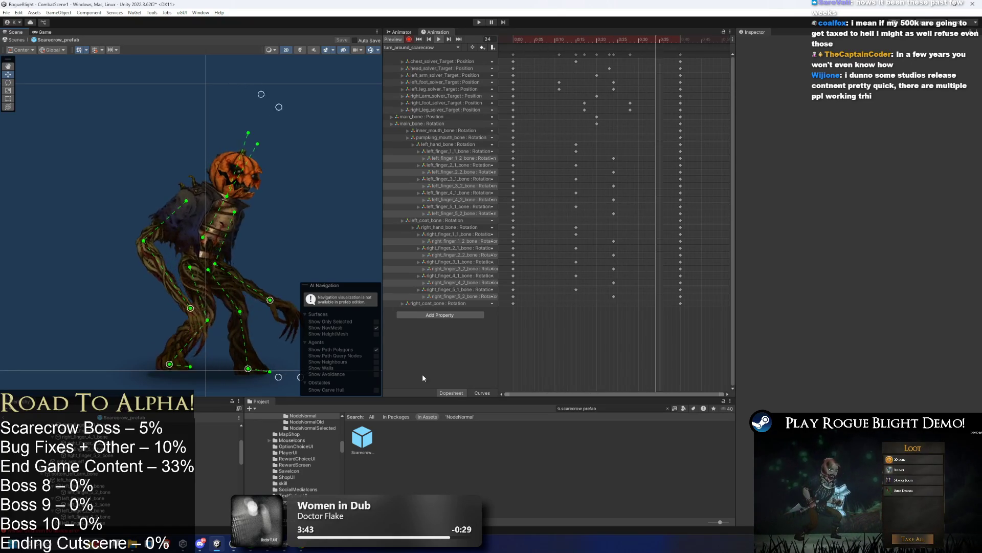
click(365, 437)
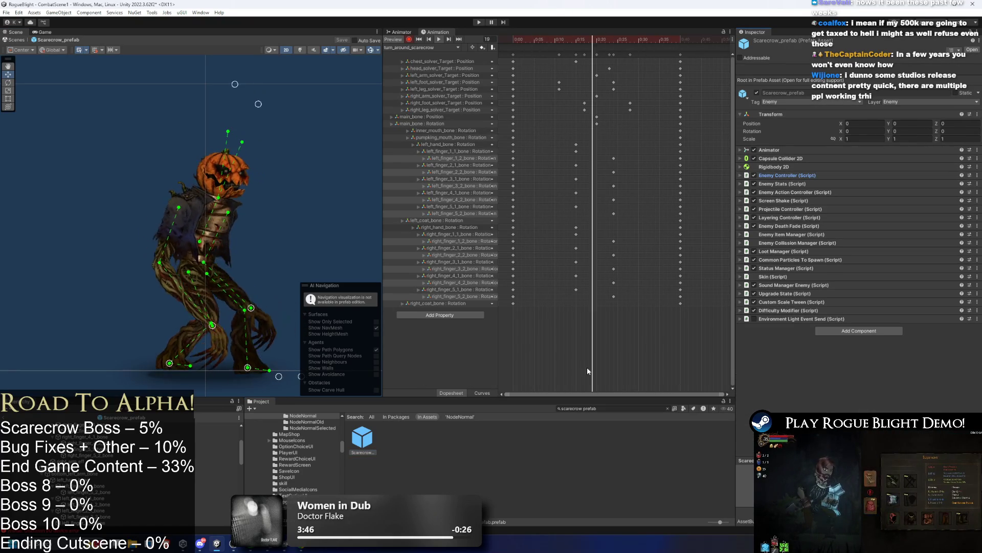
Step: Search the Project for the Illdrake 'knight prefab' and open it for editing
click(597, 409)
text(llldkrae)
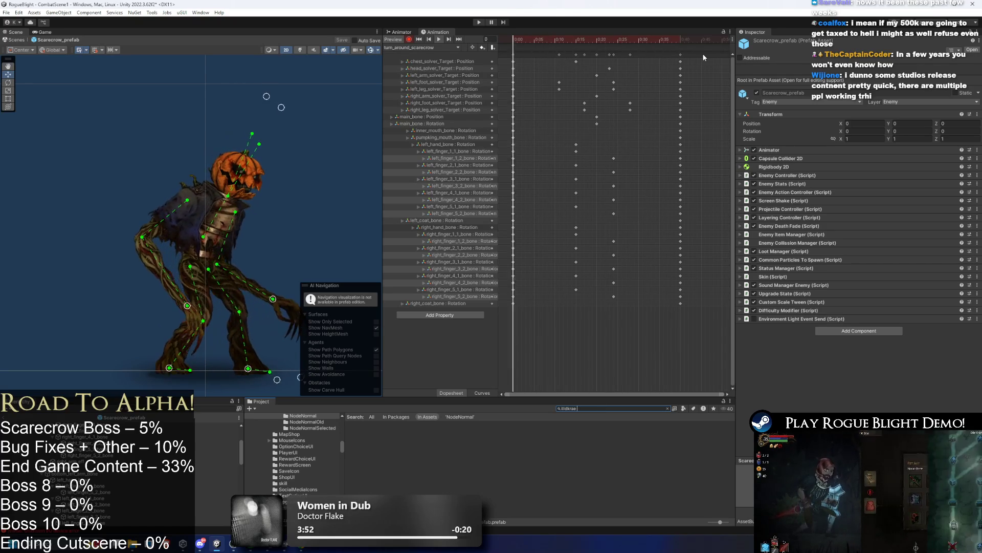
key(BackSpace)
key(BackSpace)
key(BackSpace)
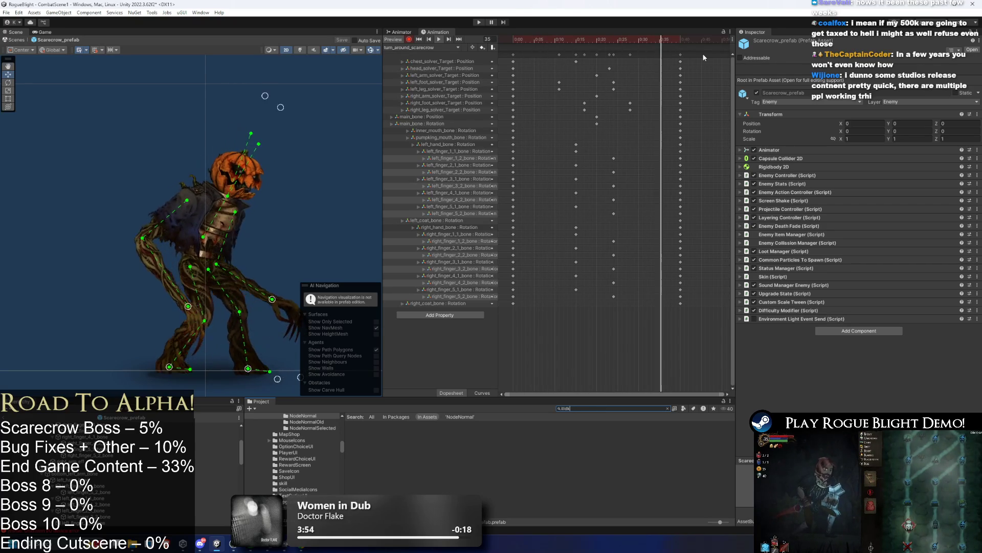
text(rake a)
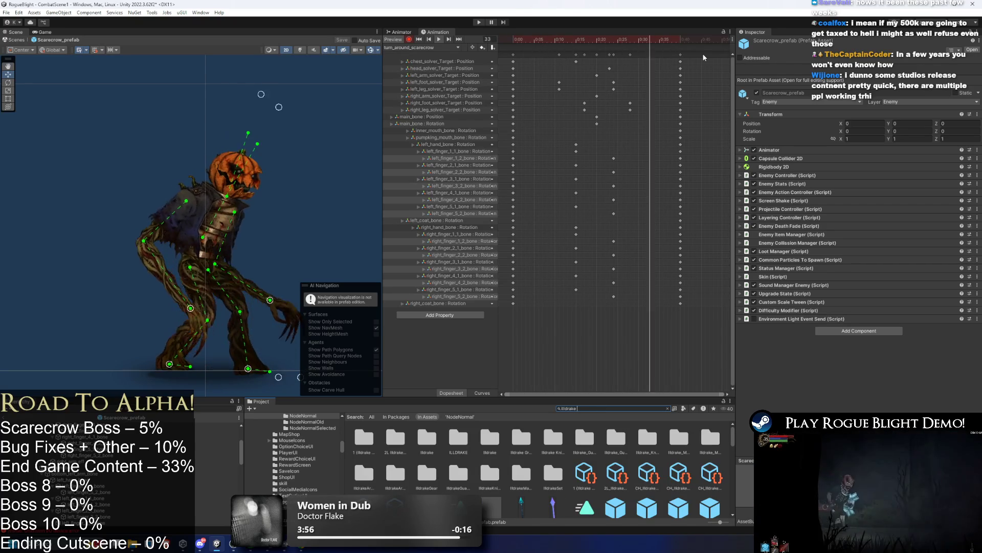
key(BackSpace)
key(BackSpace)
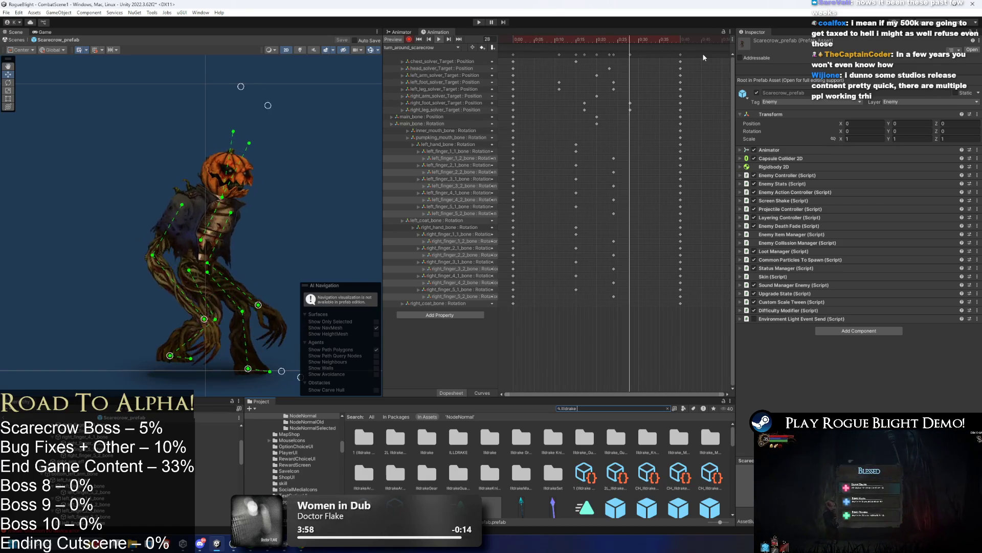
text( k)
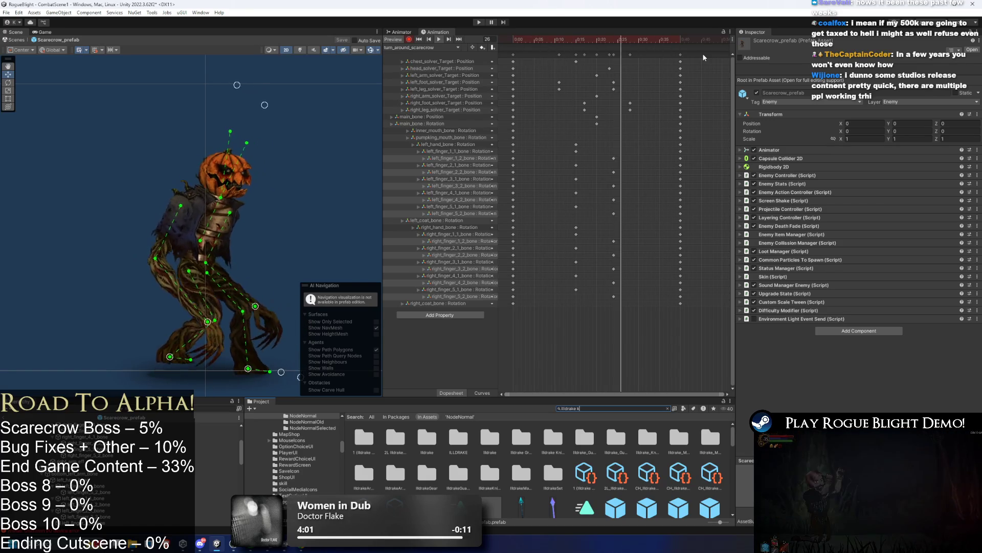
text(night)
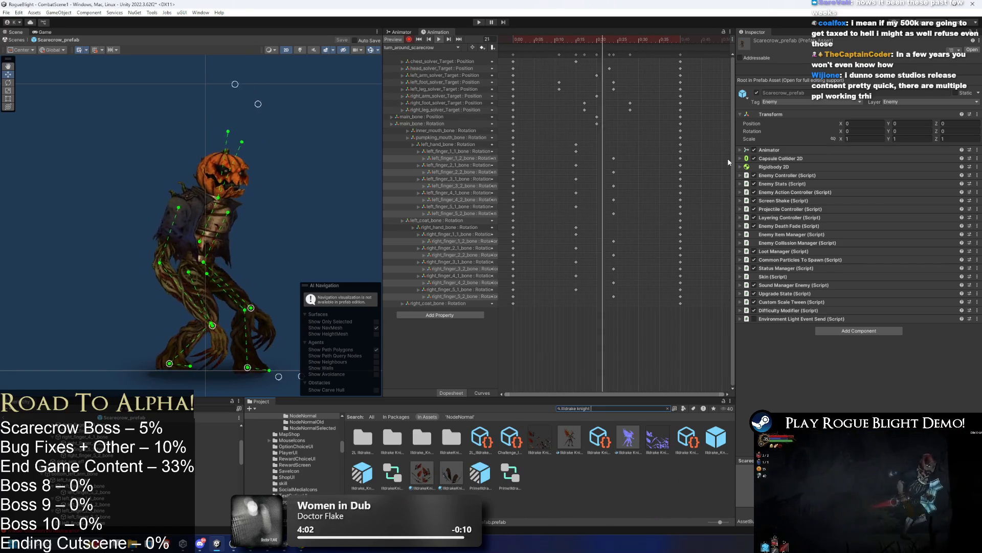
text( prefa)
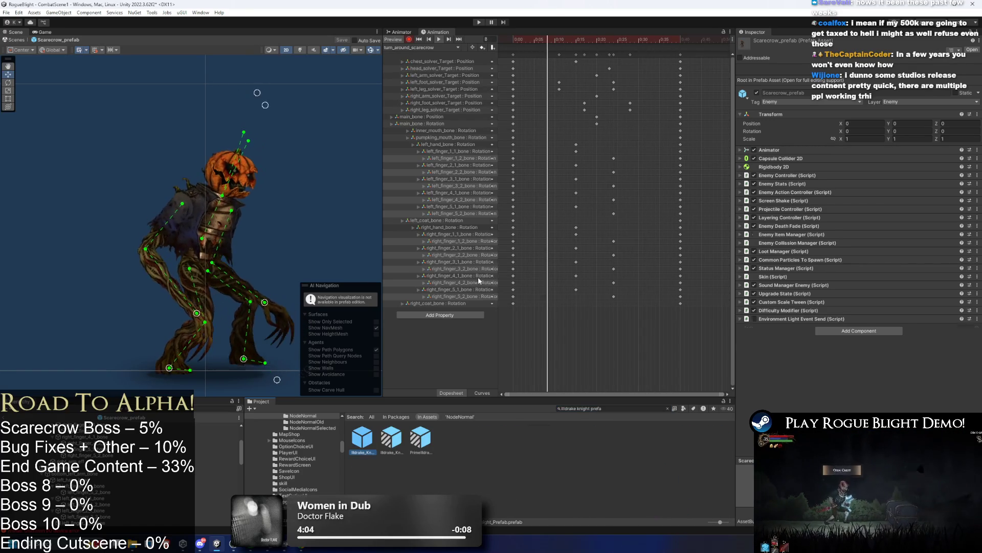
click(362, 437)
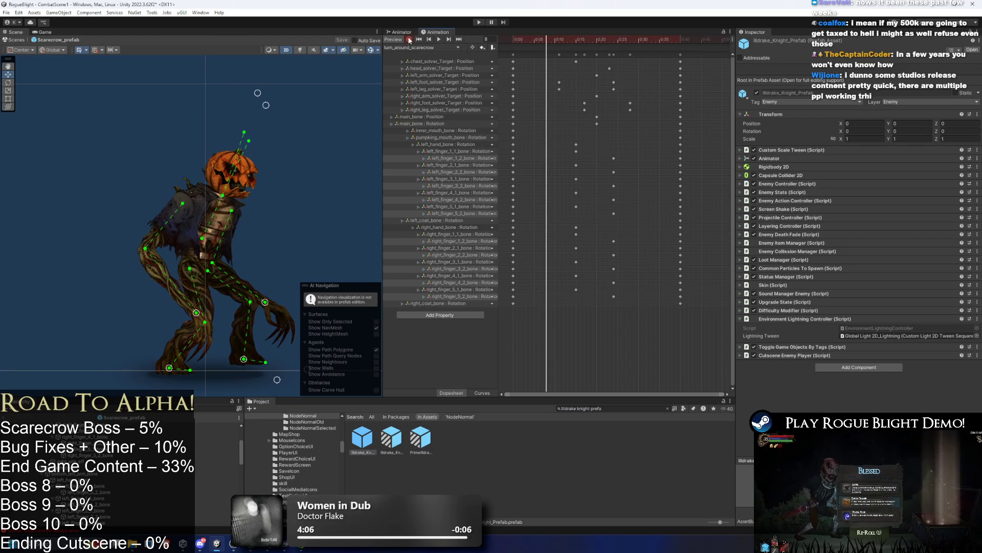
double_click(367, 447)
Step: Switch to the TurnAround_Illdrake clip and inspect its animation event, last frame and frame 10
click(414, 49)
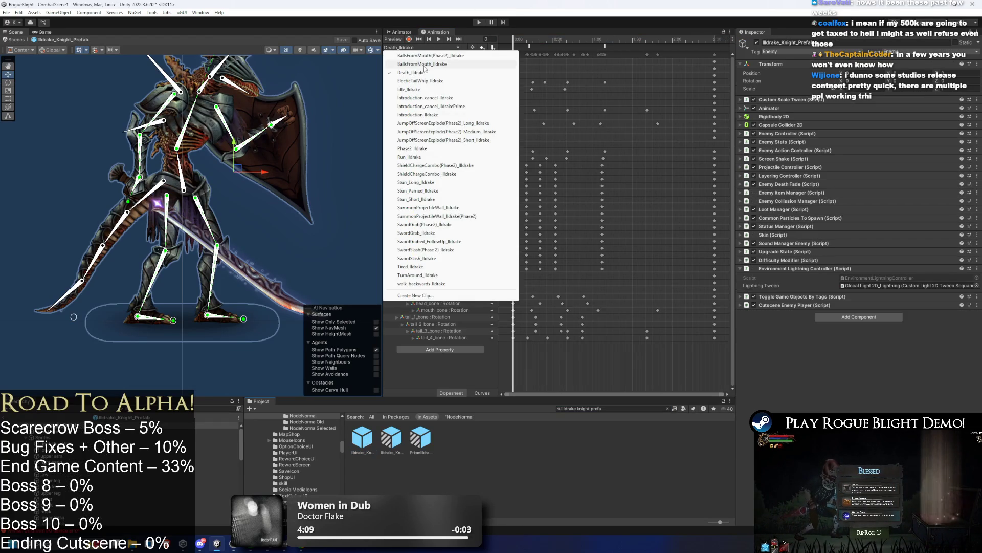
click(417, 267)
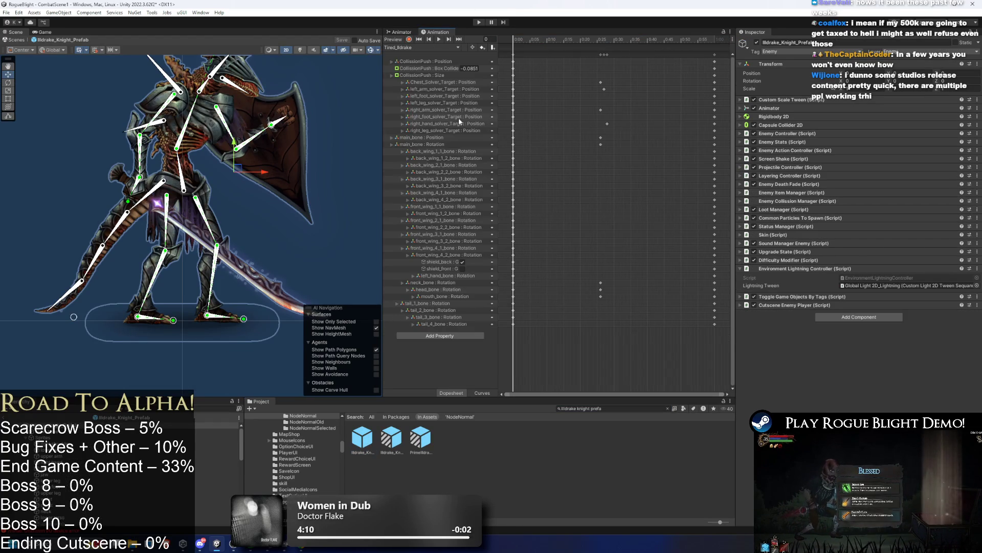
click(420, 49)
click(450, 274)
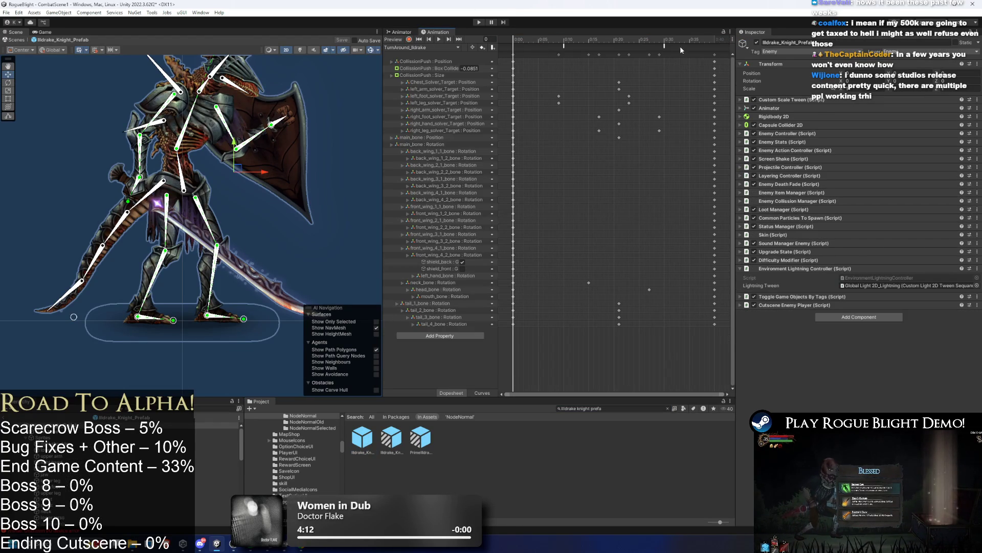
click(565, 45)
click(715, 41)
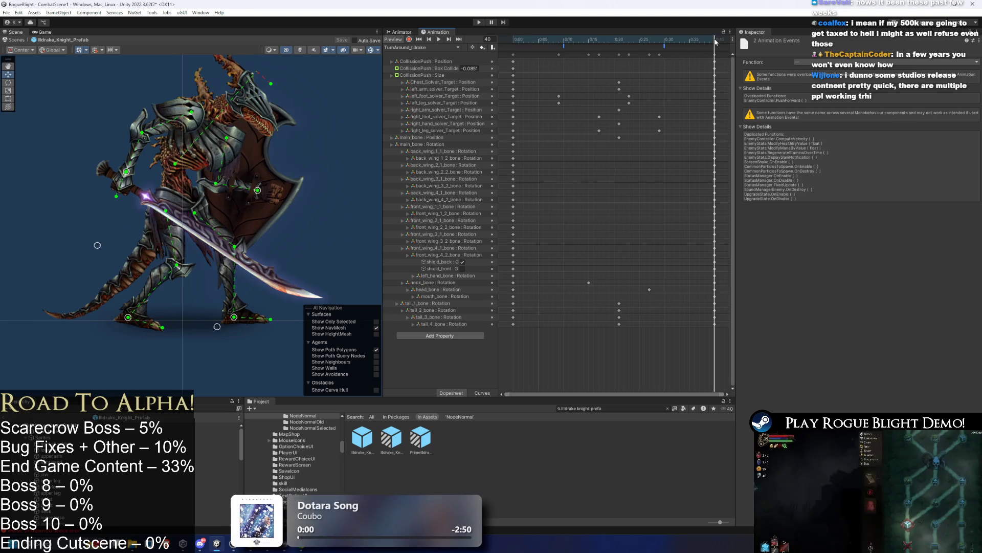
click(566, 41)
Step: Search for 'scarecrow prefab' and reopen the scarecrow prefab
key(ctrl+a)
text(sca)
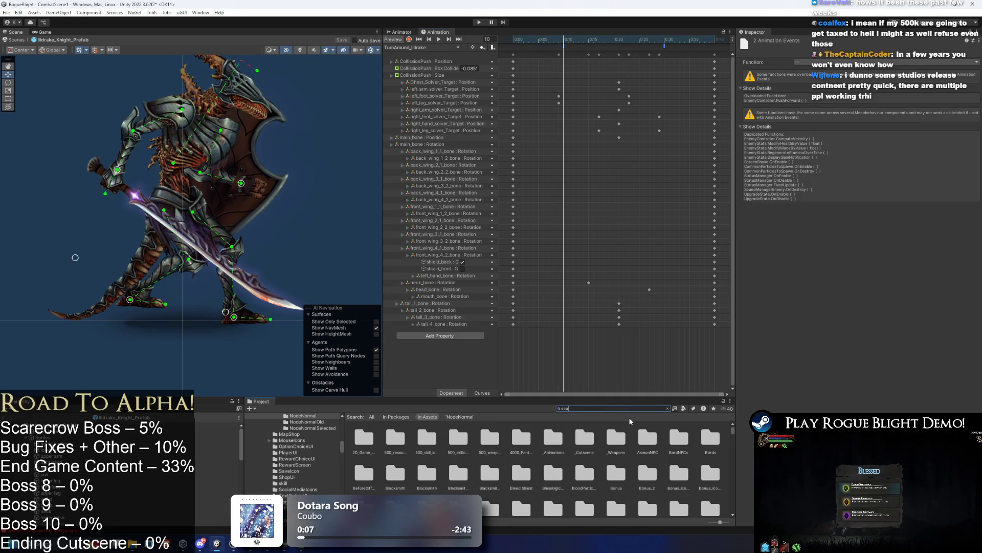
text(recrow prefab)
double_click(363, 438)
click(417, 47)
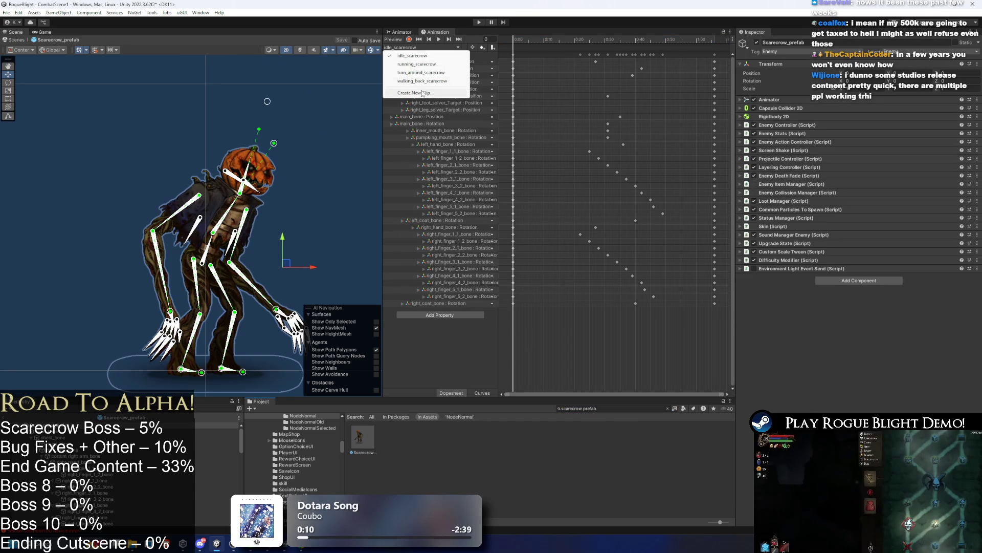
Step: Add an animation event at frame 10 of the turn_around_scarecrow clip
click(430, 74)
click(563, 40)
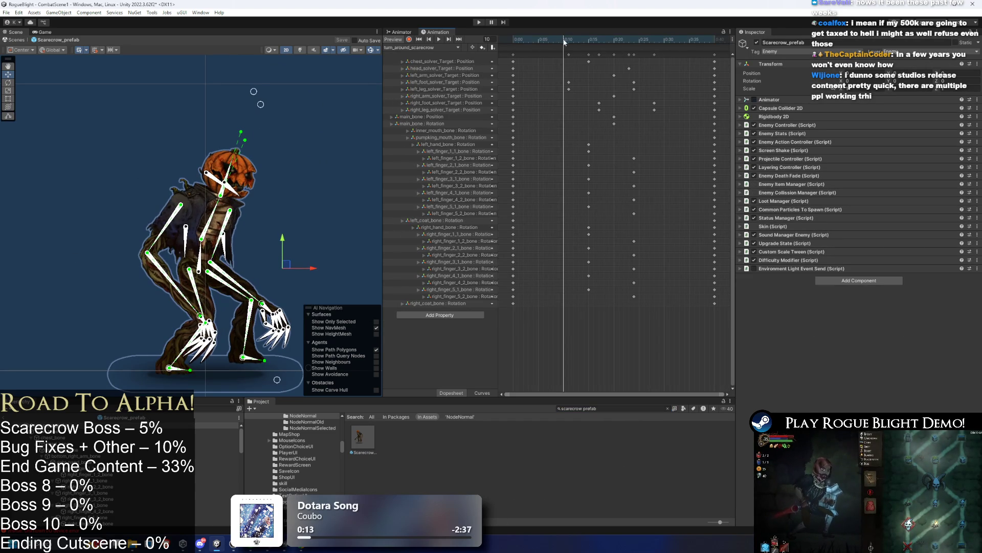
right_click(563, 49)
click(584, 52)
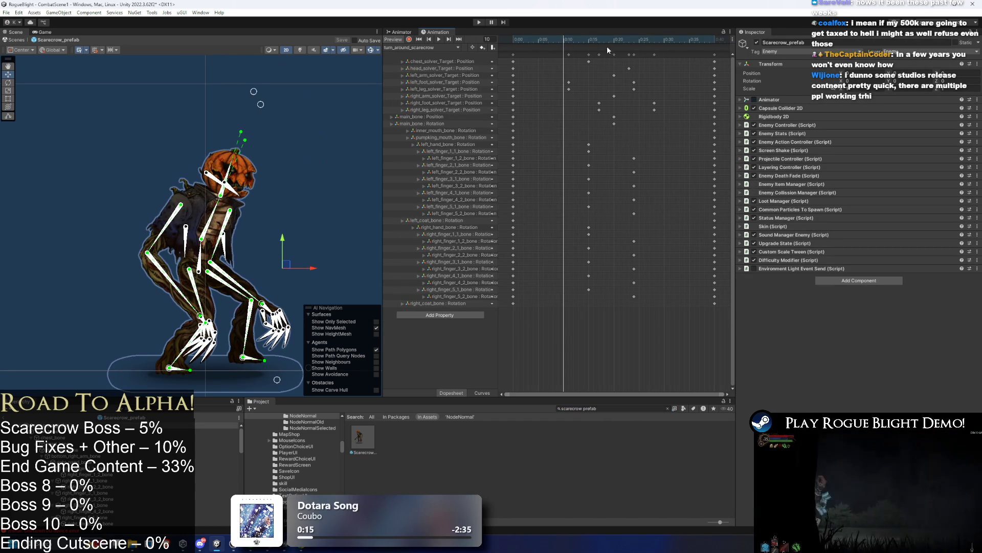
click(561, 41)
key(period)
key(period)
key(period)
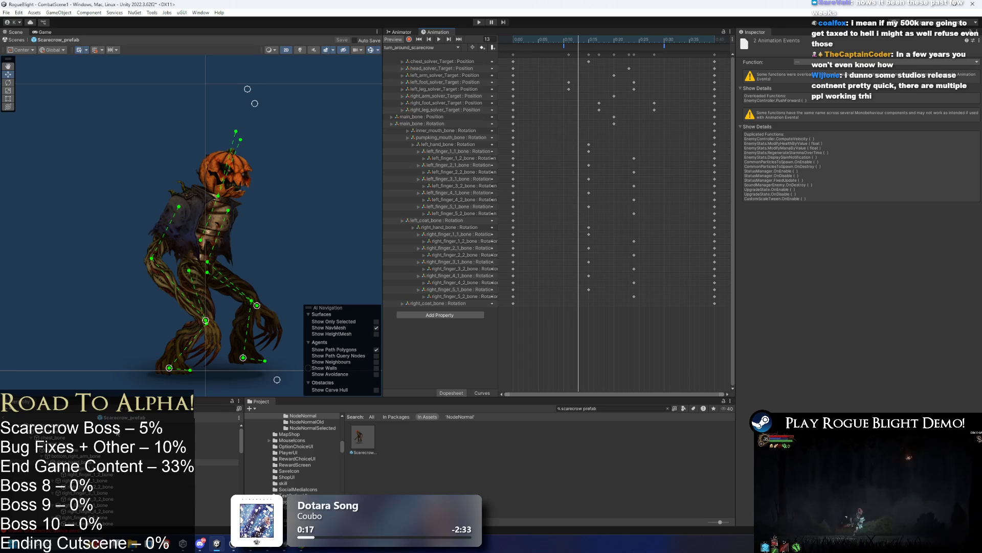
Step: Search the project and select the Illdrake knight prefab
click(608, 408)
text(Bitrak)
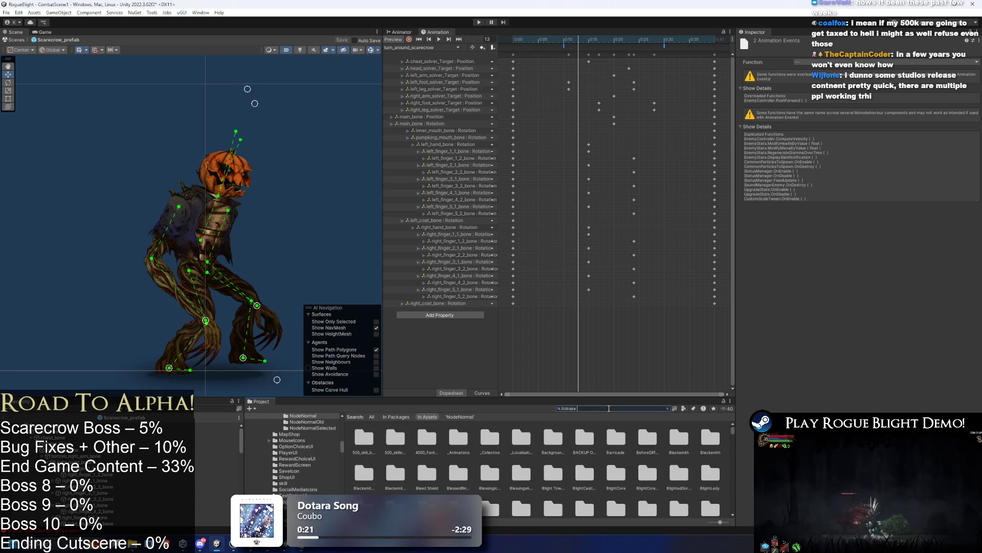
text(b)
click(394, 448)
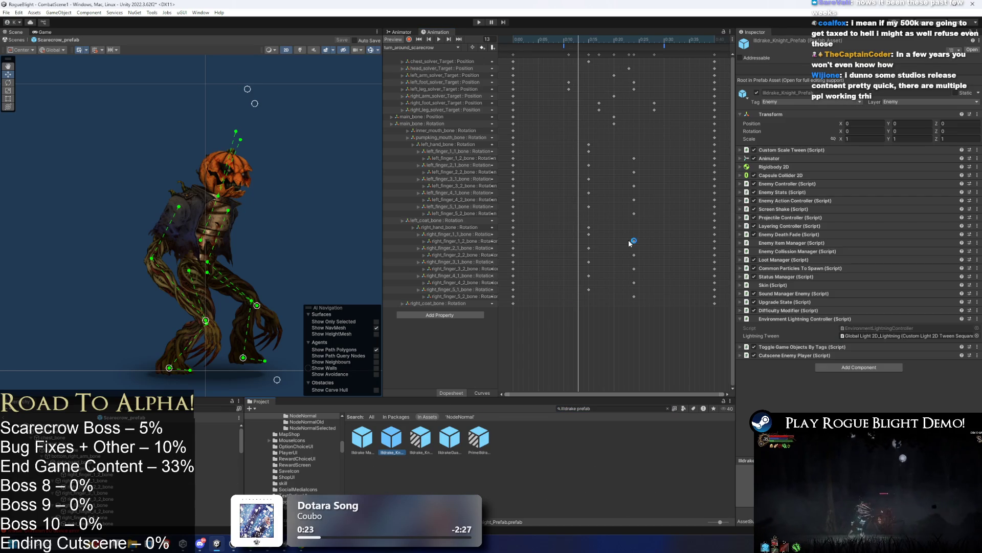
Step: Set the Scarecrow Enemy Controller's Time To Turn to 0.3 and save the project
click(811, 319)
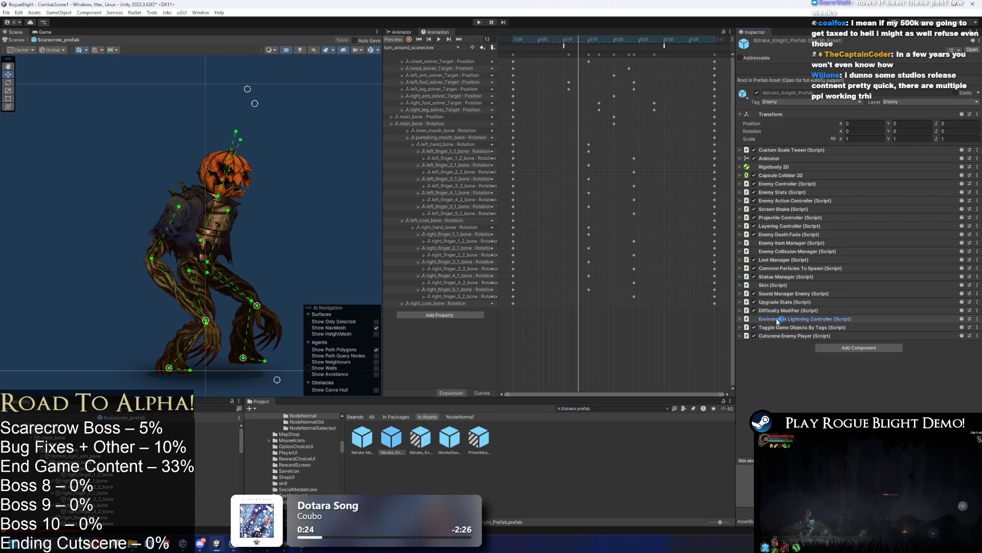
click(809, 184)
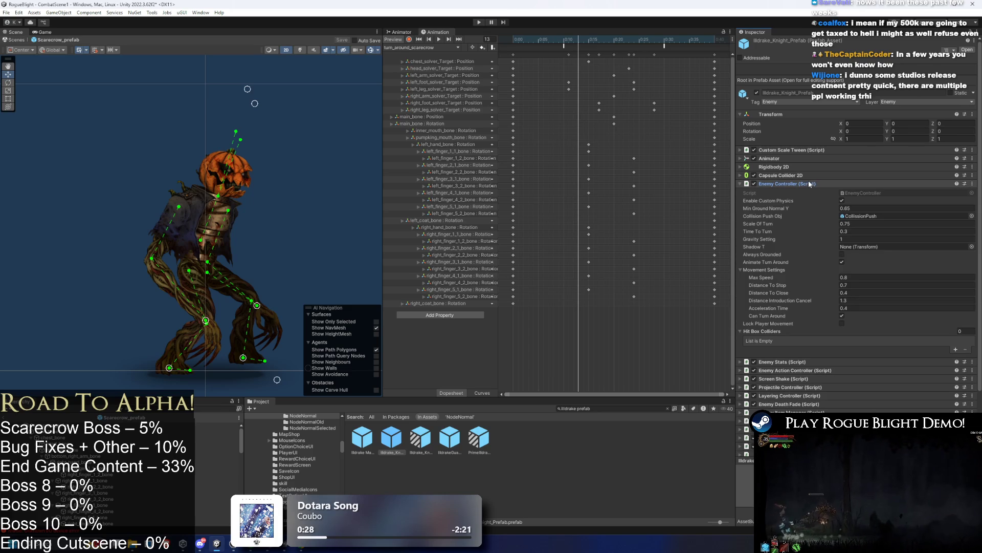
click(864, 232)
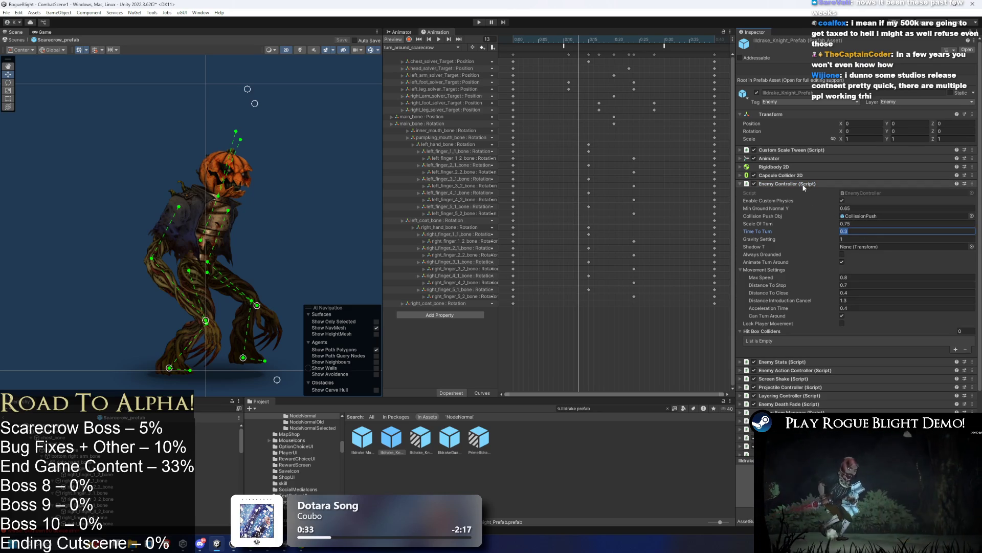
click(215, 425)
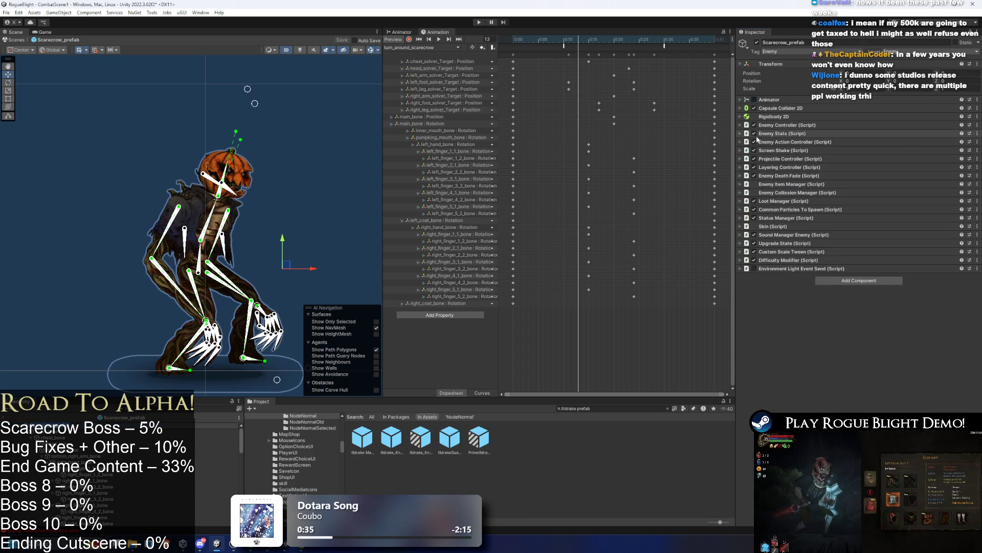
click(782, 133)
click(793, 133)
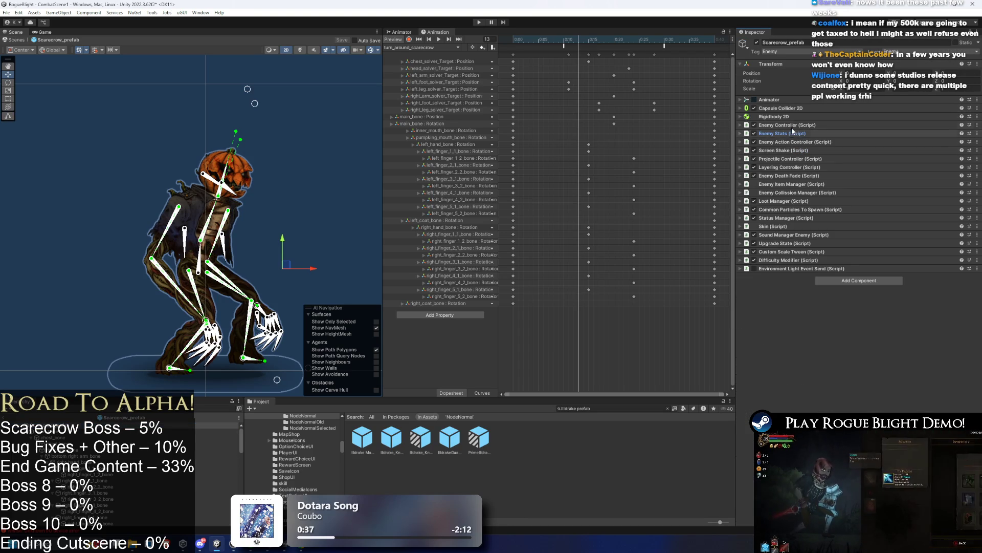
click(792, 125)
click(860, 174)
text(0.3)
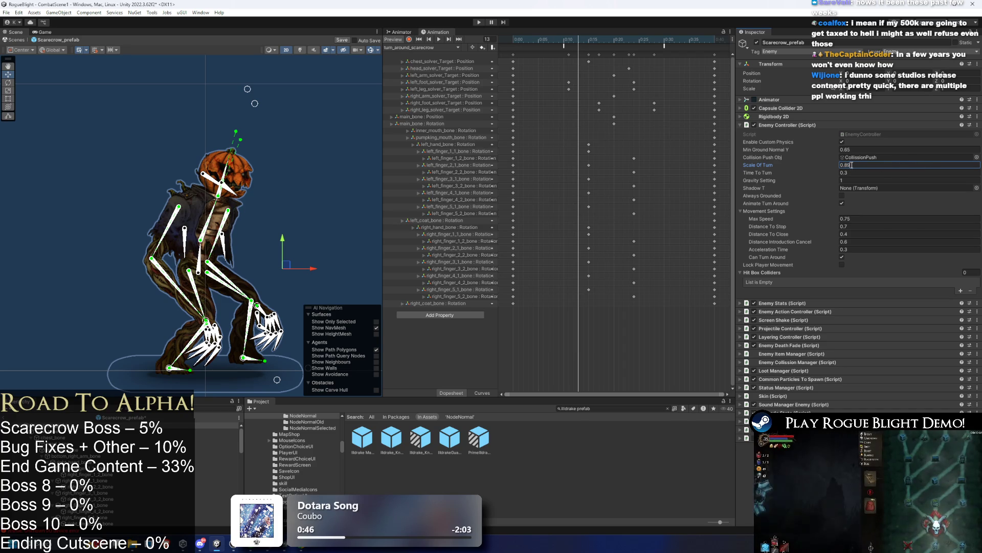
click(787, 125)
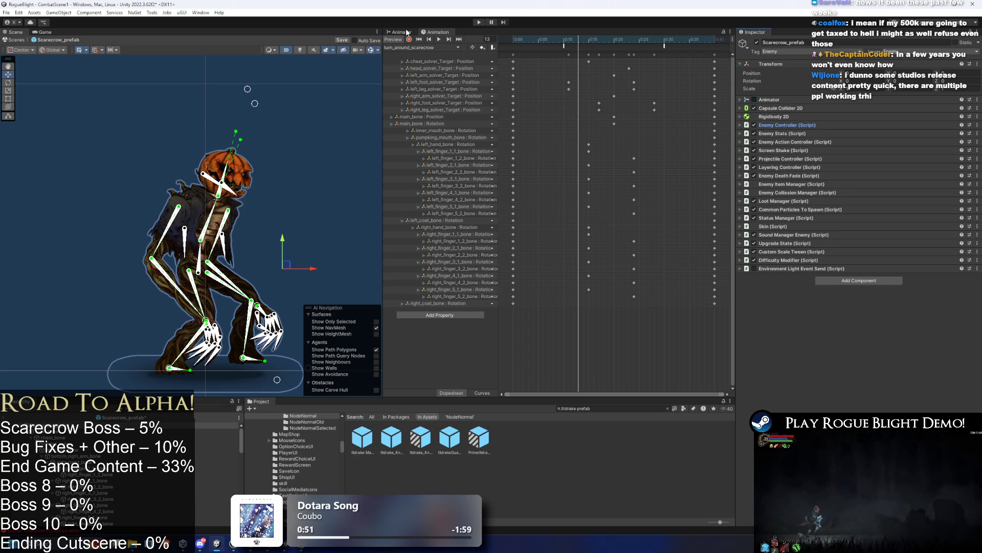
key(ctrl+s)
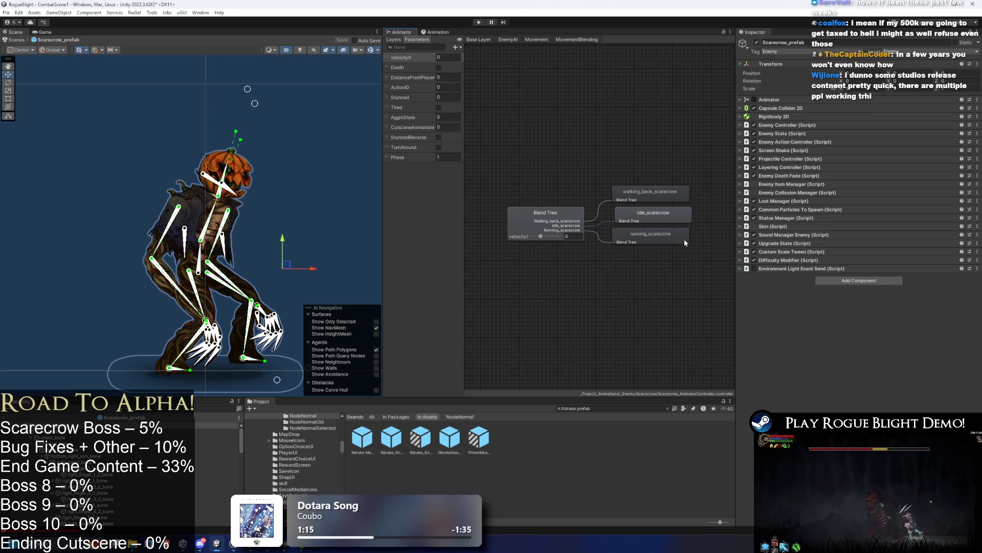
Step: Assign the turn_around_scarecrow clip as the Turn Around state's motion
click(575, 231)
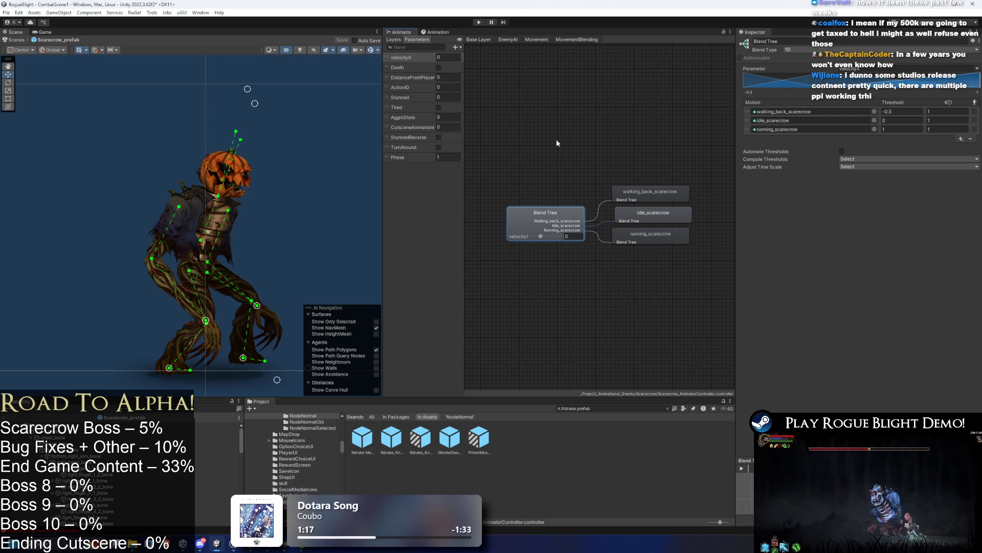
click(637, 217)
click(974, 66)
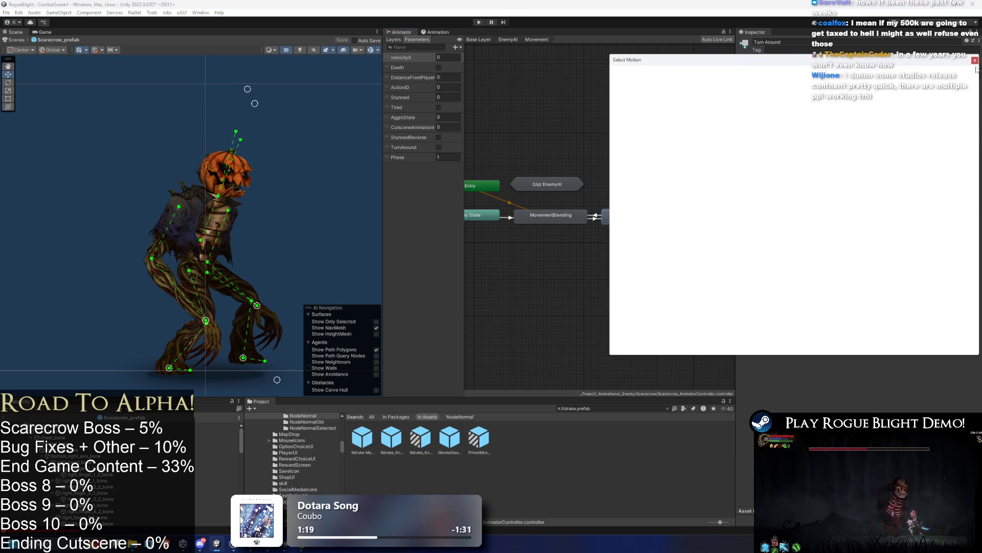
text(turn aroun)
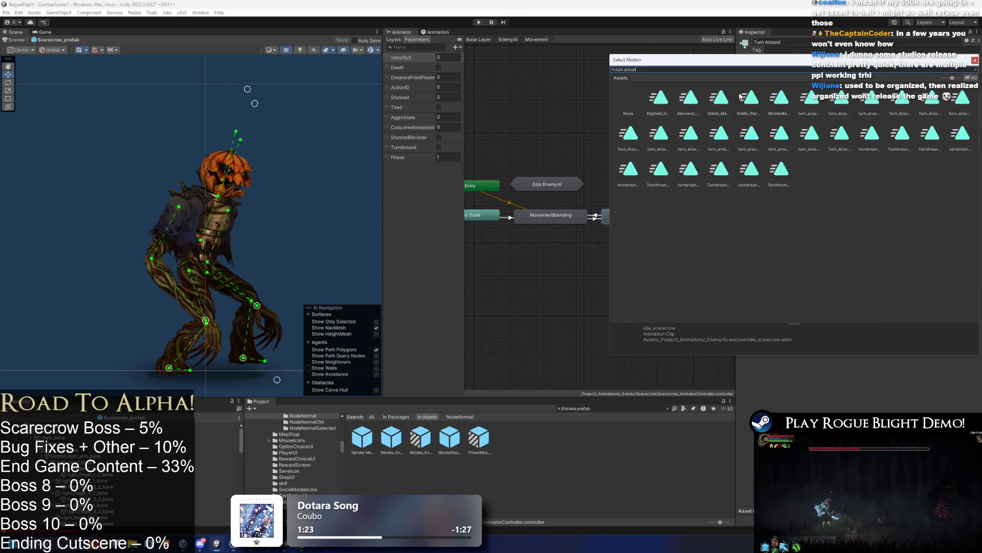
text(d scare)
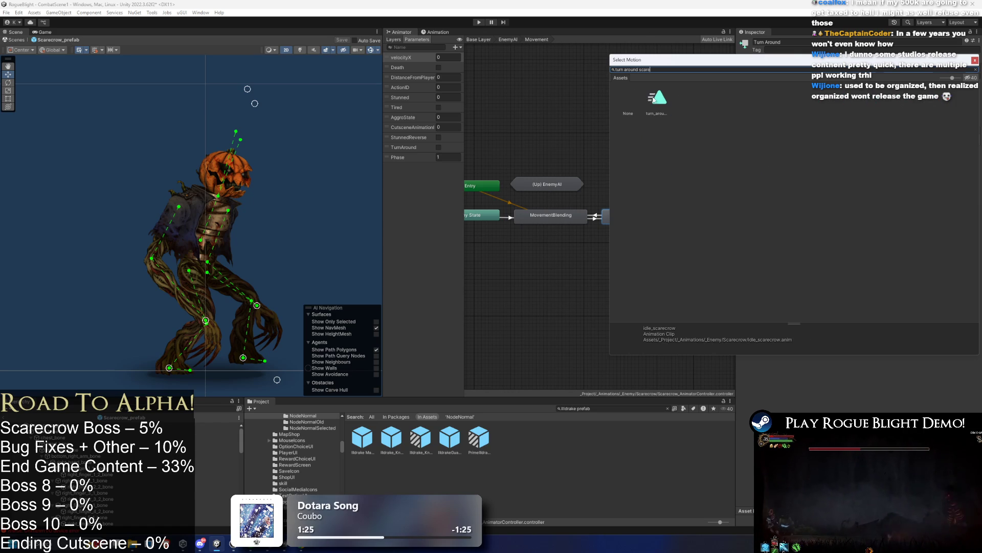
double_click(656, 98)
Step: Turn off Loop Time on the Turn_around_scarecrow clip
click(815, 60)
double_click(815, 60)
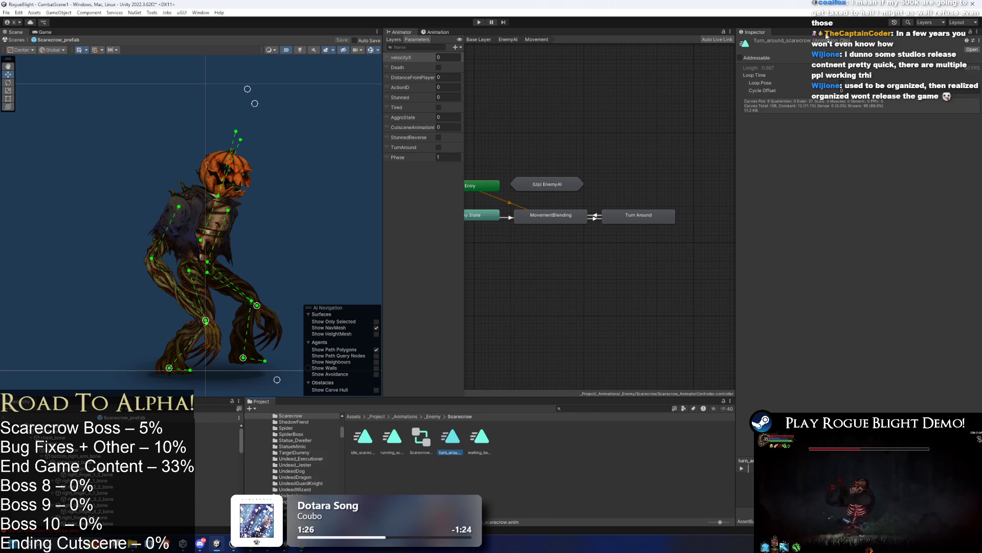
click(843, 77)
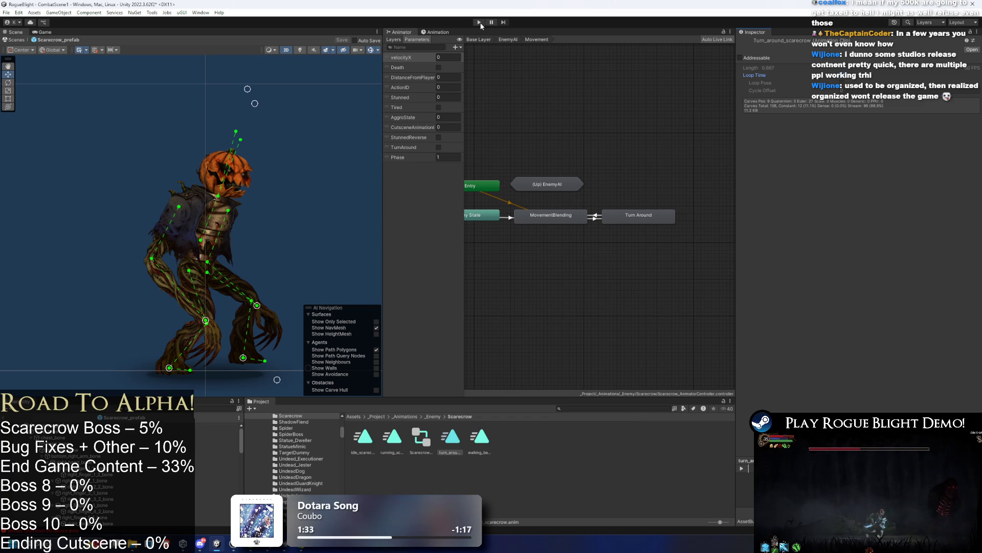
Step: Save, start the playtest and dismiss the prefab modification warning
key(ctrl+s)
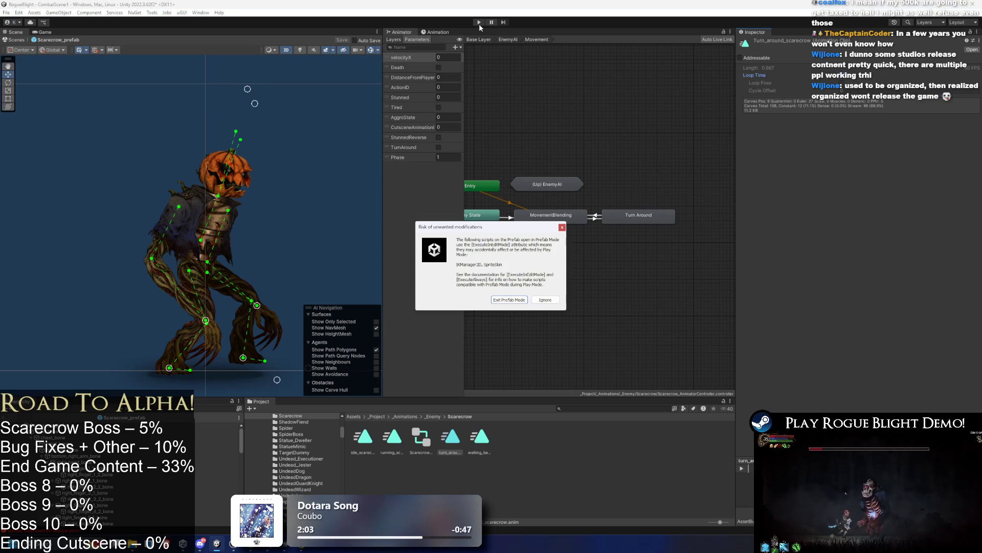
key(Escape)
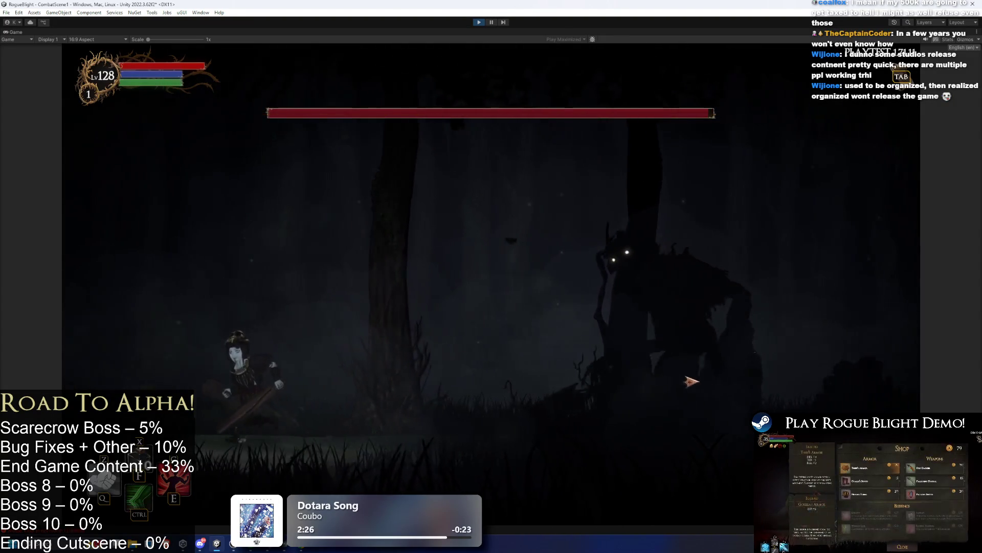
Step: Run back and forth past the scarecrow boss, slashing and using the skill
key(d)
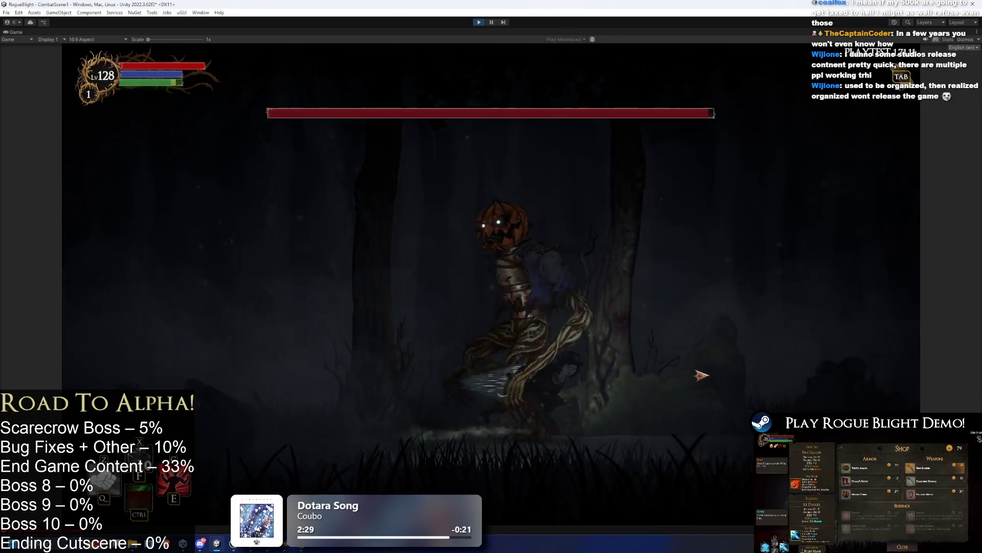
key(a)
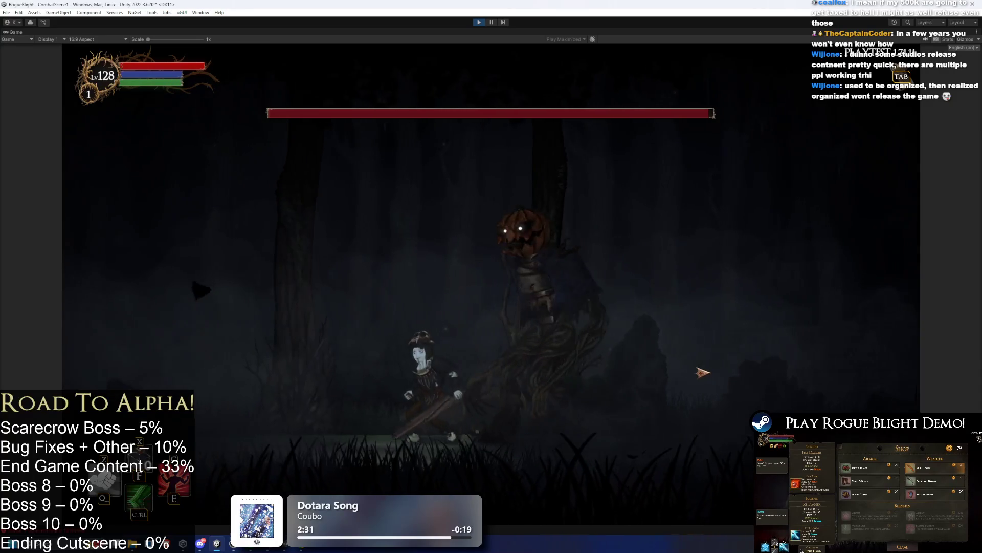
key(d)
key(a)
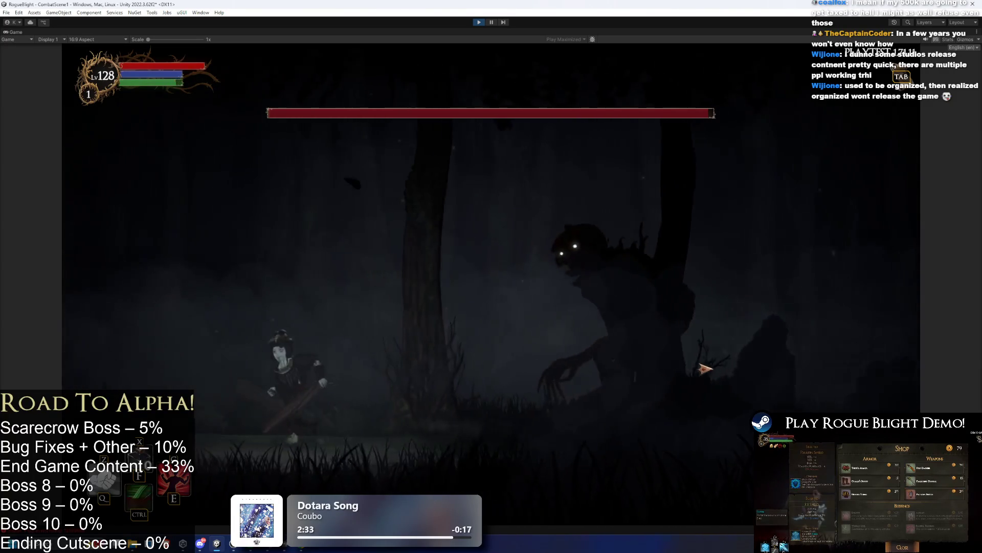
key(d)
key(a)
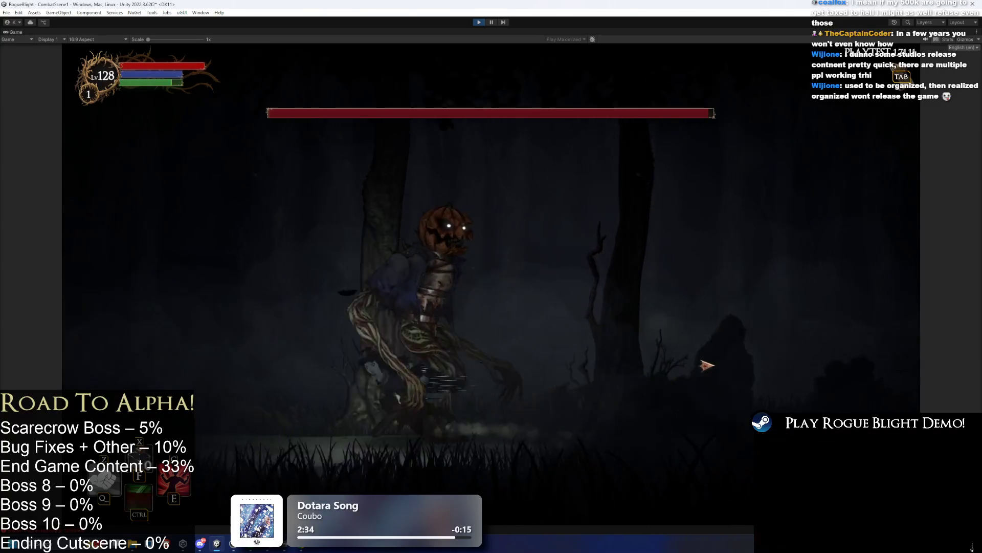
key(d)
key(a)
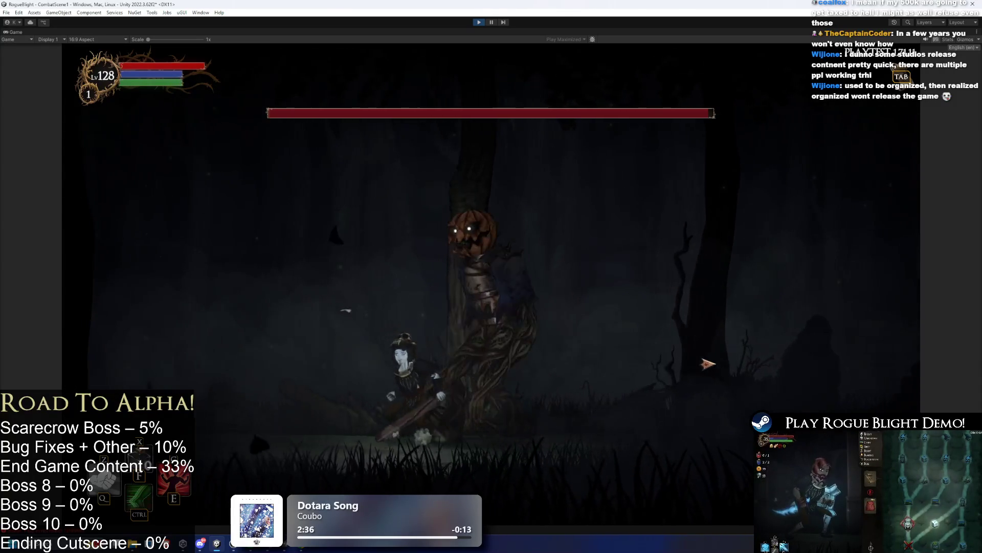
Step: Move left and right so the boss turns to follow, then stop and search 'scarecrow p'
key(d)
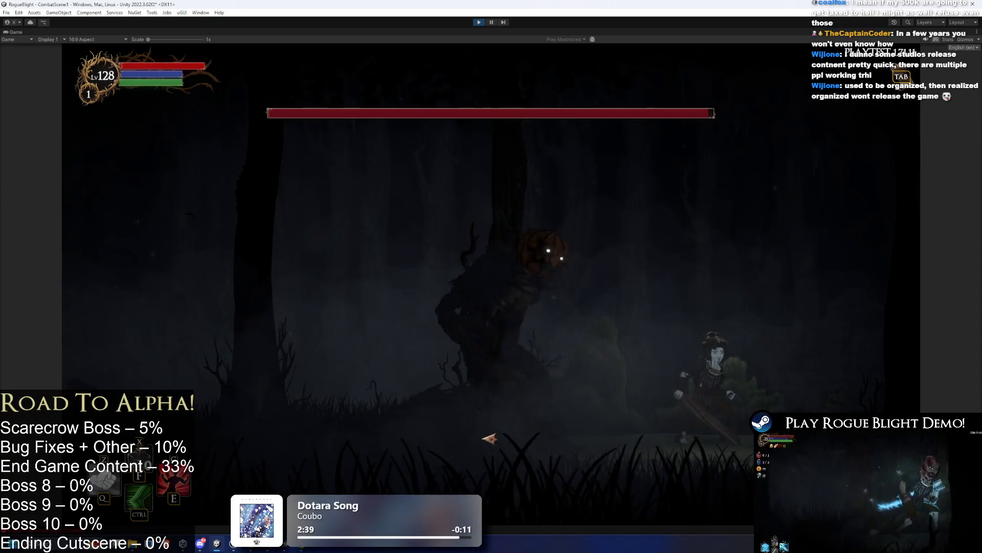
key(a)
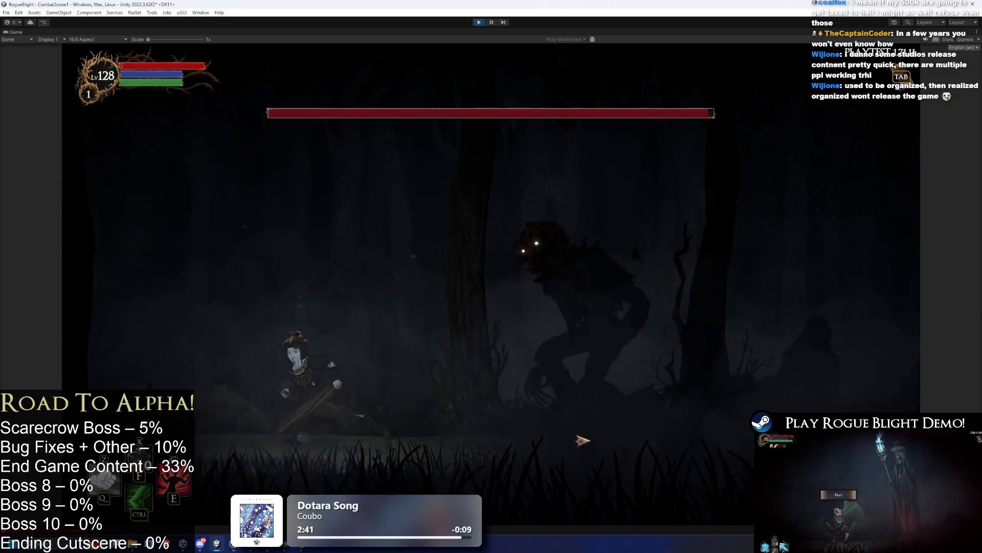
key(d)
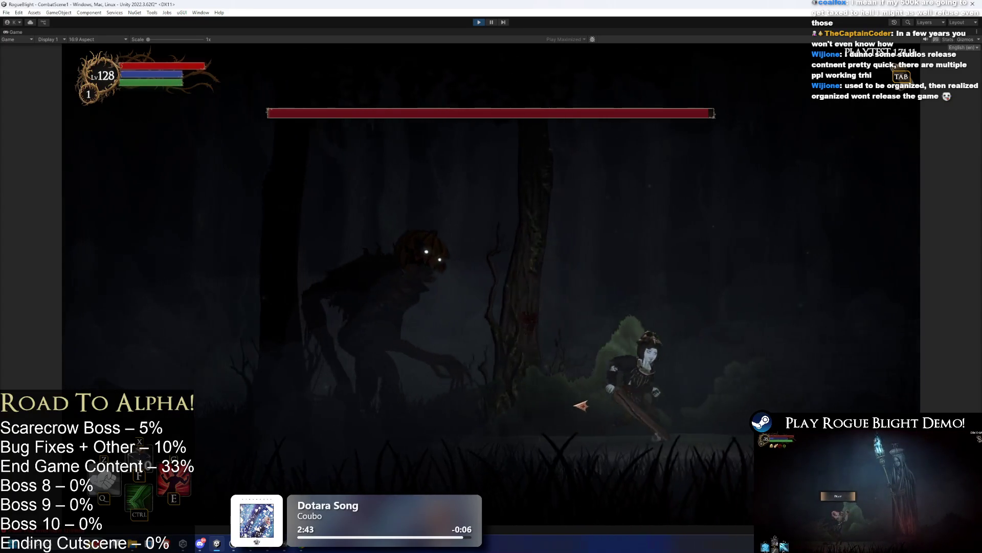
key(a)
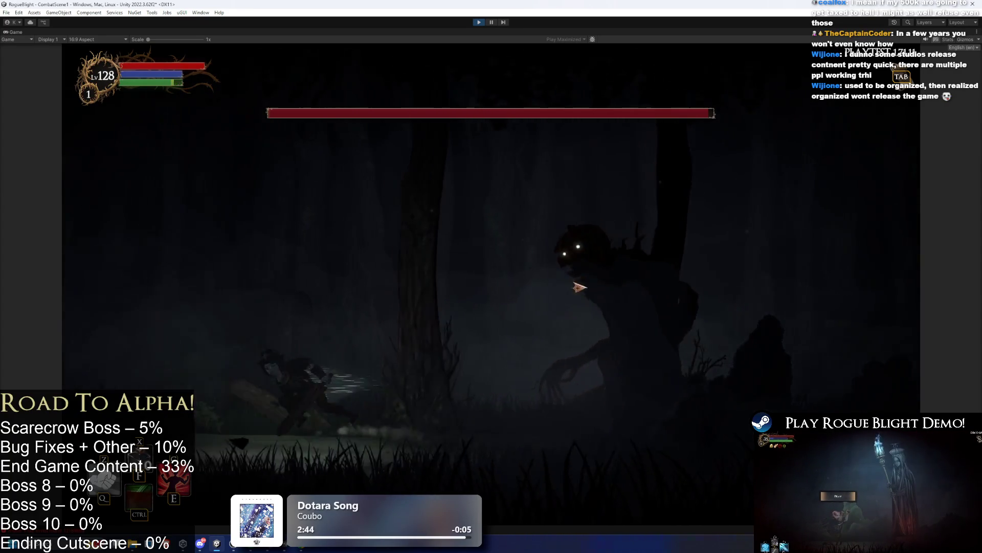
key(a)
key(d)
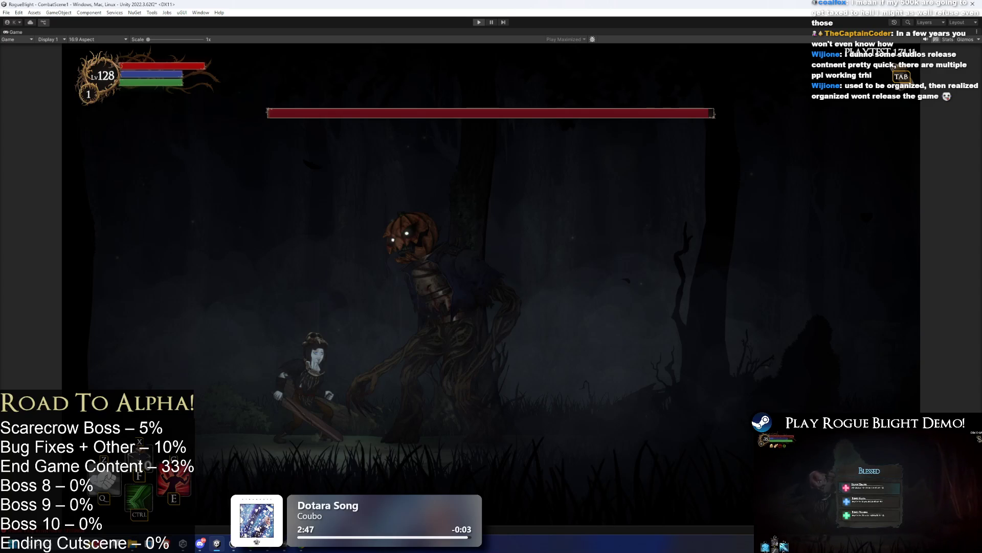
key(ctrl+p)
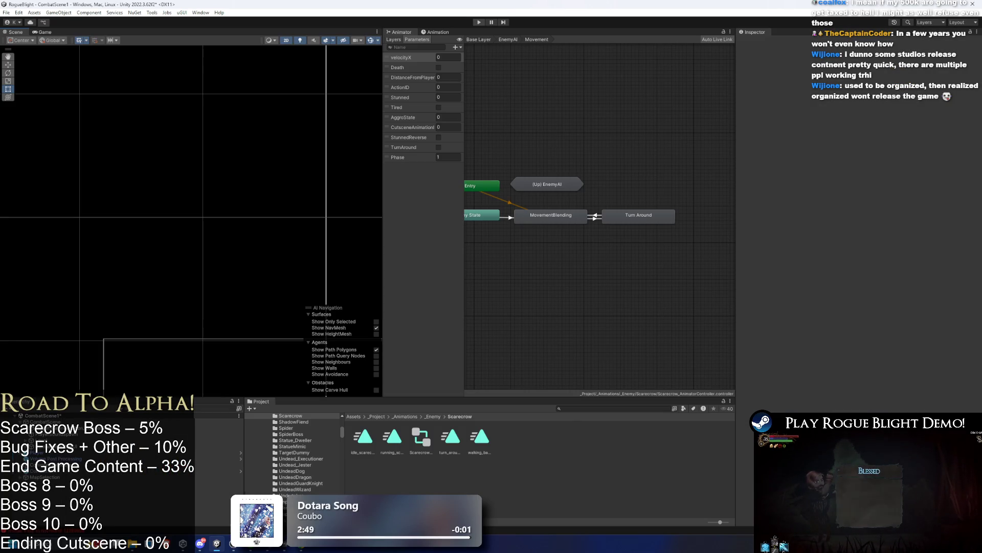
text(scarecrow prefa)
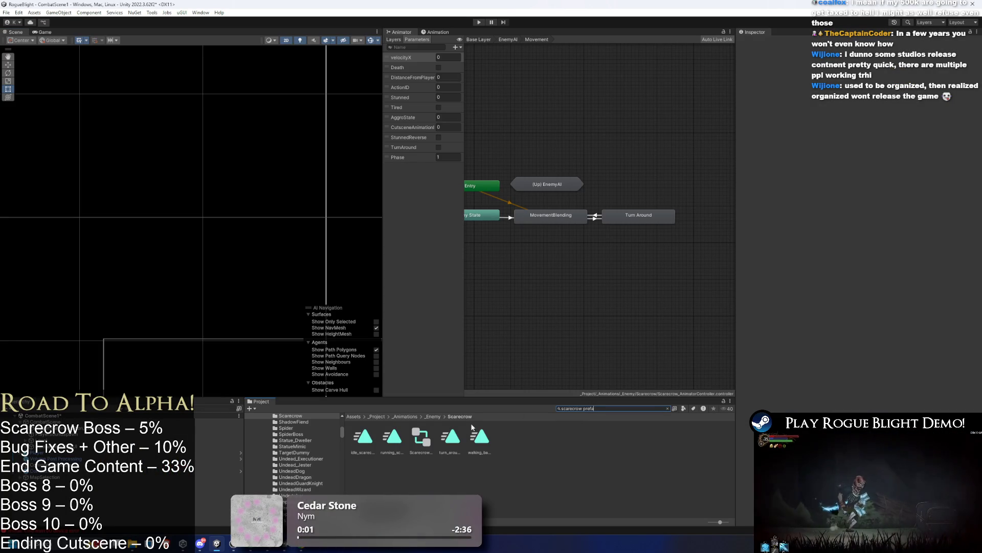
Step: Set the Scarecrow prefab's Scale Of Turn to 0.85, save, and open the prefab
key(Down)
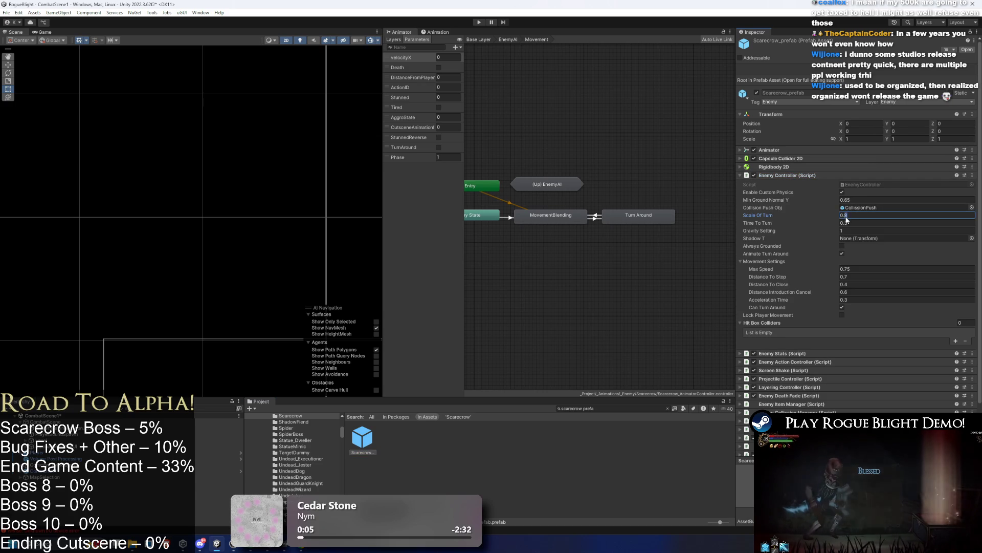
click(862, 215)
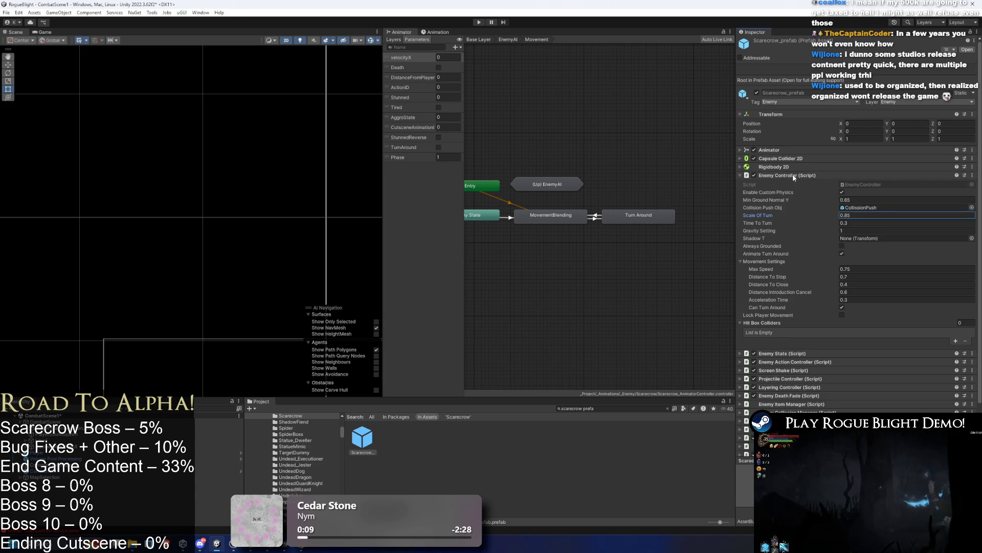
key(ctrl+s)
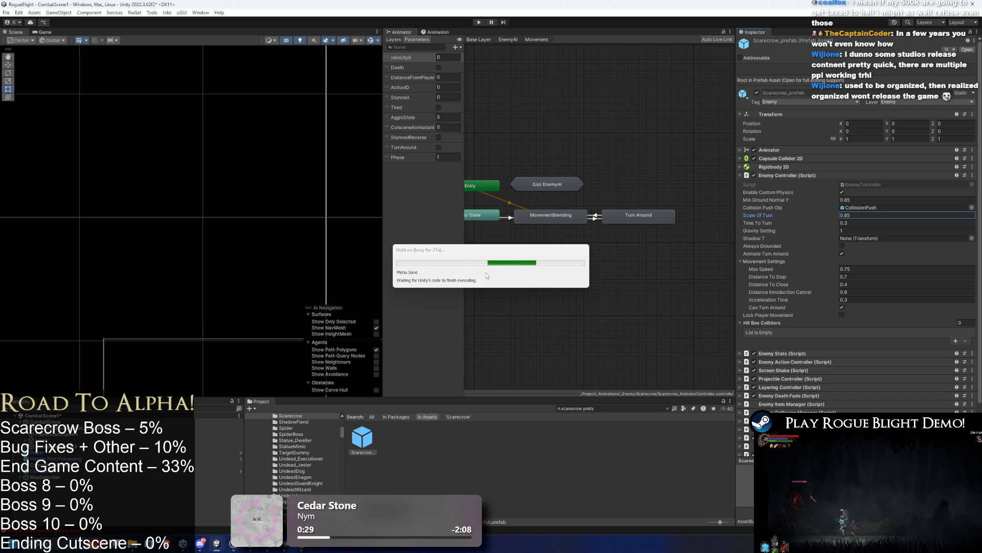
double_click(364, 444)
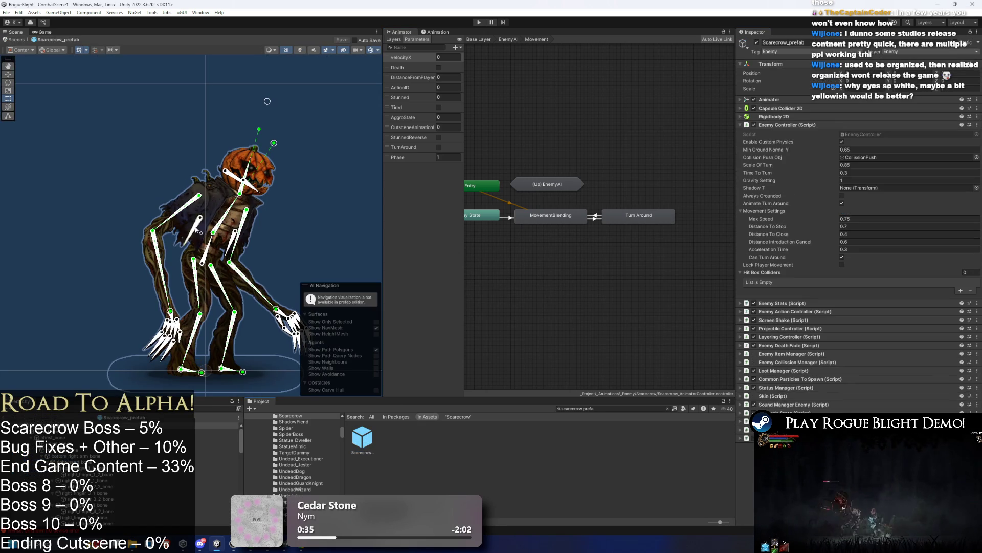
Step: Frame the scarecrow with scene lighting on and select eye_light via an 'eye' search
key(f)
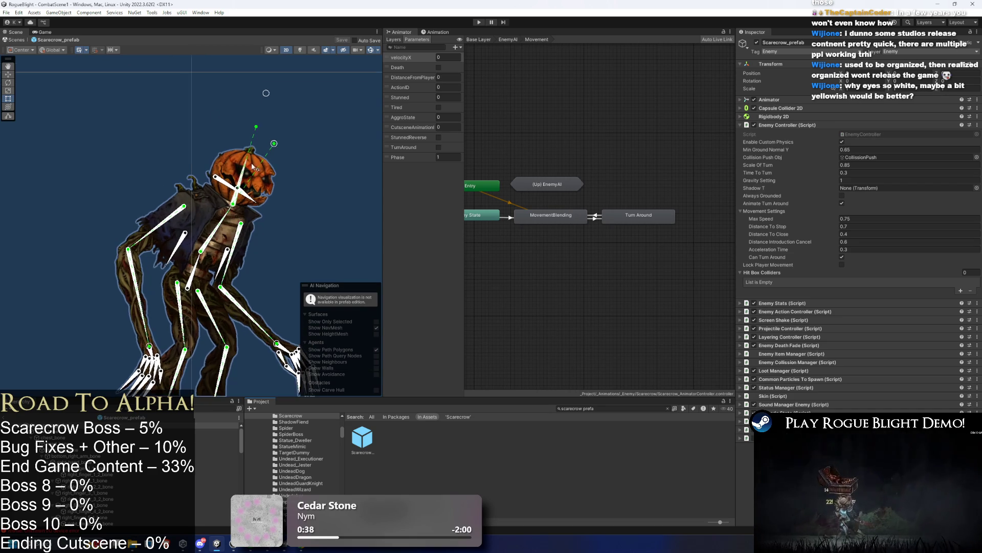
click(301, 50)
click(239, 180)
click(240, 183)
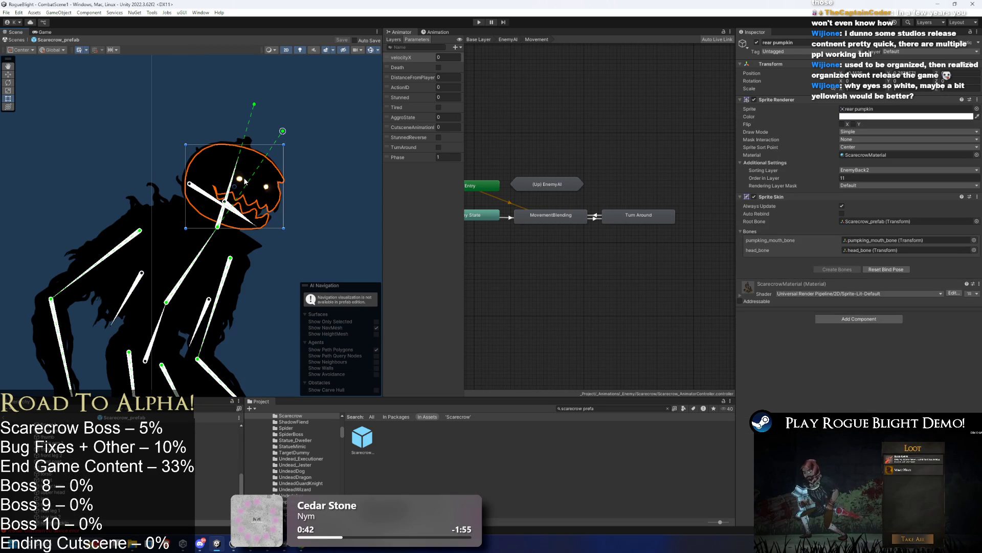
click(159, 410)
text(rear)
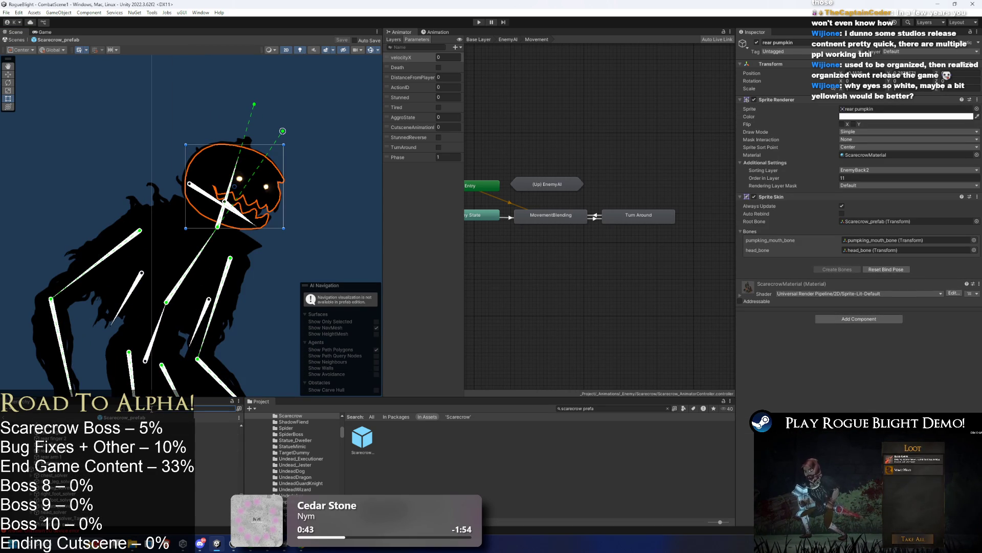
key(BackSpace)
key(BackSpace)
key(BackSpace)
text(eye)
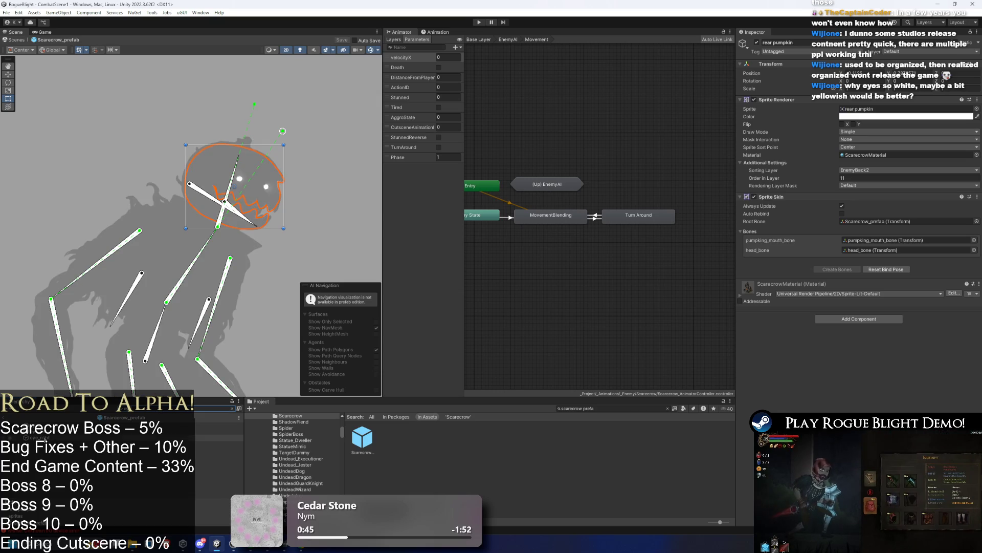
click(46, 438)
Step: Give the eye light a pale yellow colour and compare it in the lit preview
click(905, 117)
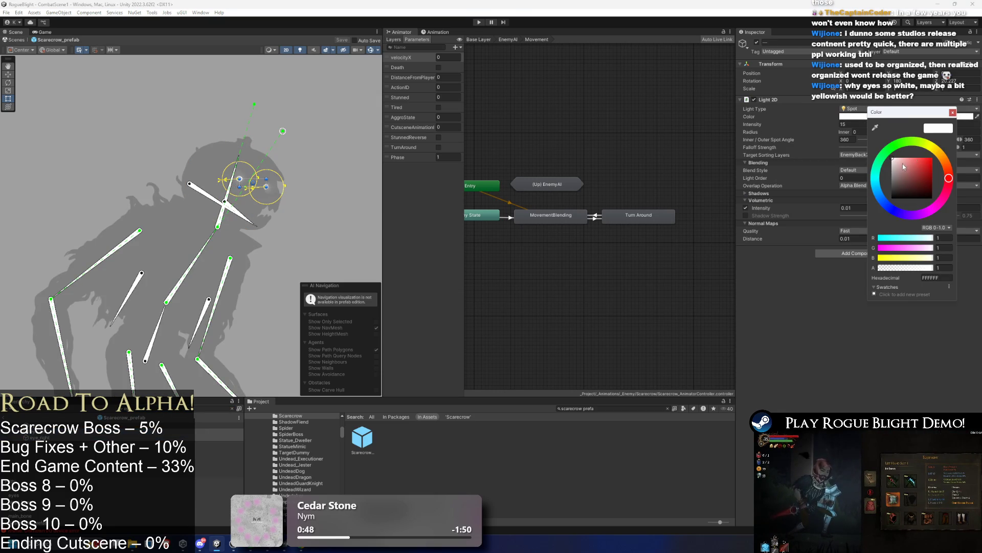
click(903, 161)
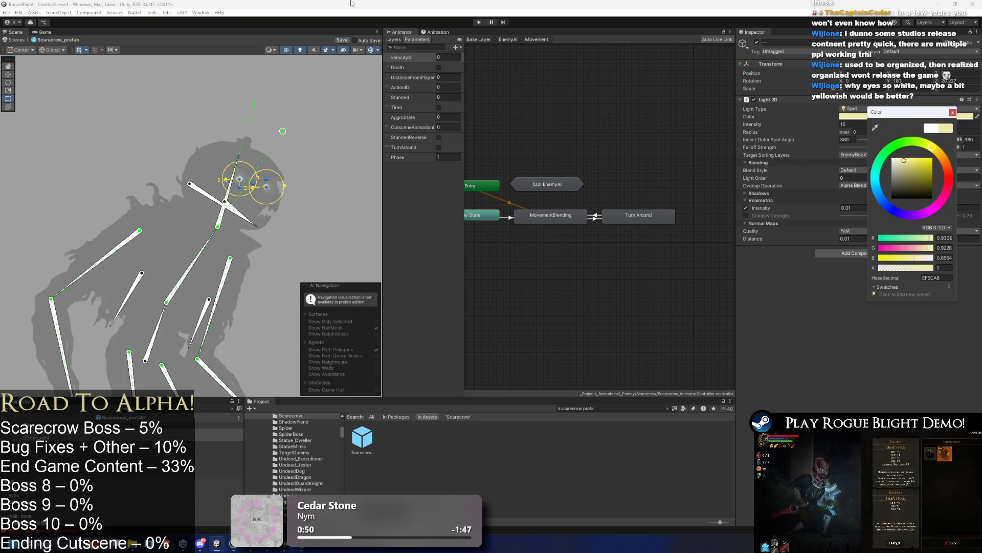
click(318, 99)
click(301, 51)
click(300, 52)
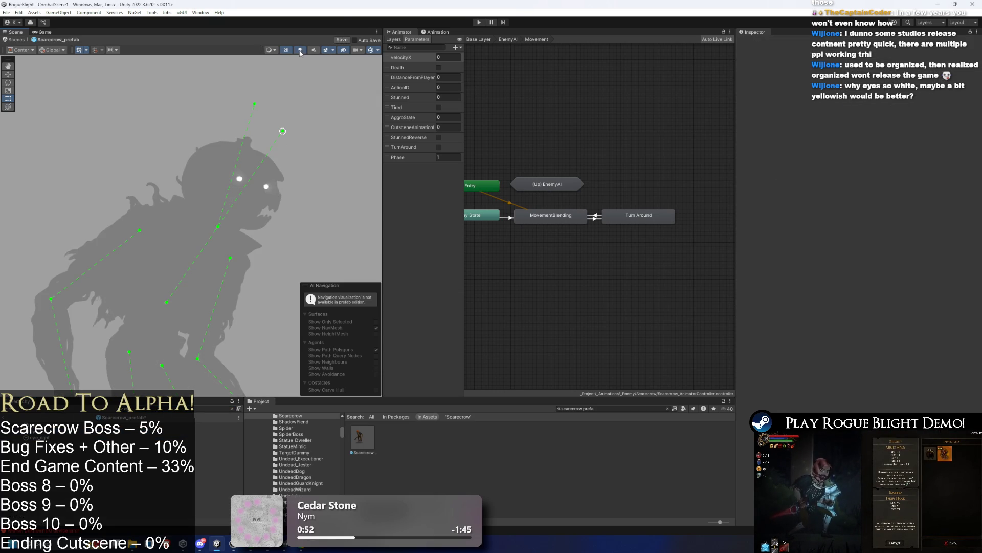
Step: Select both eye lights and shift their colour to a saturated yellow
click(266, 186)
ctrl+click(50, 432)
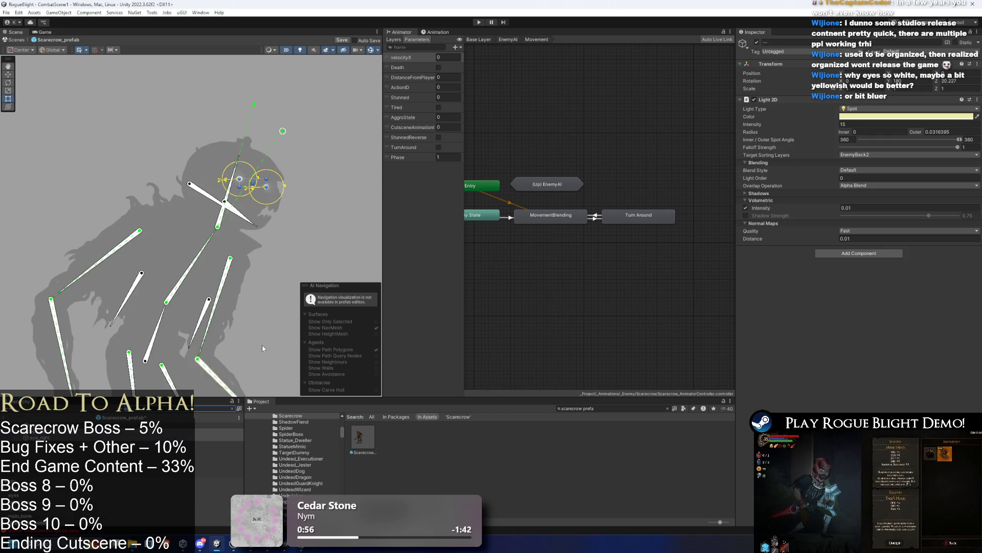
scroll(291, 148, up, 5)
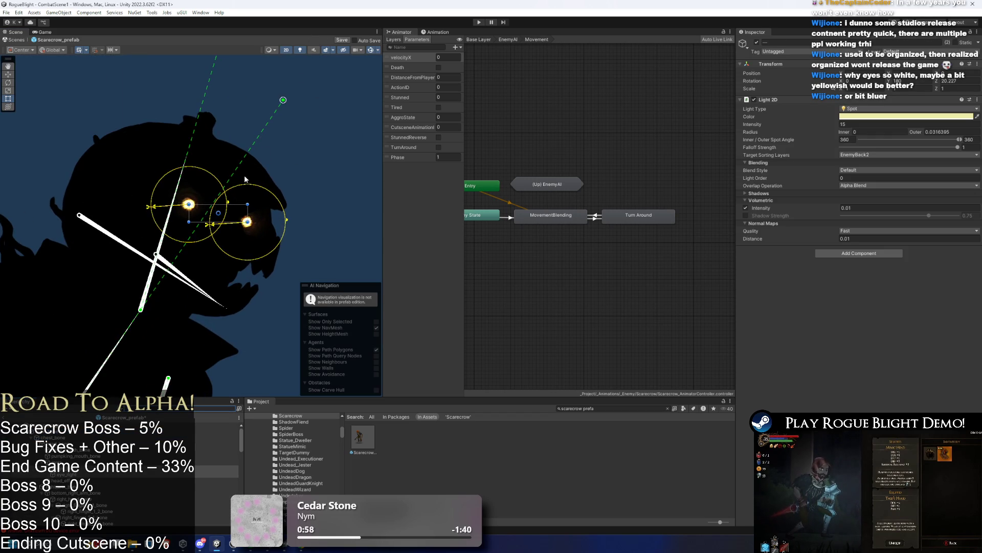
click(302, 122)
key(ctrl+z)
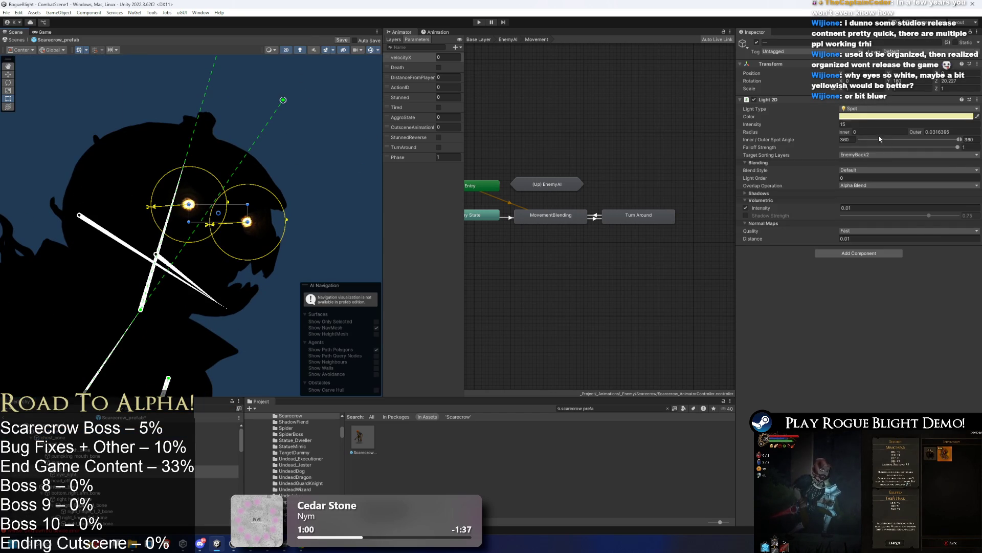
click(900, 116)
mouse_move(902, 162)
mouse_down()
mouse_move(930, 154)
mouse_move(911, 145)
mouse_up()
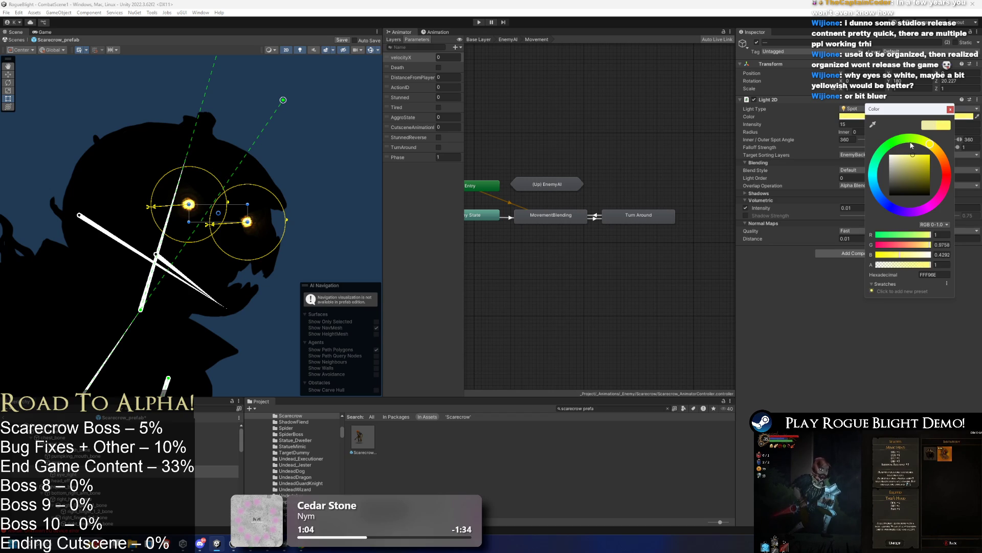
click(332, 121)
Step: Check the eye light's colour and save the Scarecrow prefab
scroll(332, 121, down, 8)
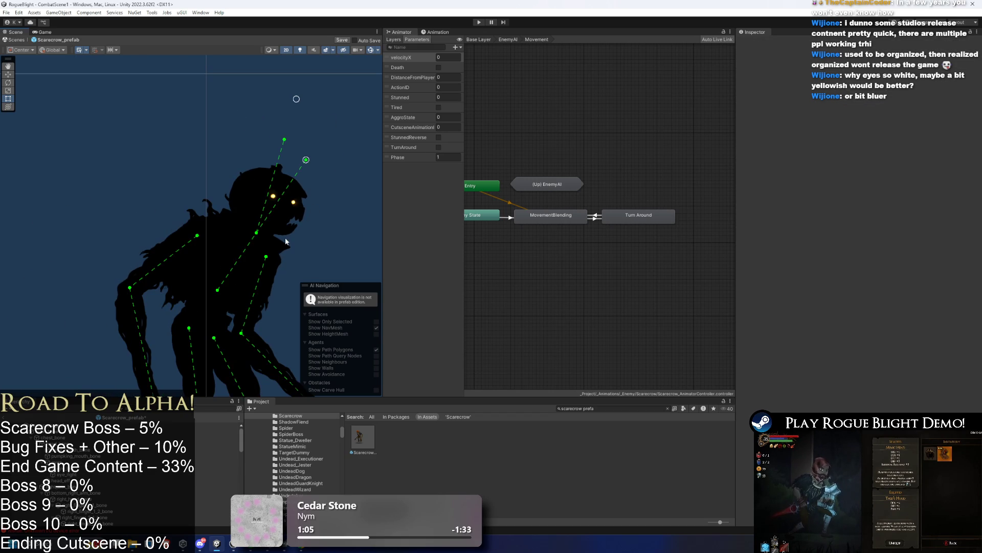
click(275, 197)
click(862, 117)
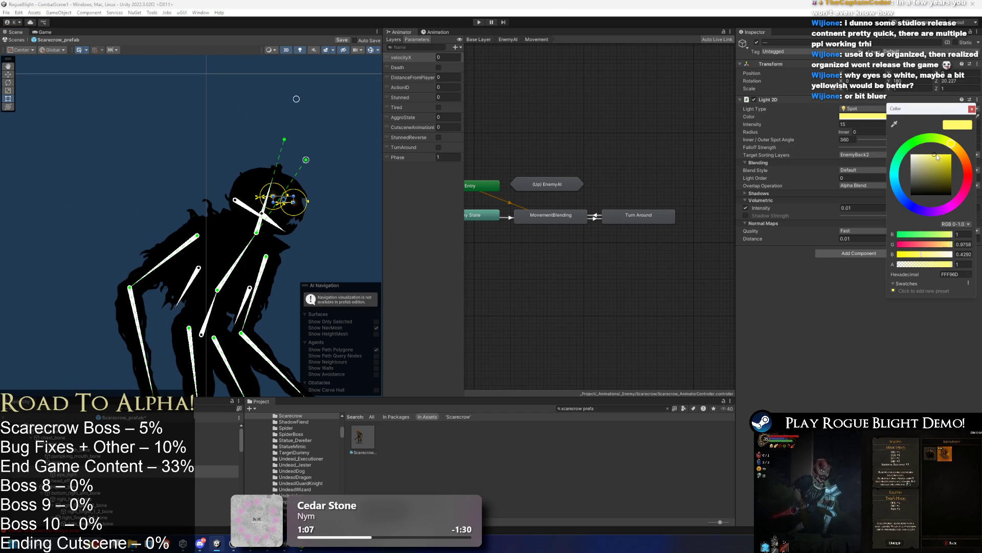
click(316, 131)
scroll(285, 194, up, 5)
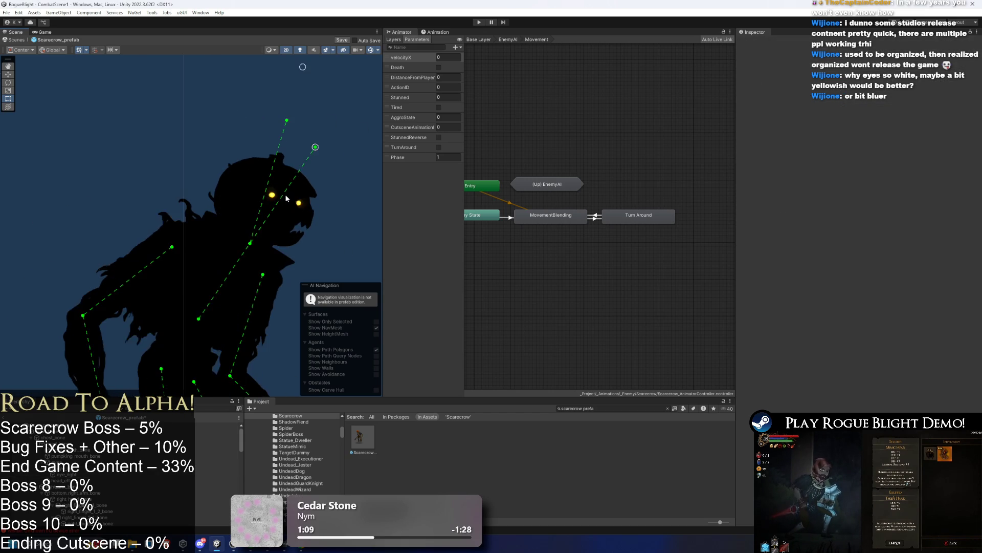
key(ctrl+s)
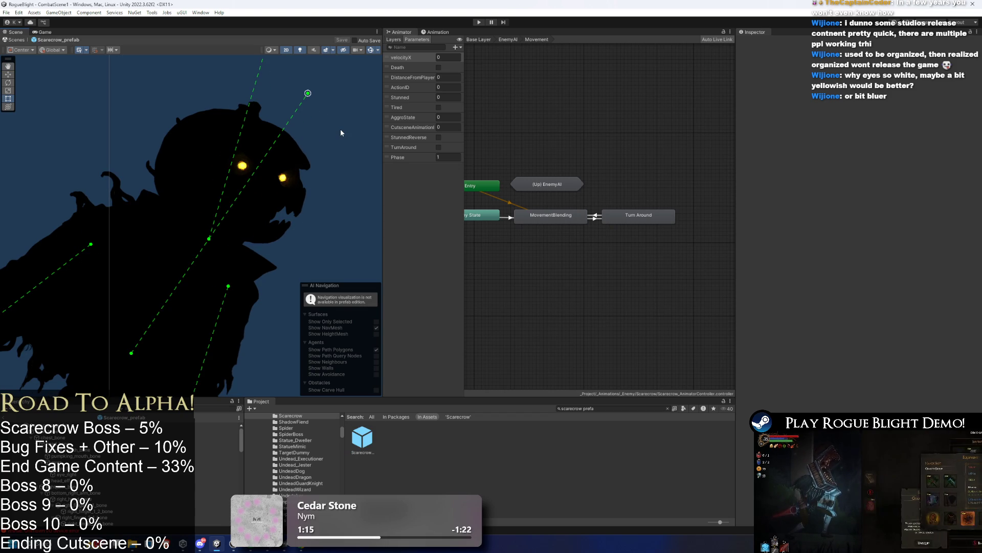
Step: Hide the bone and light gizmos, frame the legs and shadow, and clear the project search
click(180, 153)
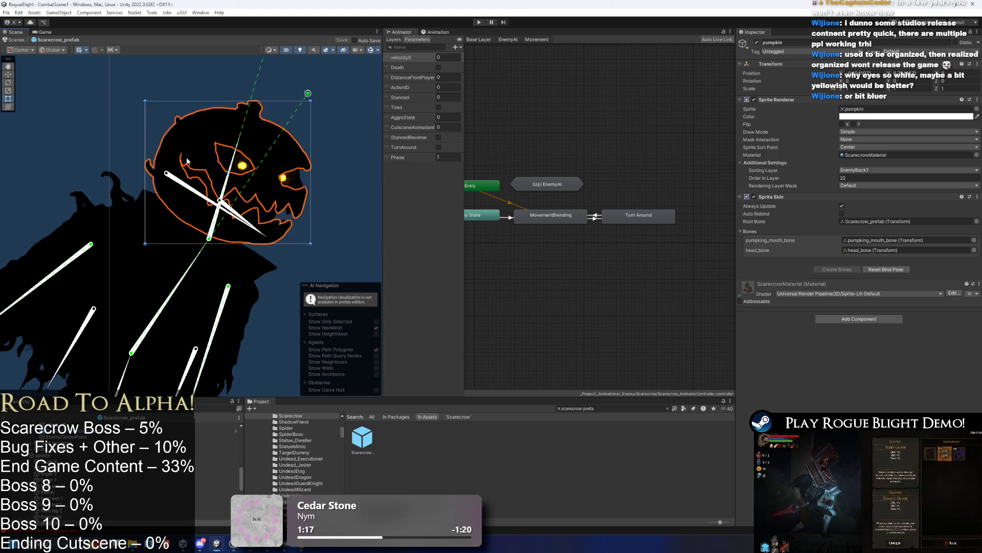
click(339, 131)
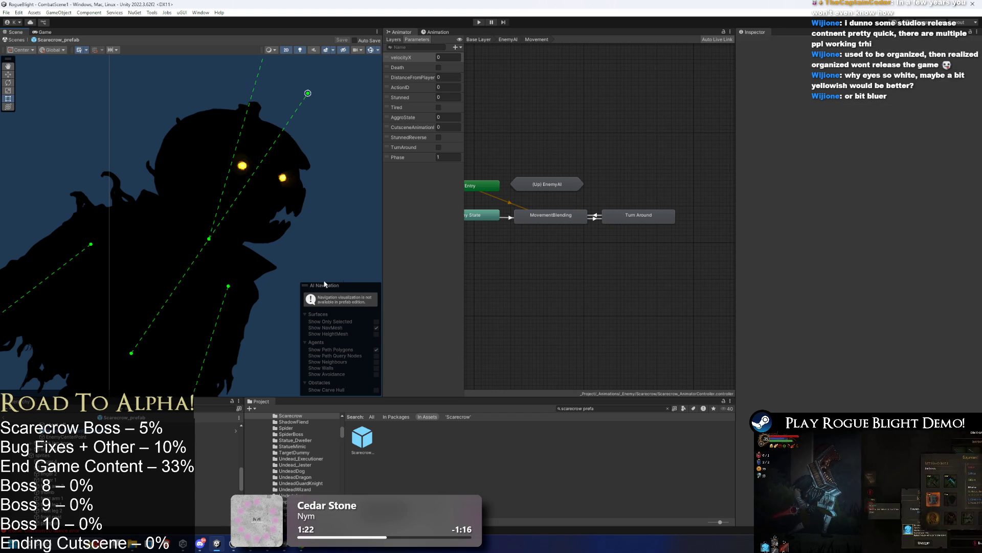
scroll(154, 246, down, 3)
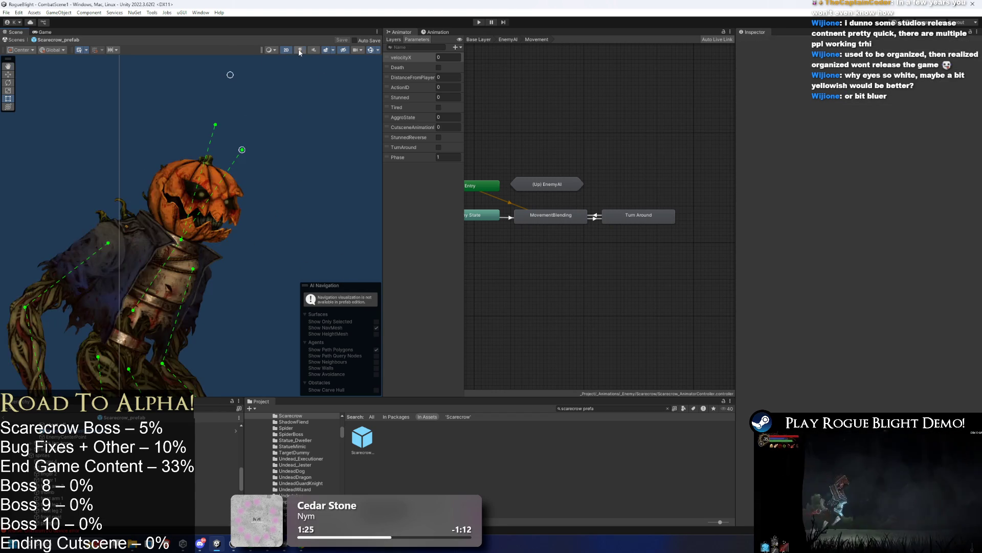
click(370, 49)
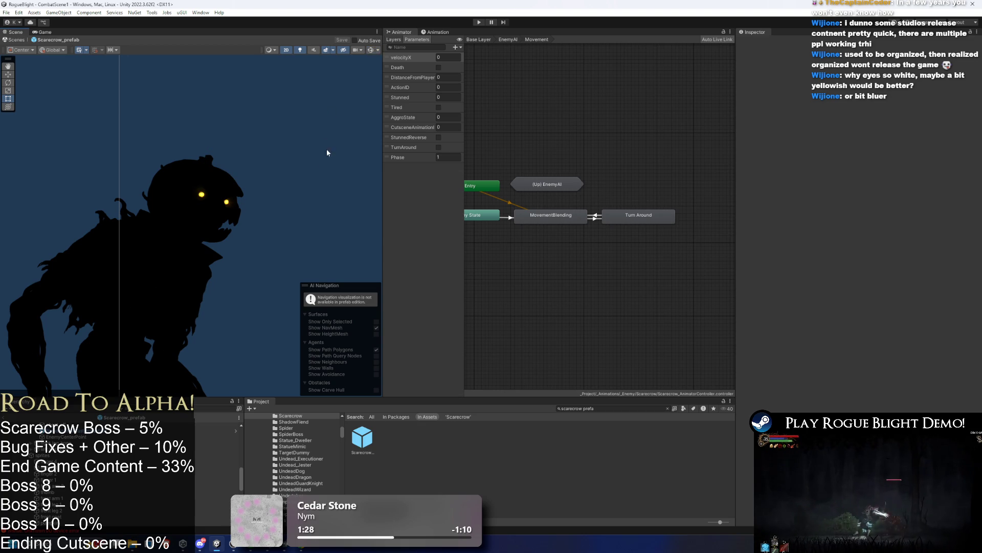
scroll(323, 140, down, 2)
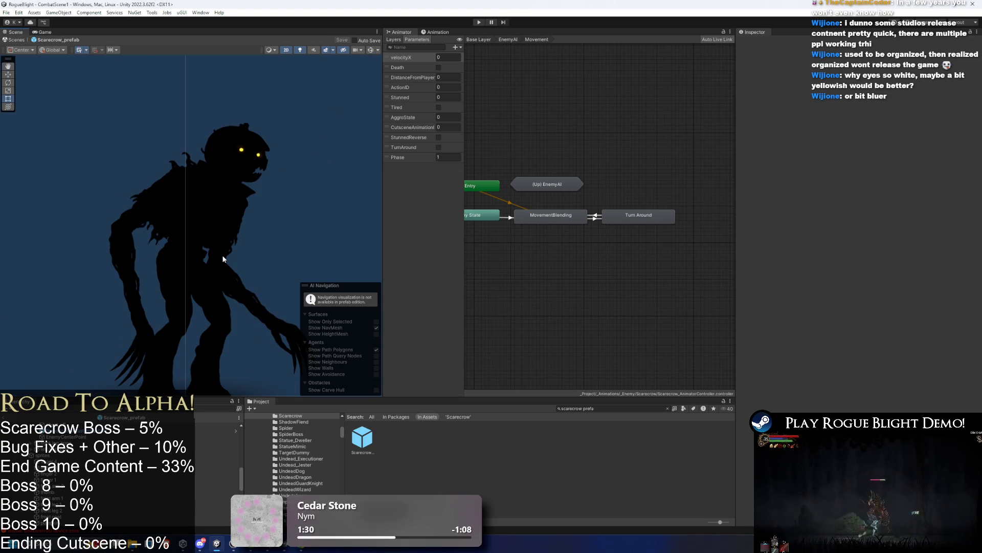
drag(228, 260, 237, 172)
click(617, 409)
key(BackSpace)
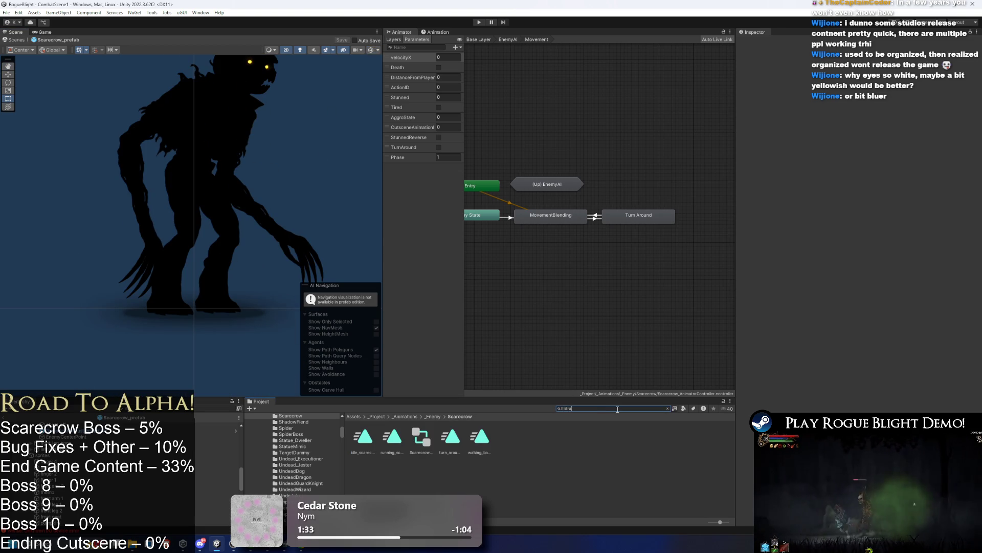
Step: Open the Ildrake Knight prefab and copy its existing FootstepCollider object
text(ake prefa)
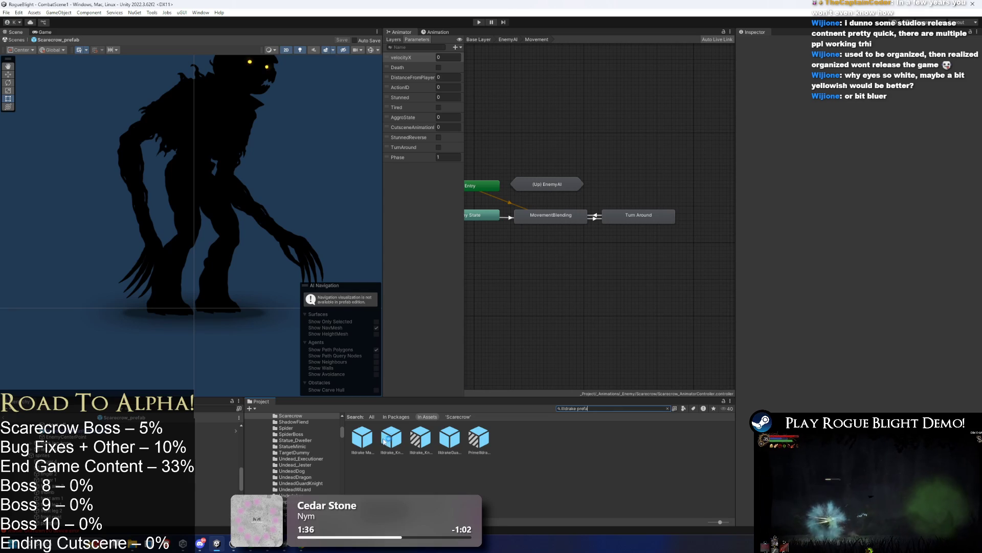
double_click(377, 440)
click(41, 287)
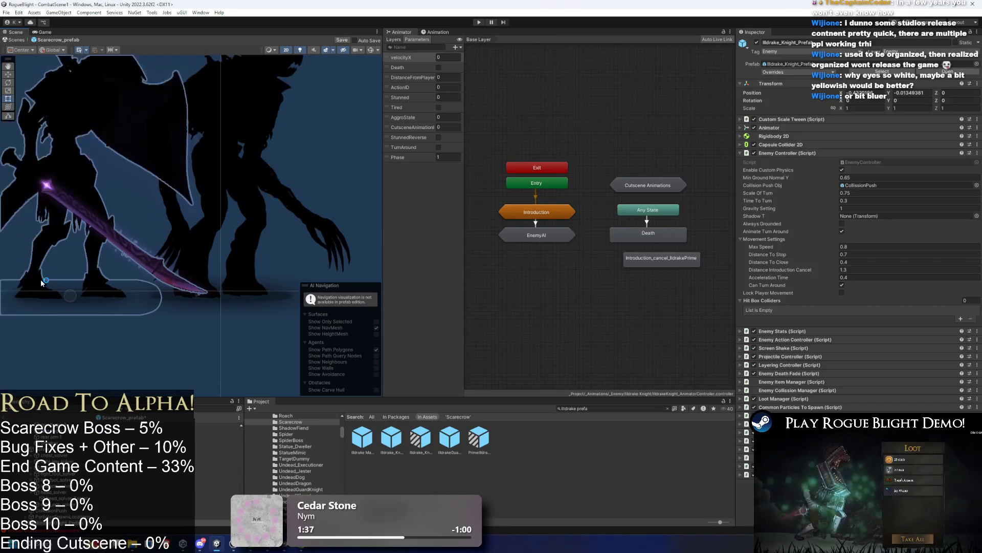
click(290, 111)
click(40, 291)
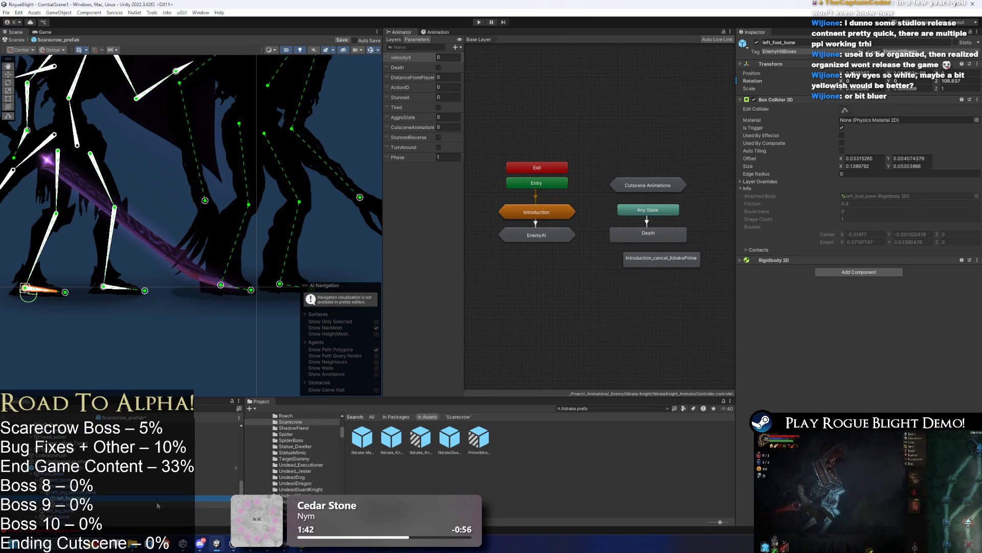
click(74, 510)
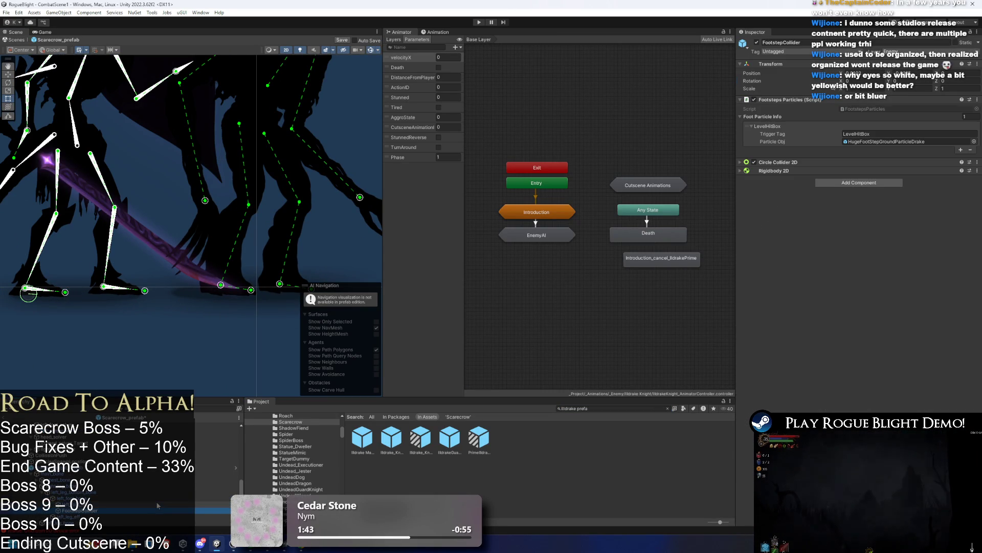
right_click(82, 510)
click(102, 208)
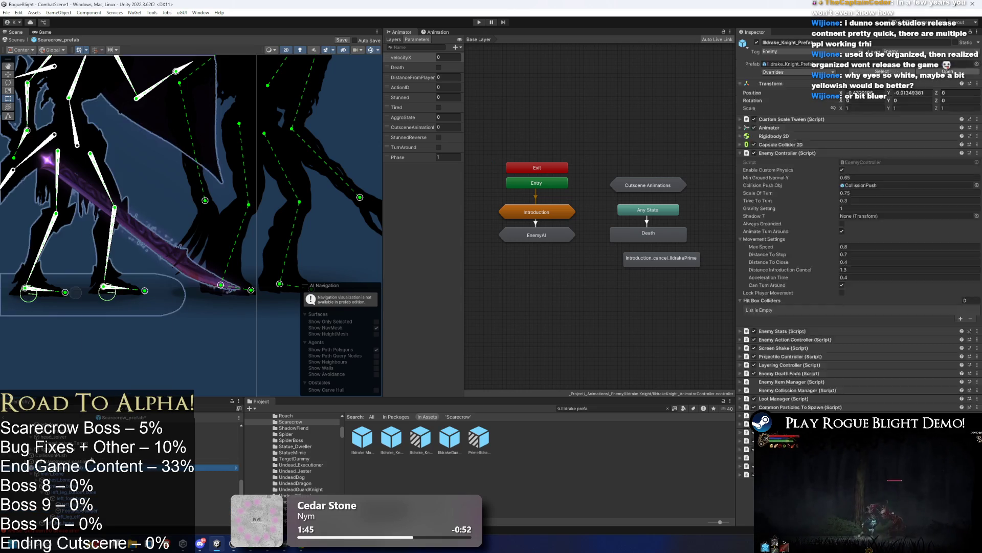
Step: Paste a FootstepCollider under right_foot_eff and move it onto the heel
scroll(225, 245, up, 5)
click(229, 247)
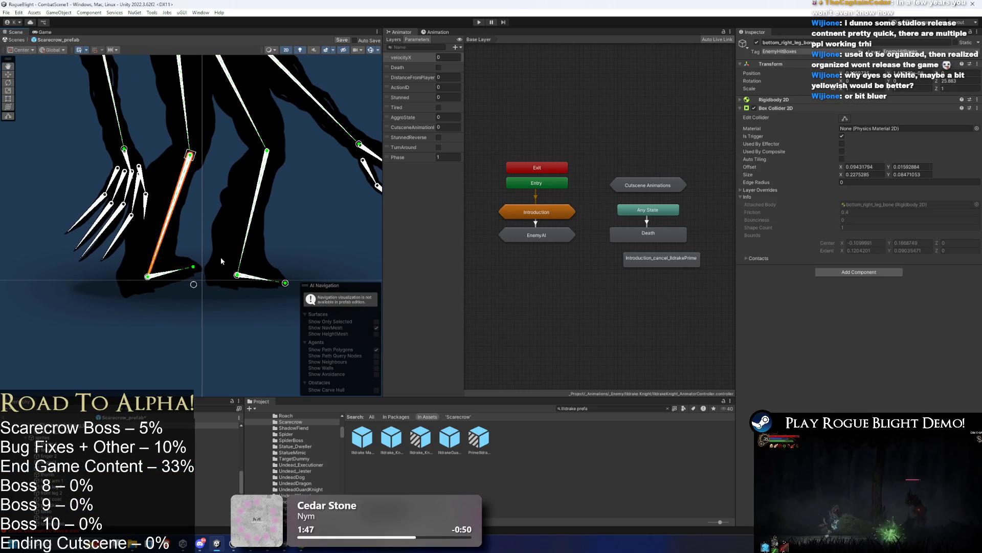
click(171, 281)
shift+click(258, 279)
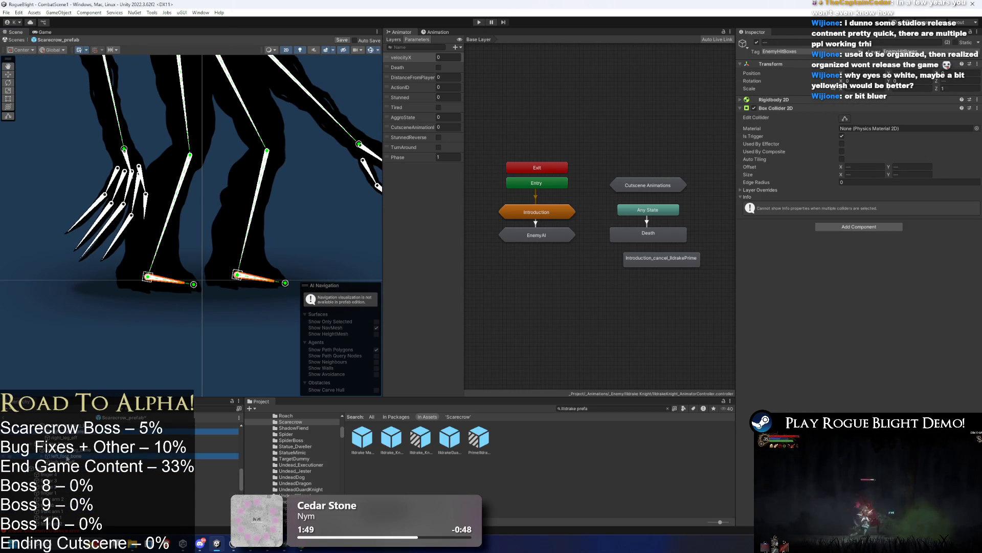
right_click(67, 457)
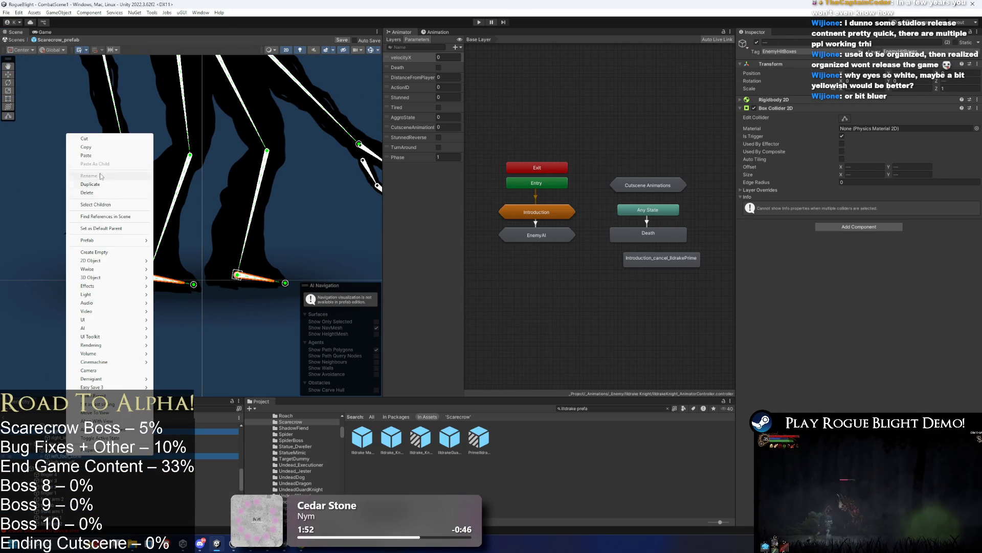
click(86, 156)
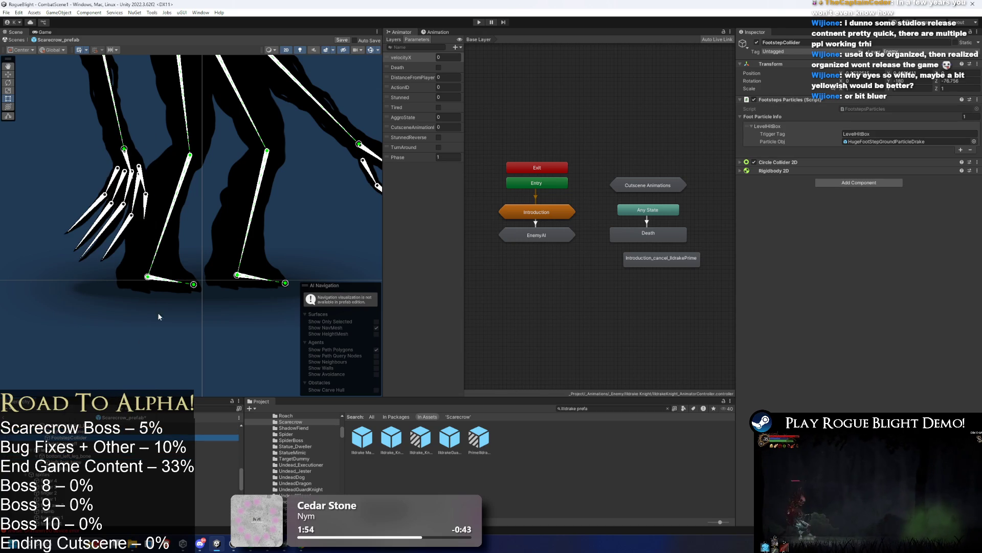
drag(74, 438, 75, 431)
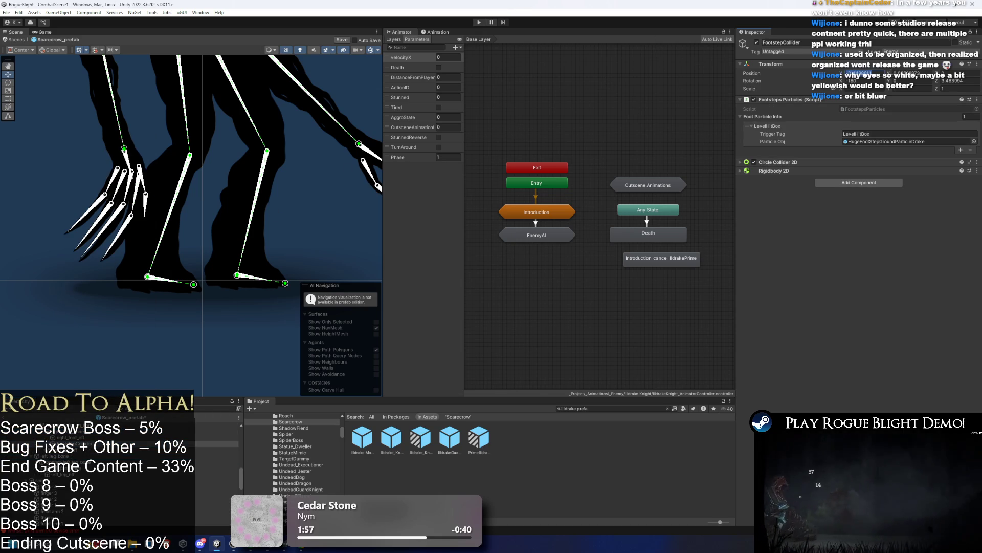
drag(132, 336, 160, 286)
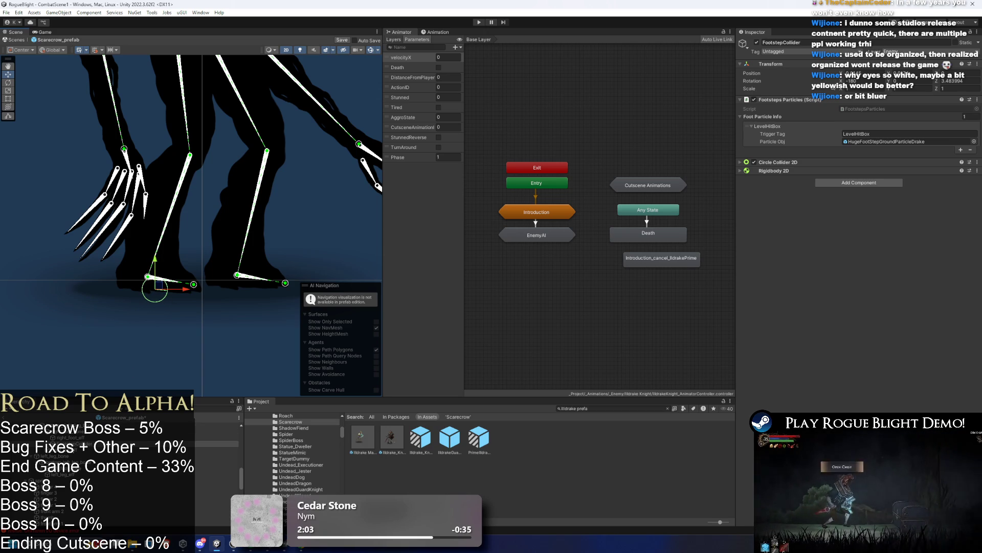
Step: Paste a FootstepCollider as a child of left_foot_bone
right_click(71, 443)
key(Escape)
click(253, 278)
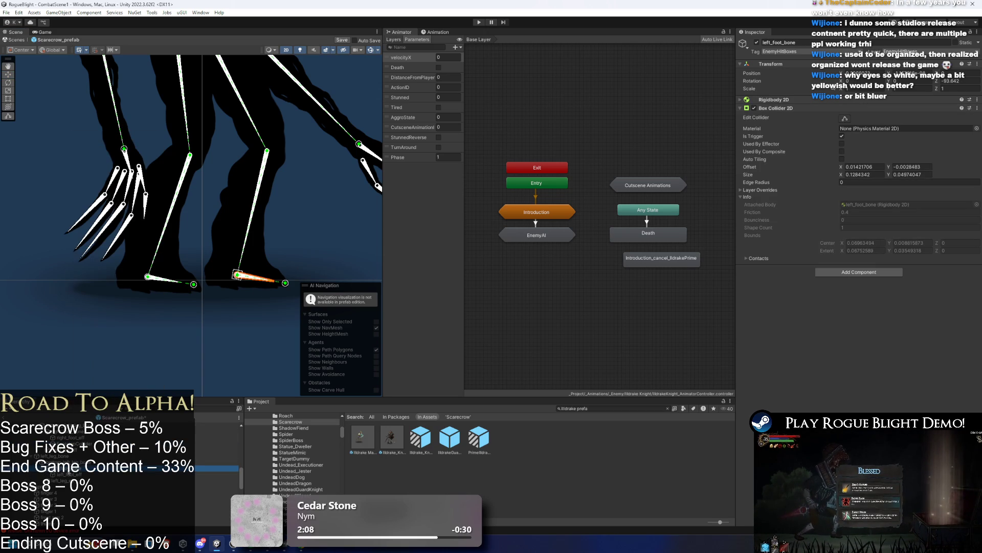
right_click(69, 468)
click(117, 179)
Step: Start a playtest, ignoring the prefab modification warning
scroll(231, 235, up, 2)
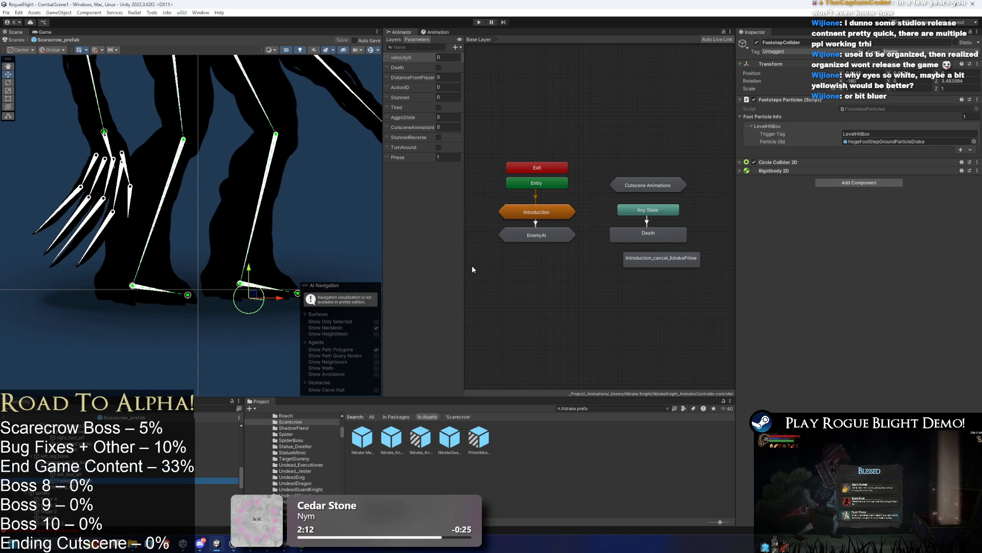
click(478, 23)
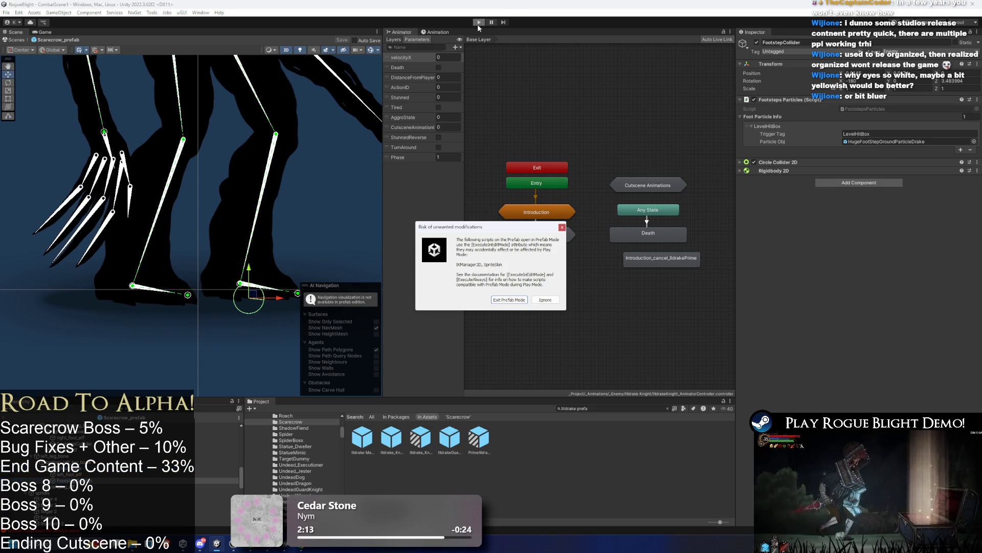
key(Return)
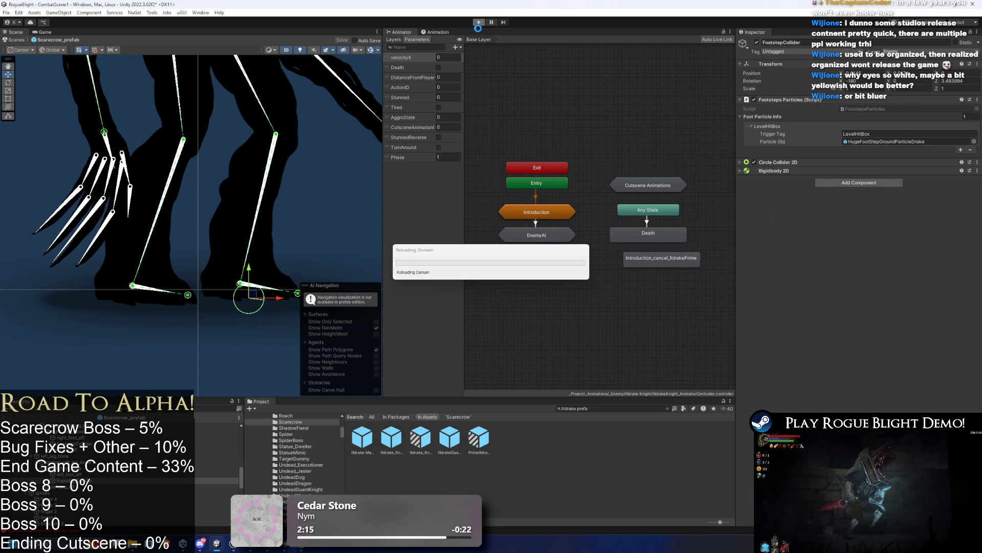
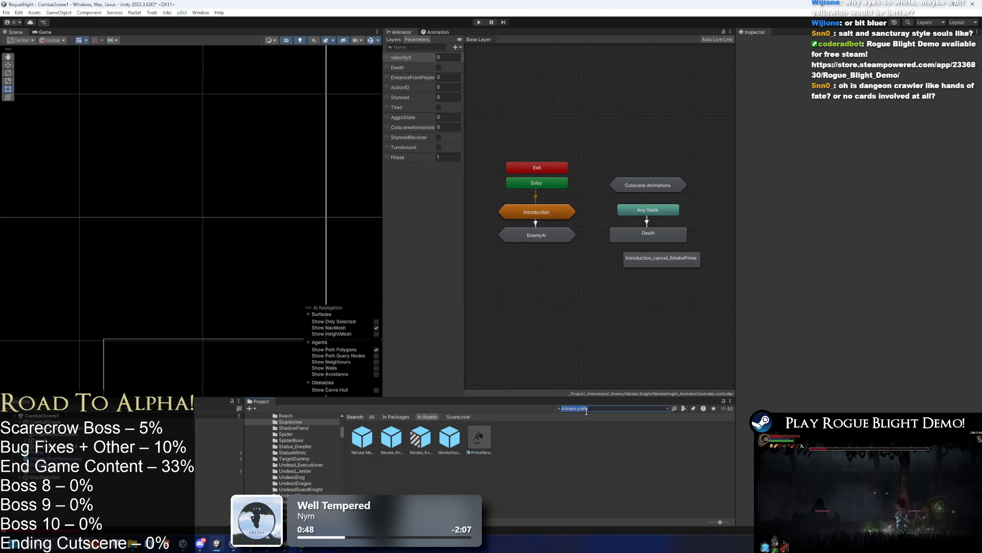
Step: Filter Unity's Project assets by 's', then launch Steam through Windows search
text(stor)
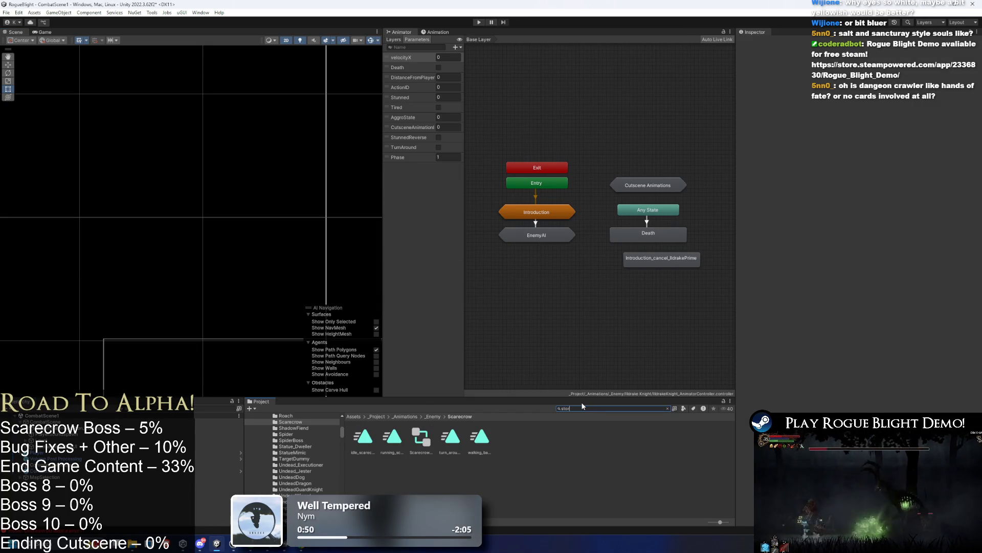
key(super)
text(ste)
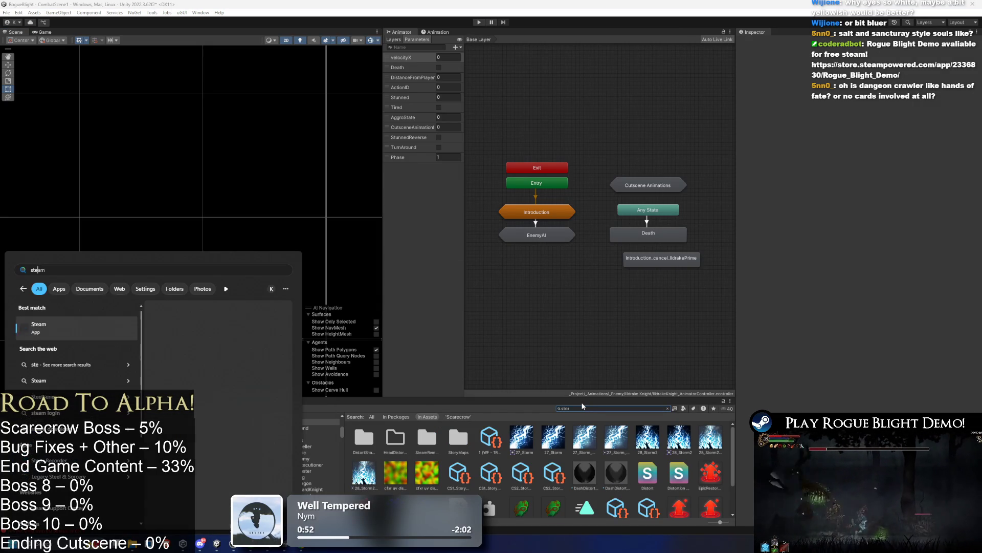
key(Return)
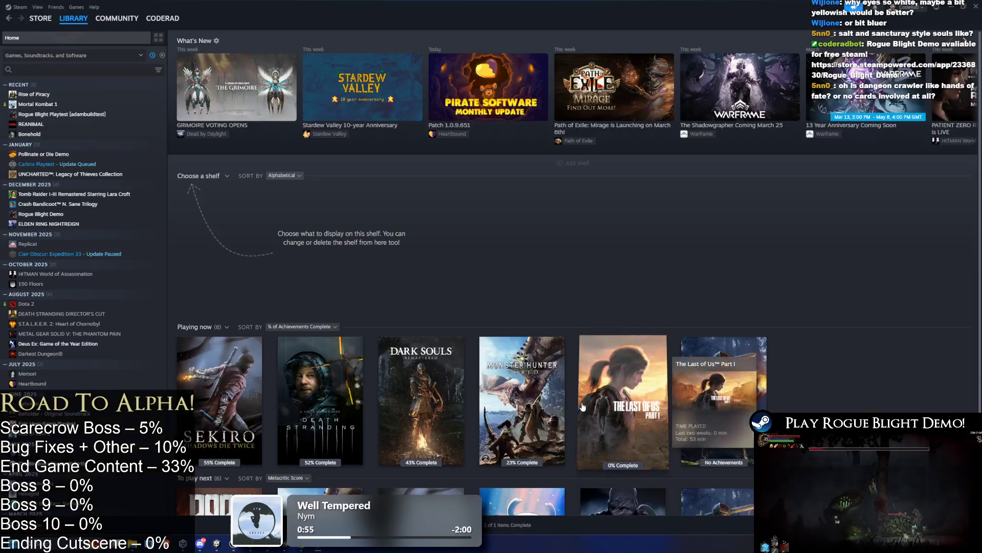
Step: Select Rogue Blight Playtest in the Steam library and play it
click(77, 114)
click(209, 167)
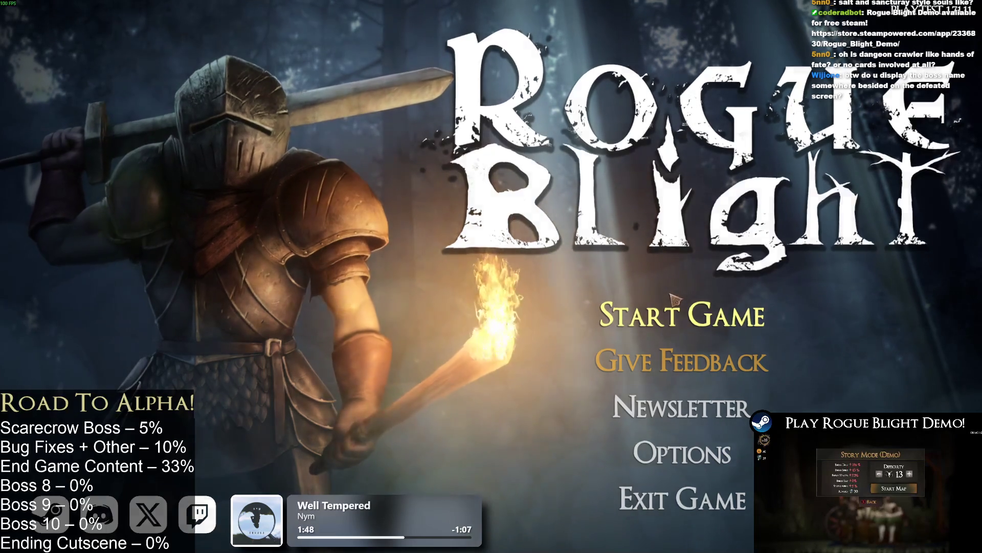
Step: Load the first save slot, abandon the run, and save and quit to the title menu
click(619, 289)
click(758, 258)
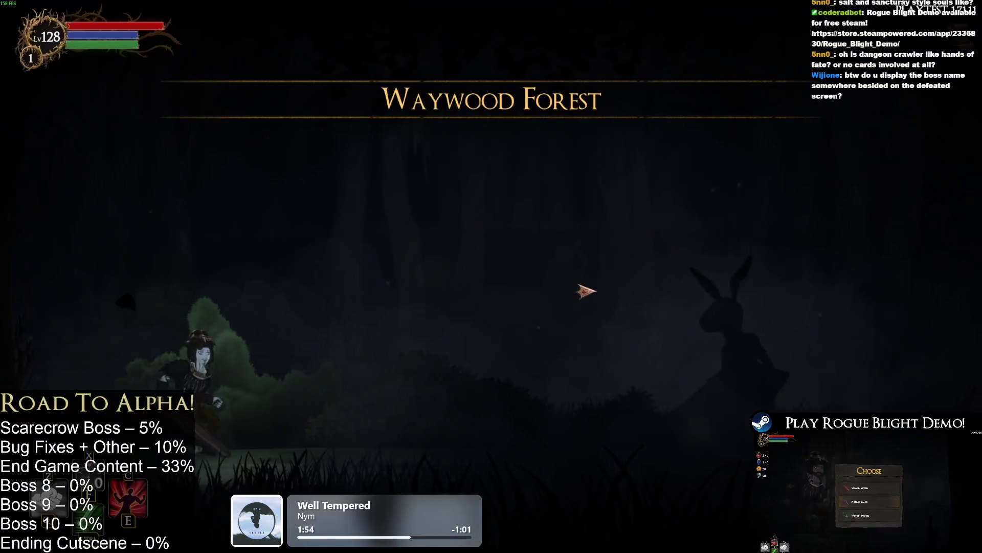
key(Escape)
click(532, 289)
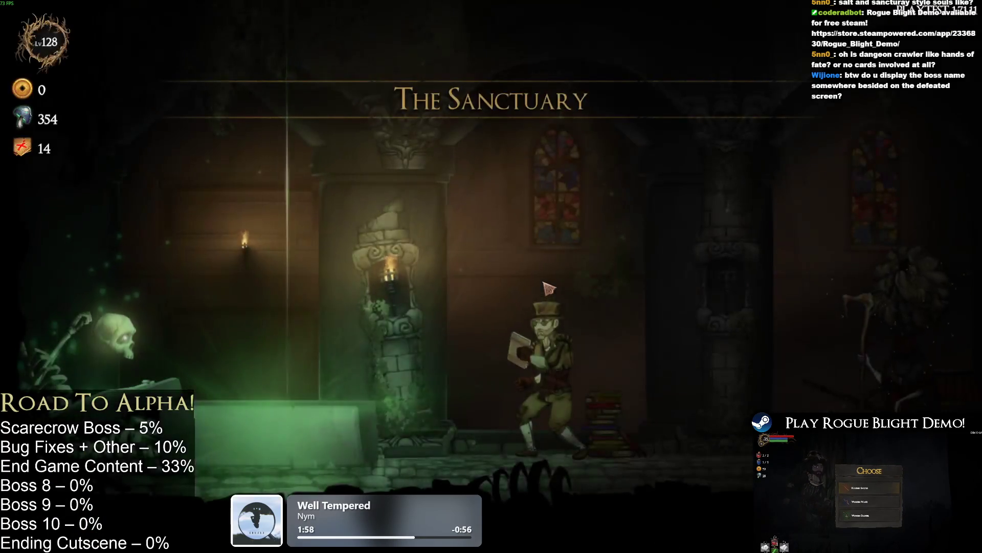
key(Escape)
click(496, 317)
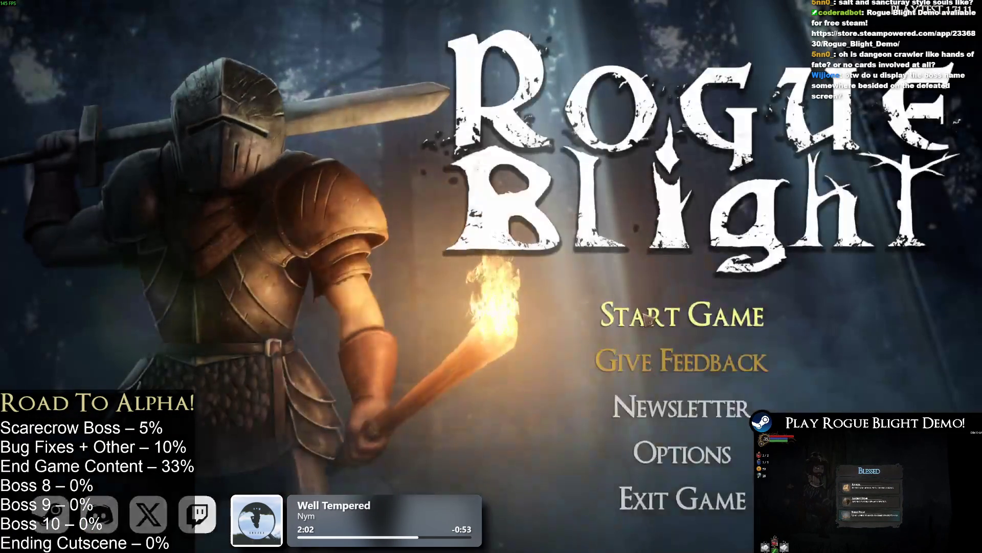
Step: Delete an old save file from the save-slot list and start a new game in that slot
click(658, 313)
click(861, 264)
click(670, 300)
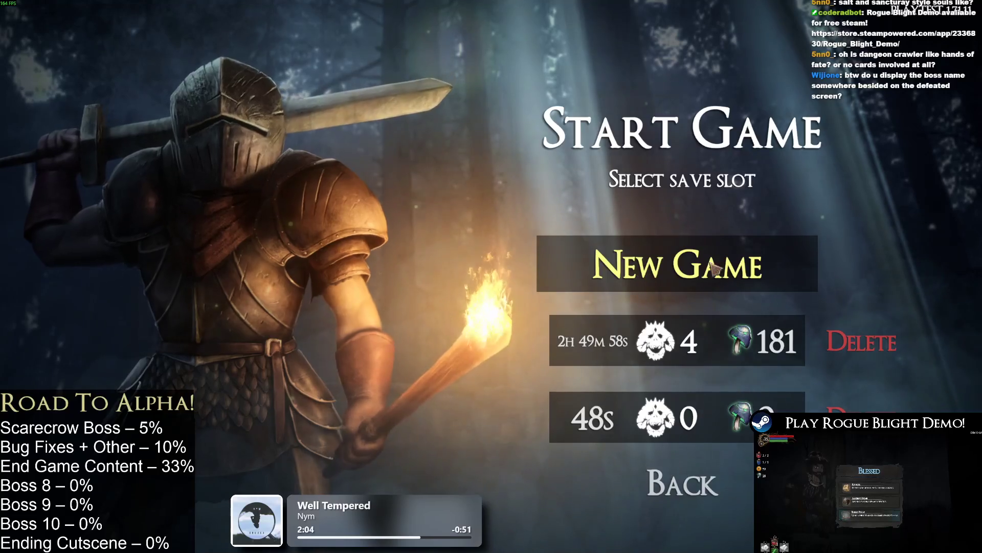
click(862, 342)
click(613, 306)
click(660, 476)
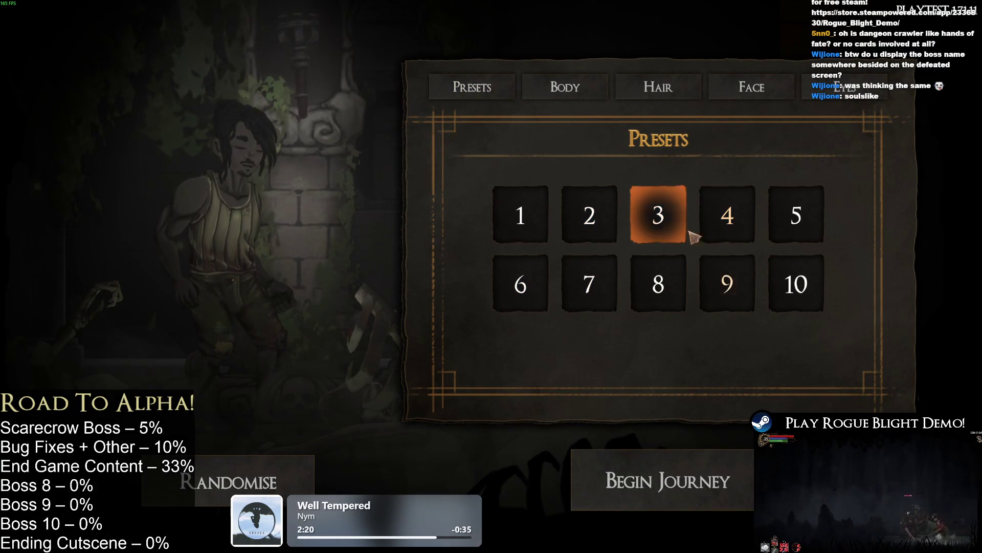
Step: Browse hair, body and preset options, pick a bearded dark-haired preset, and begin the journey
click(668, 99)
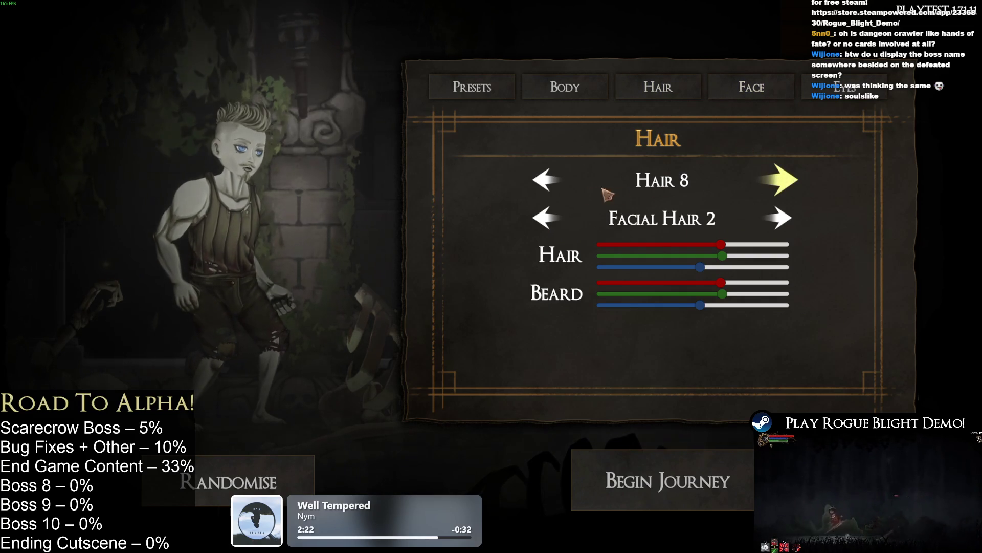
click(527, 92)
key(q)
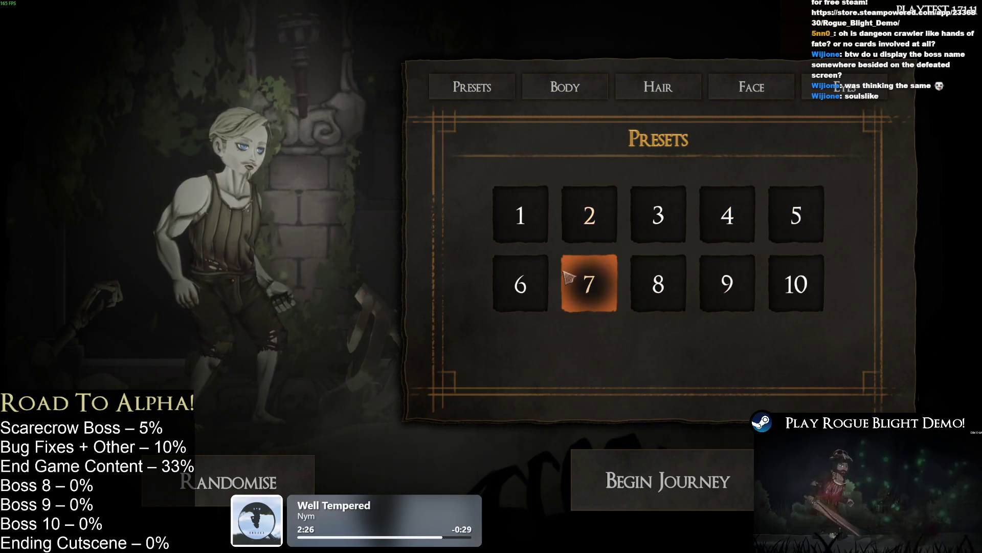
click(566, 225)
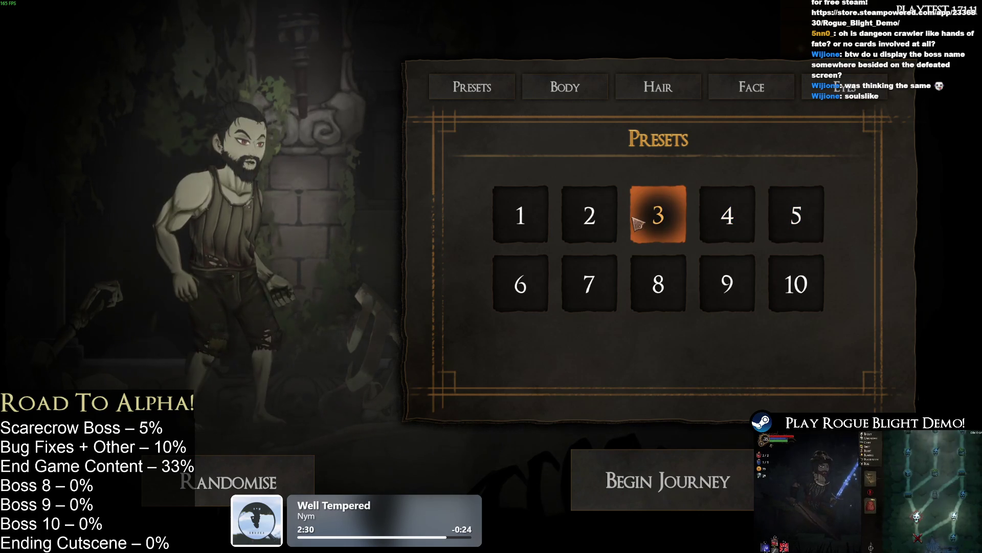
click(589, 226)
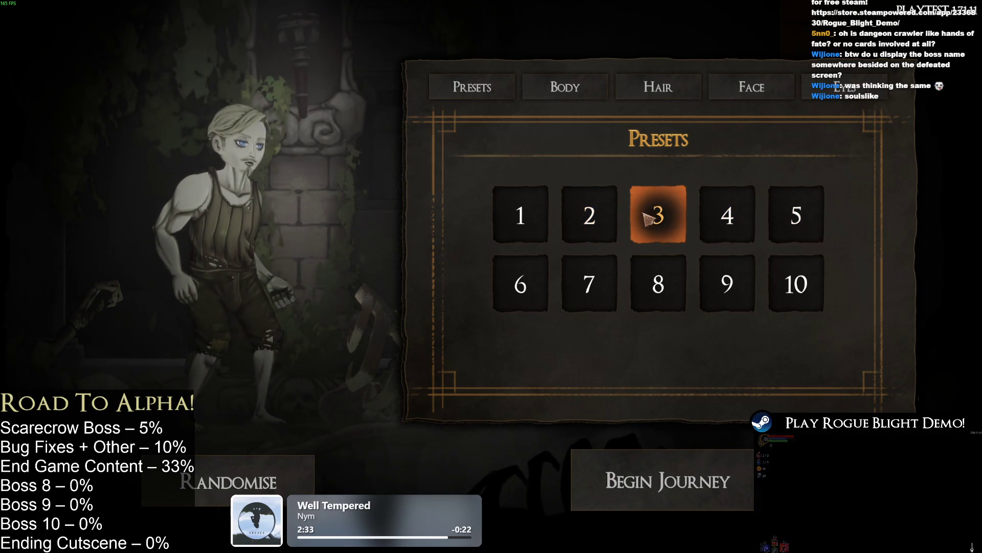
click(682, 494)
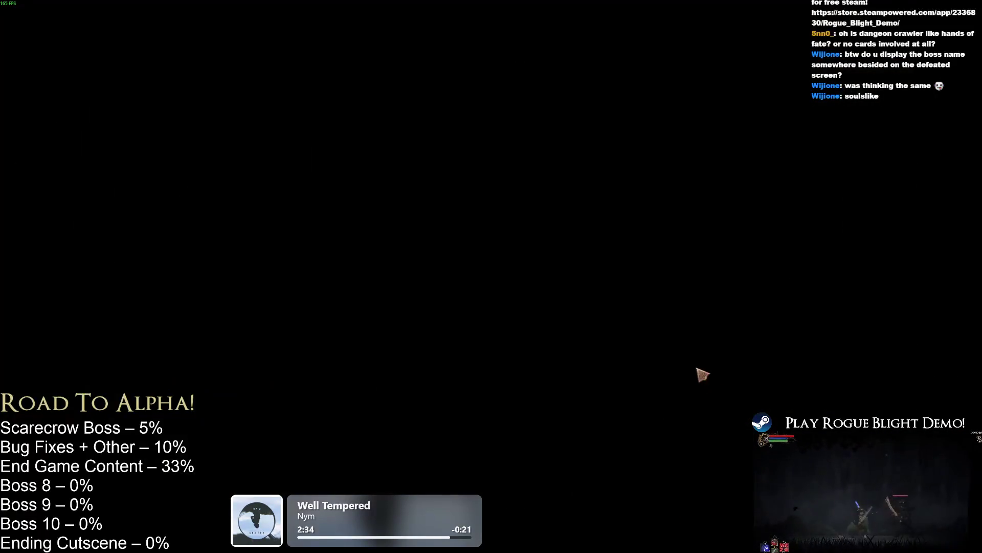
key(Escape)
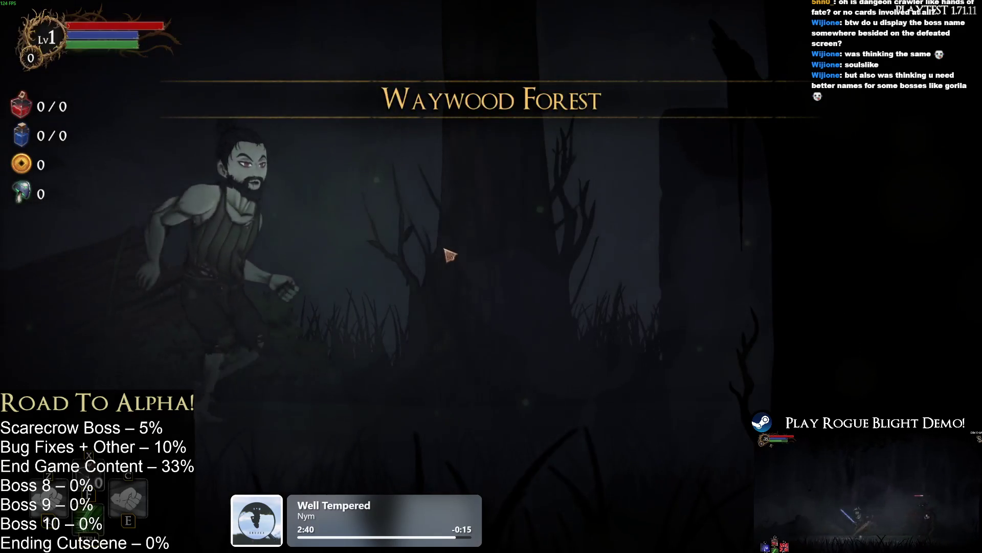
Step: End the tutorial and scroll the Waywood Forest map up to the horned boss nodes
click(461, 265)
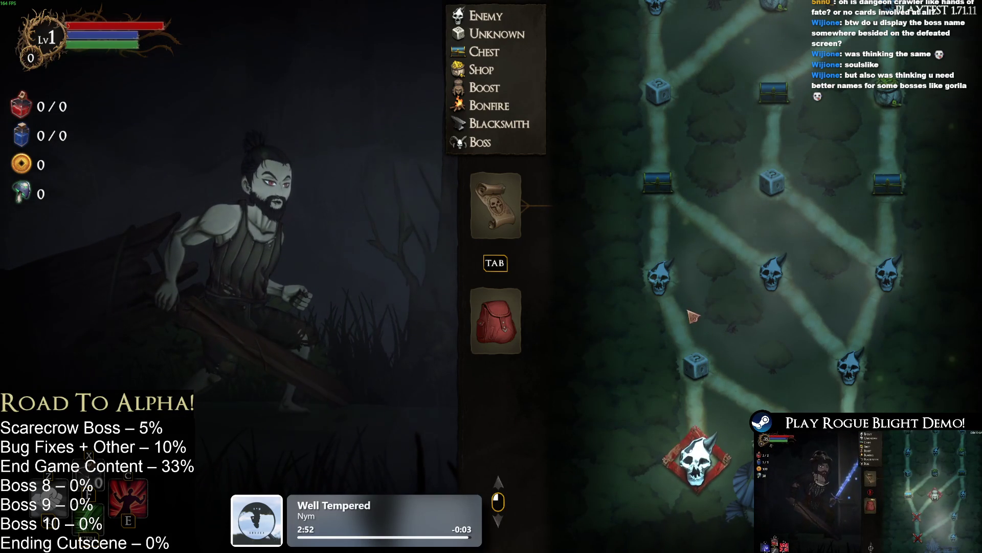
scroll(665, 178, up, 10)
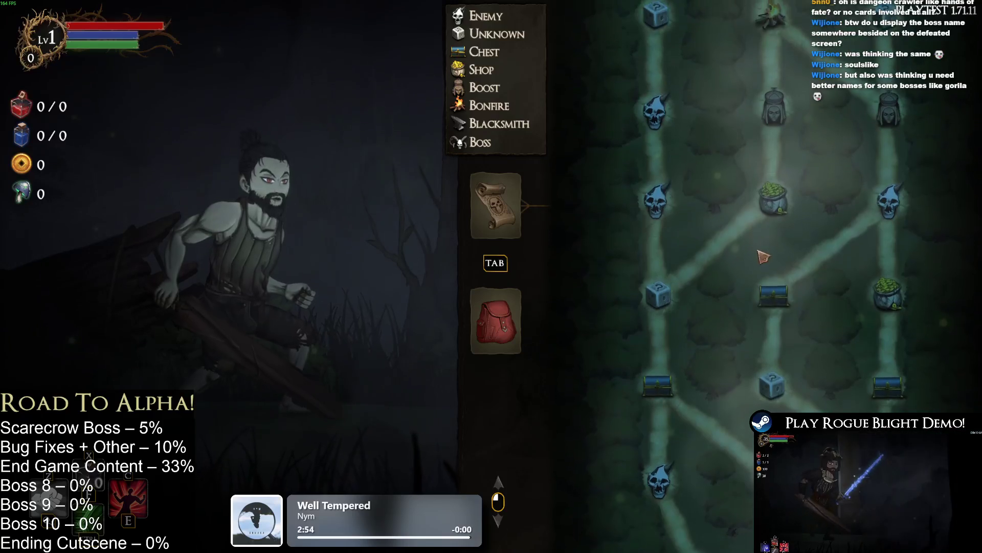
scroll(755, 350, up, 3)
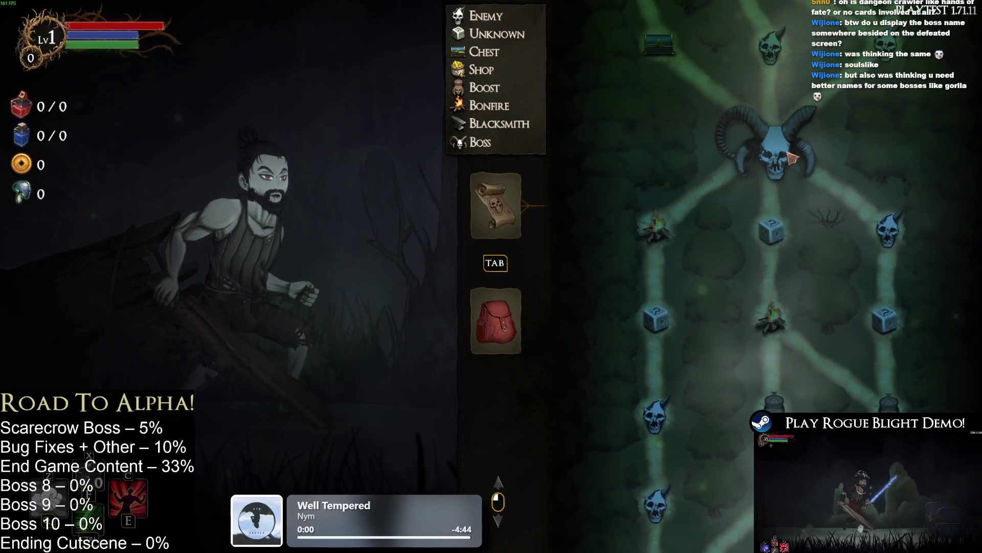
scroll(756, 169, up, 10)
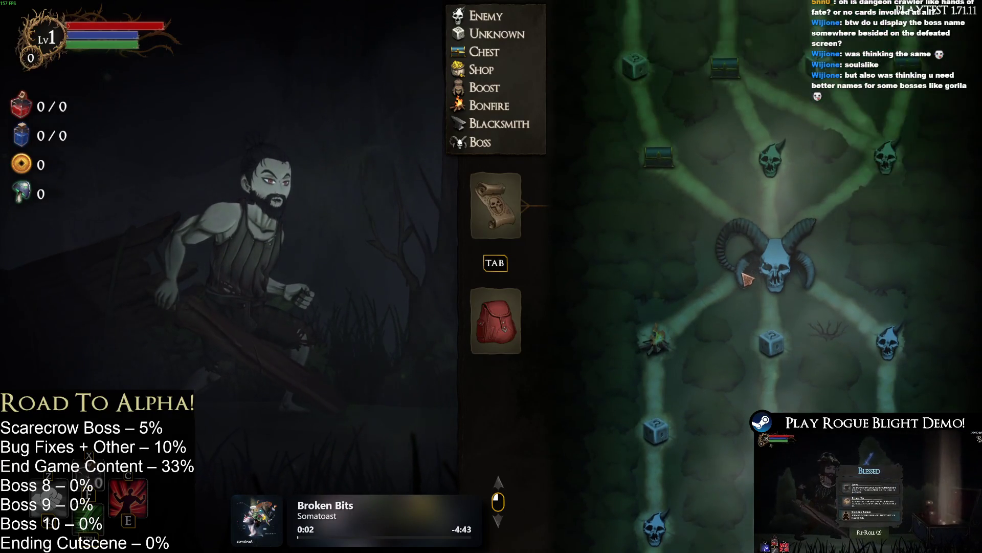
scroll(788, 245, up, 1)
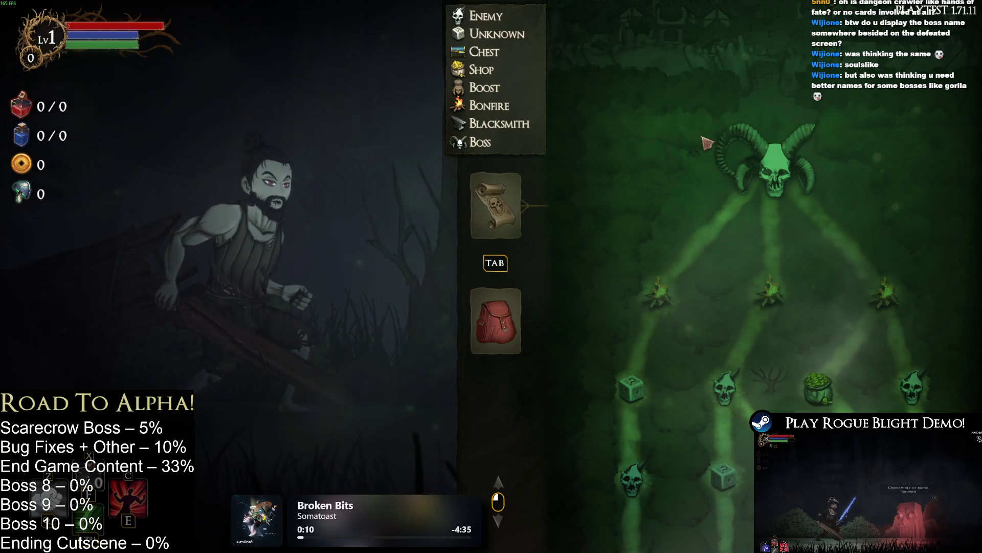
scroll(750, 252, down, 10)
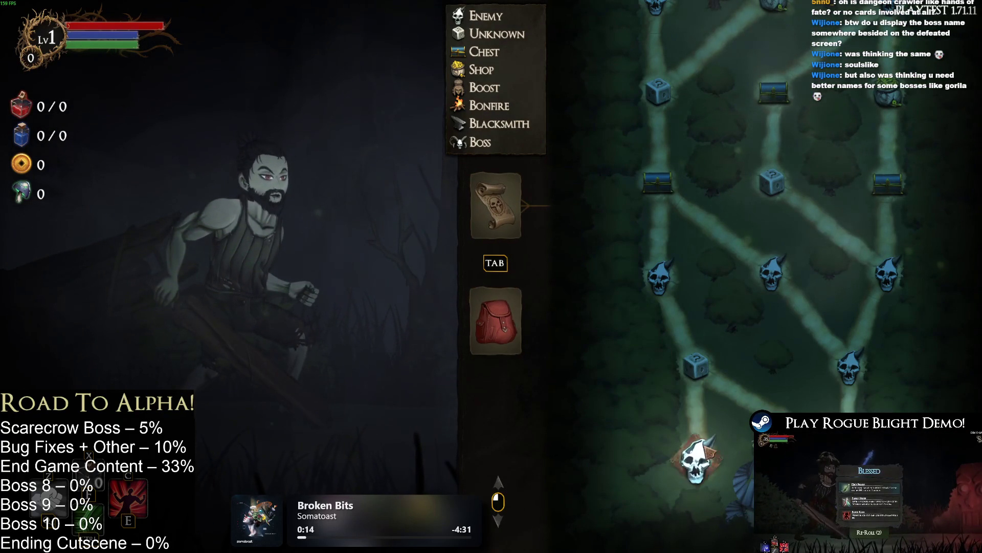
key(Tab)
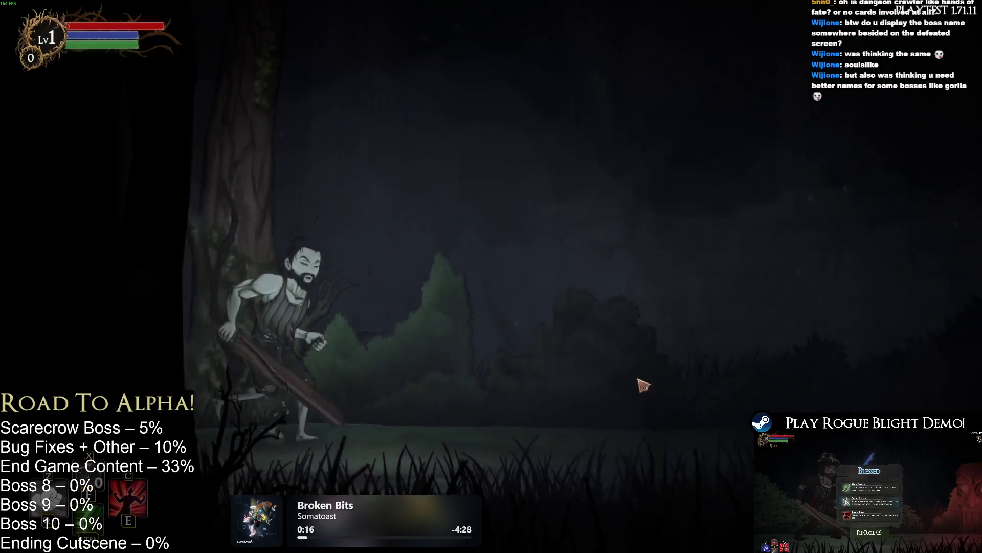
Step: Run at the staff boss, land a first hit, and back off from its fireballs
key(a)
key(d)
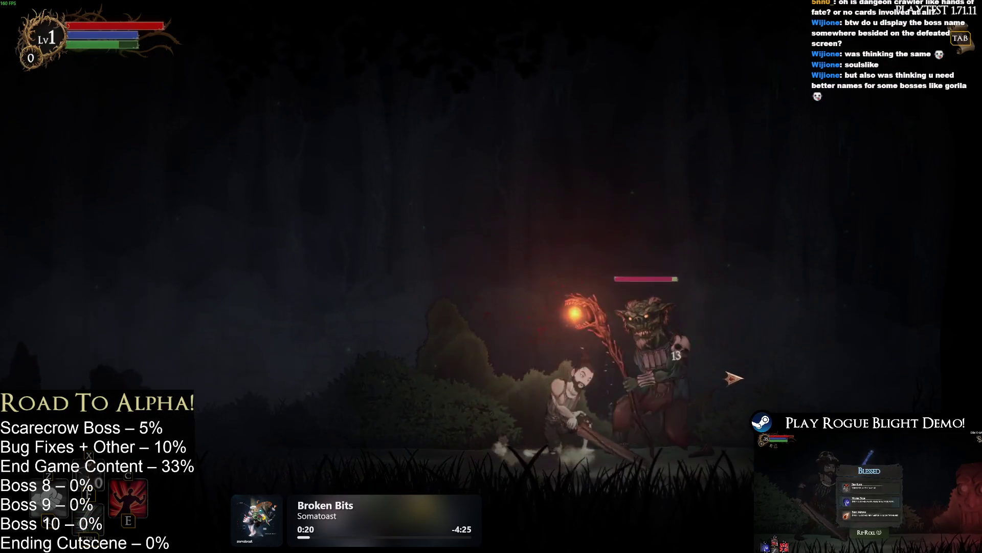
click(733, 378)
key(a)
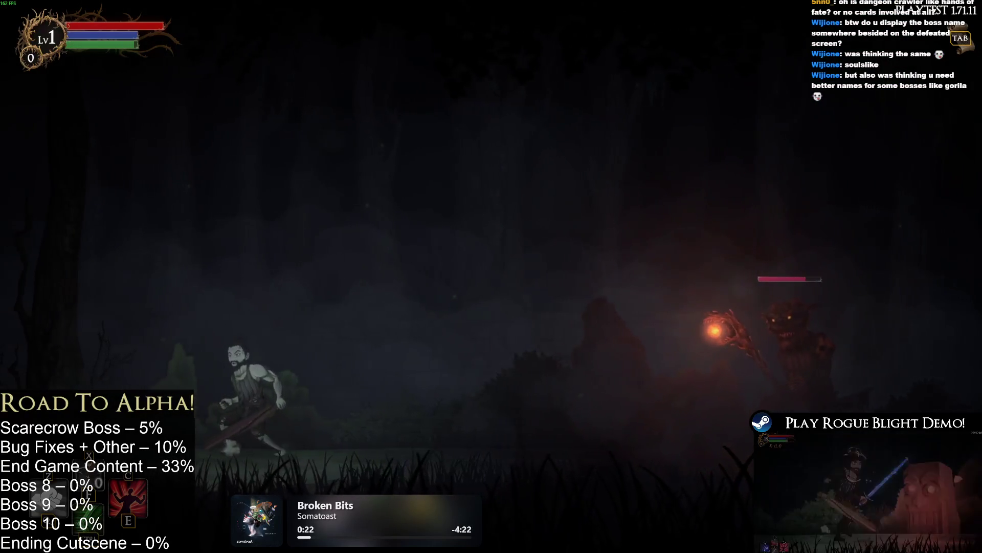
key(a)
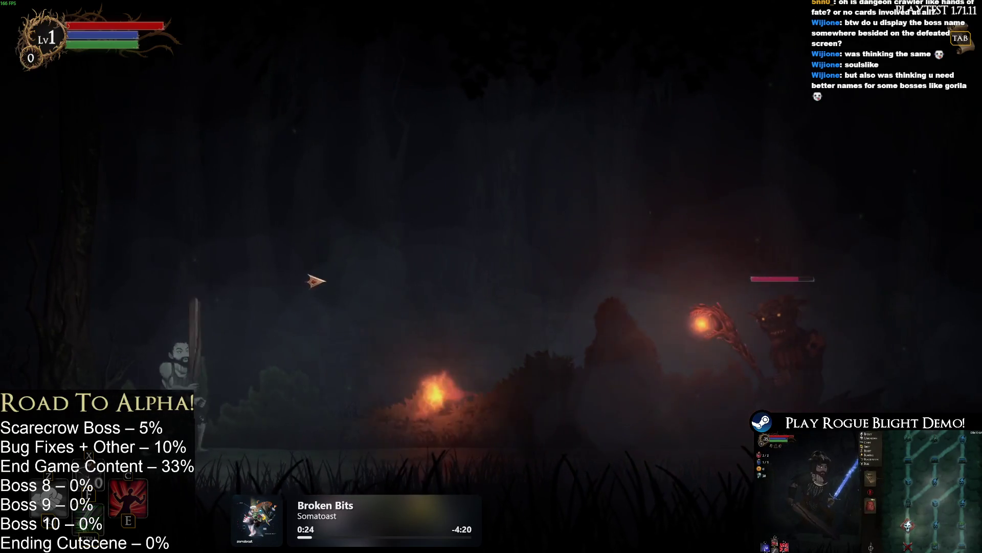
key(d)
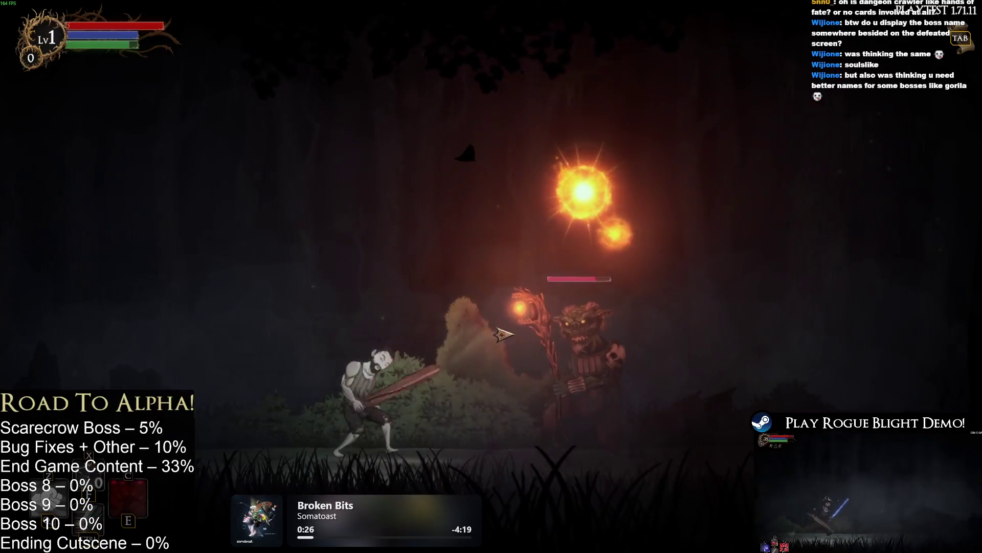
Step: Trigger the 25% damage boost and keep hitting the boss with jump attacks, rolls and greatsword swings
key(c)
key(a)
key(d)
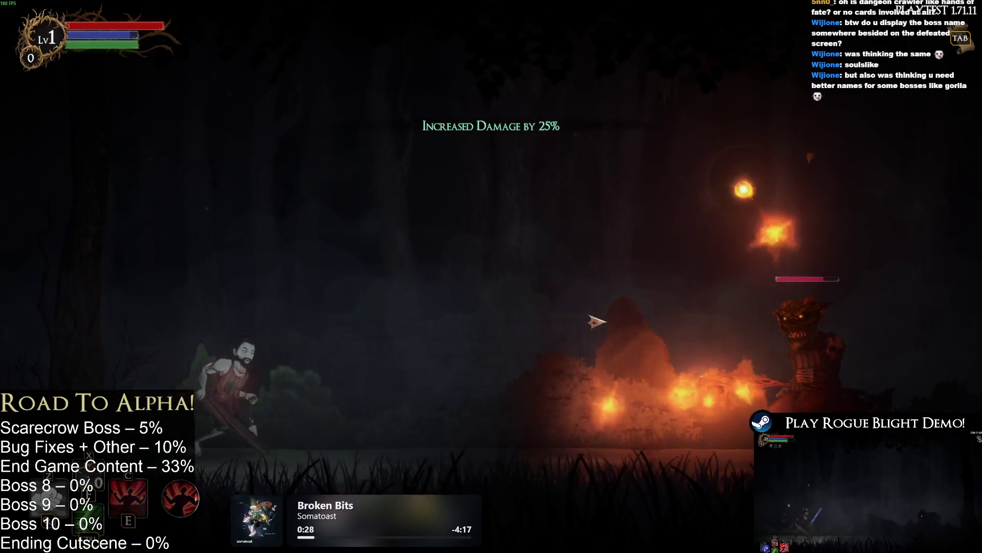
key(space)
click(749, 331)
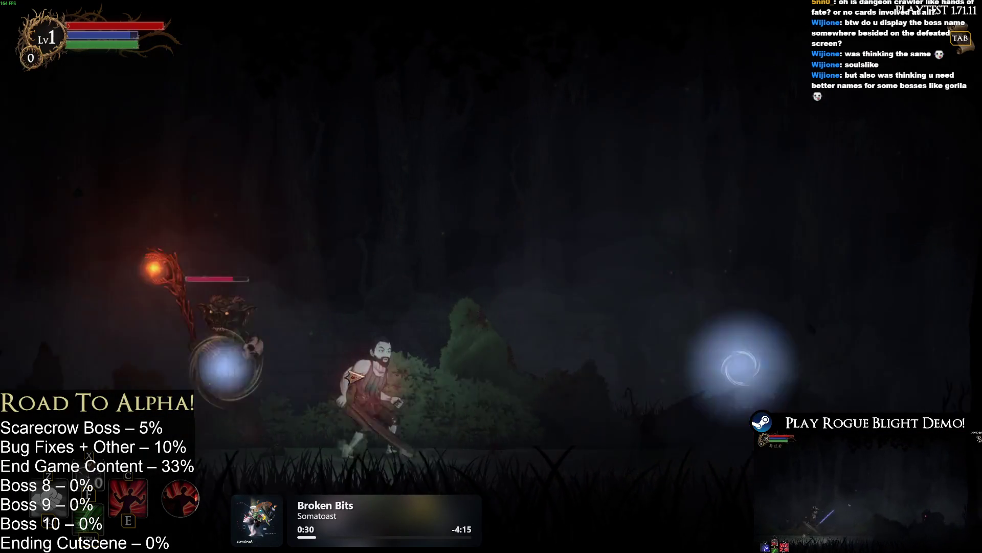
click(367, 392)
key(shift)
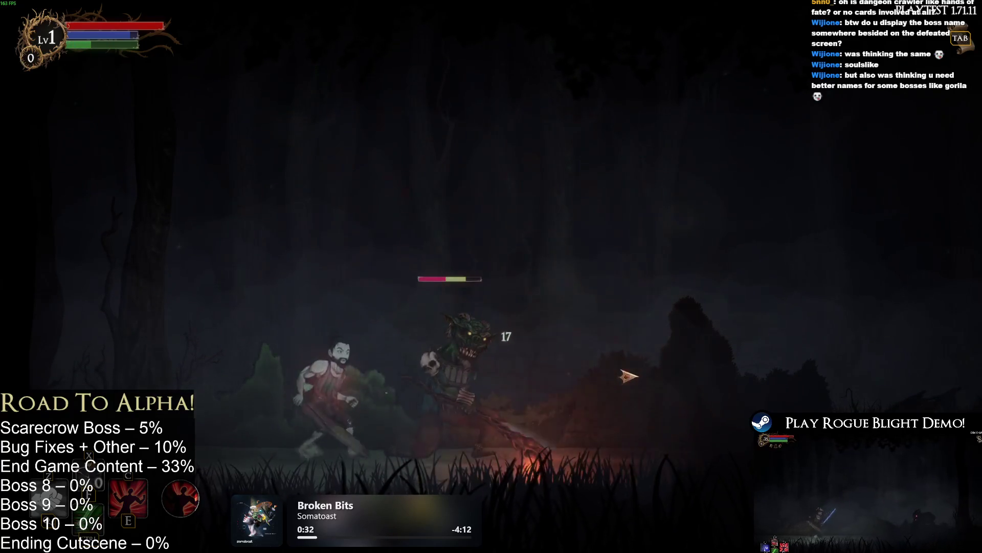
click(639, 366)
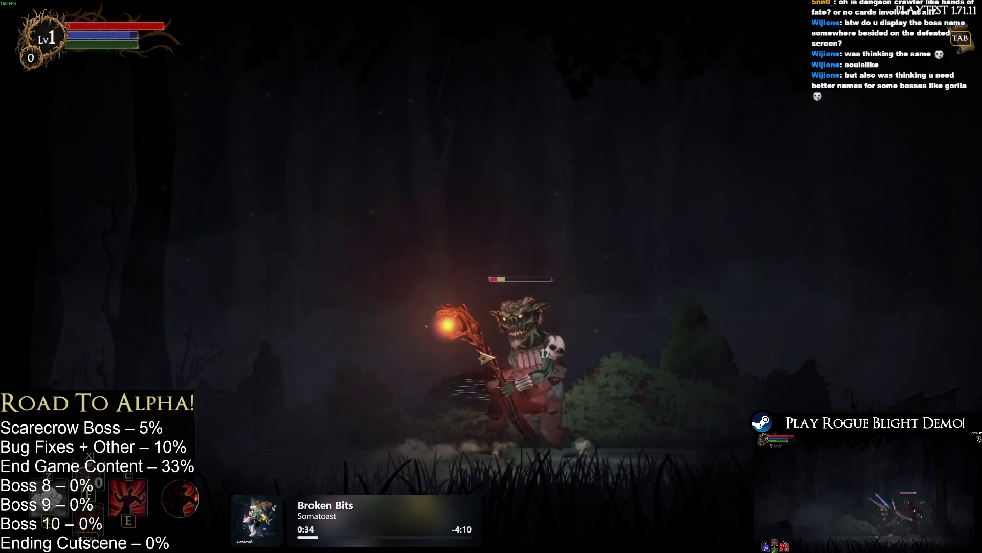
click(640, 366)
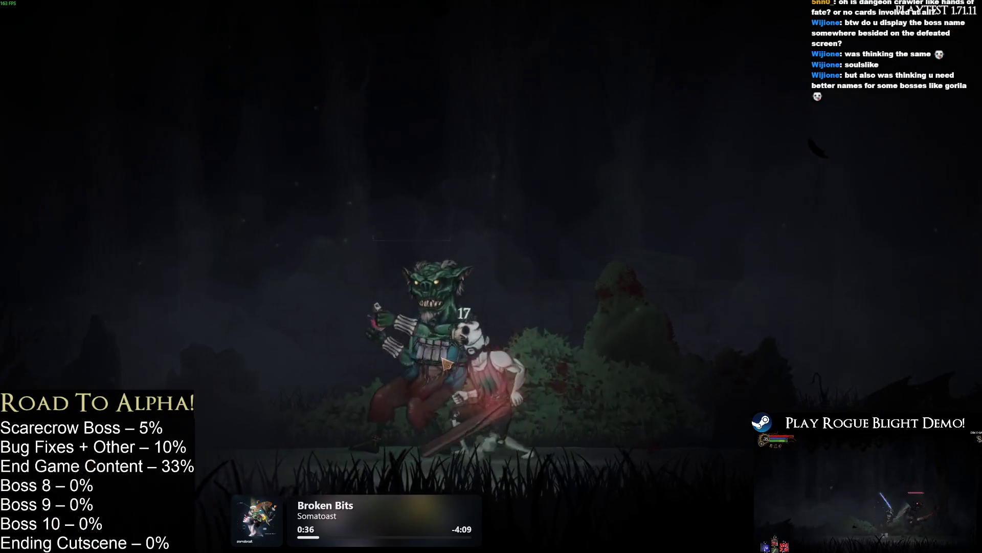
Step: Take all the loot and equip the Thief's Gloves
key(e)
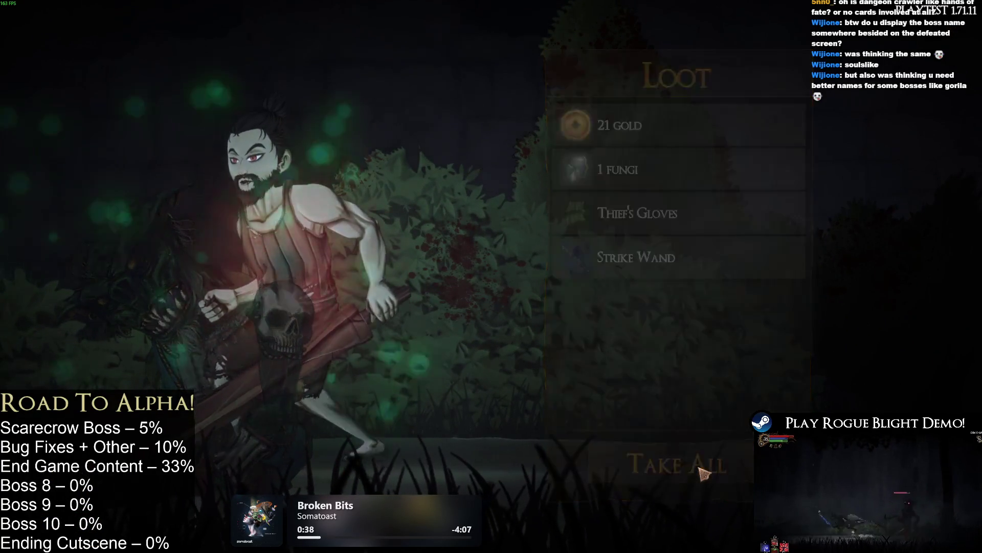
key(Tab)
key(Return)
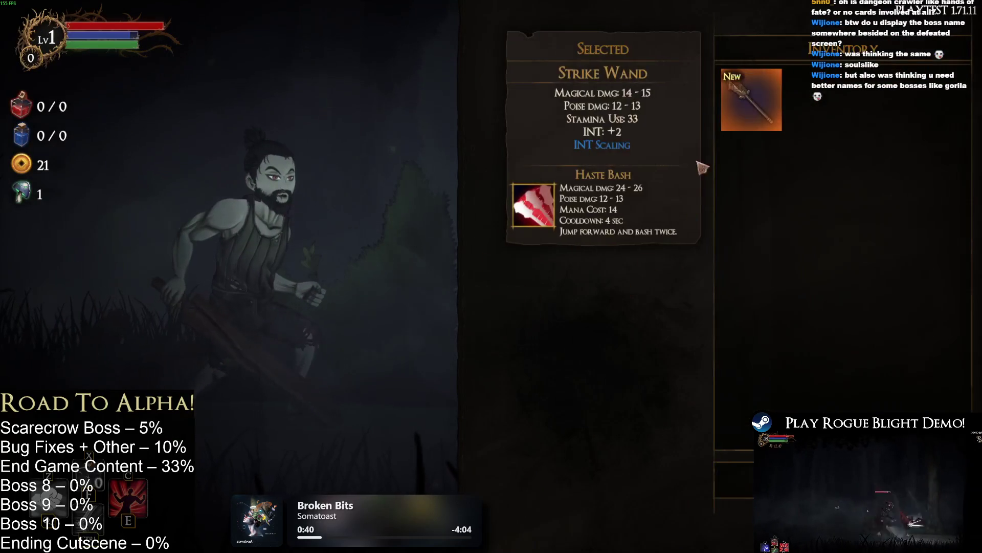
key(Escape)
key(Down)
key(Right)
key(Right)
key(Return)
key(Return)
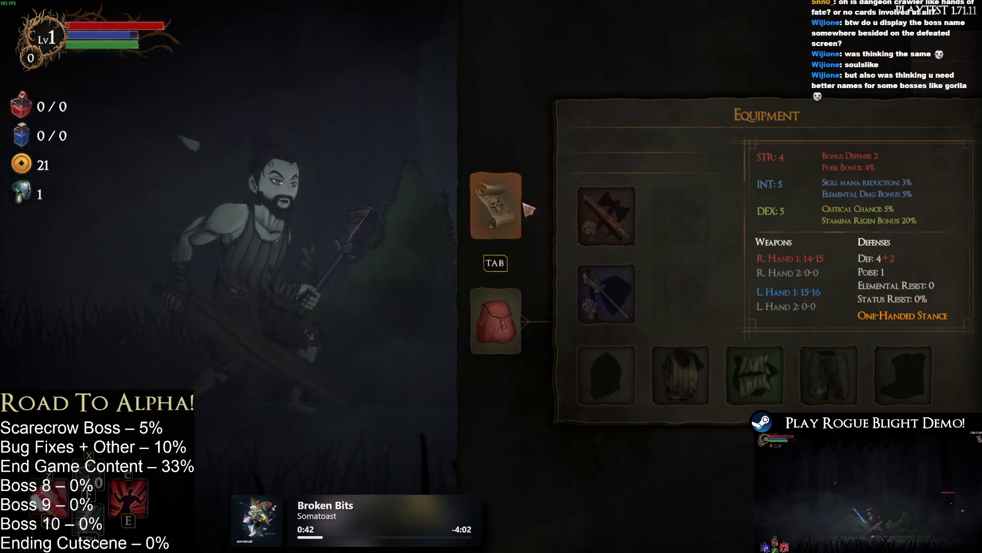
key(Tab)
key(Escape)
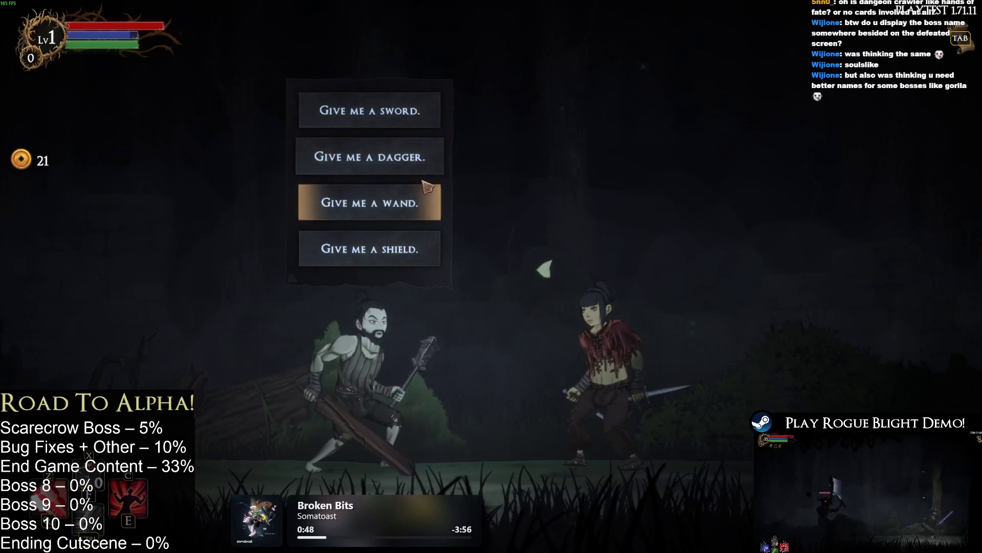
Step: Ask the stranger for a sword and equip the Greed Sword in Right Hand Slot 1, then move on
click(422, 117)
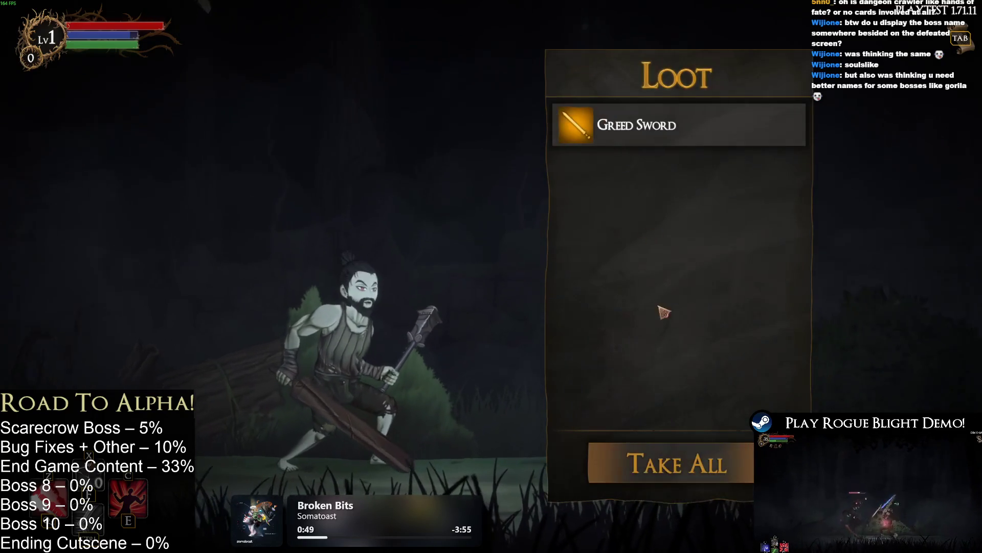
key(Return)
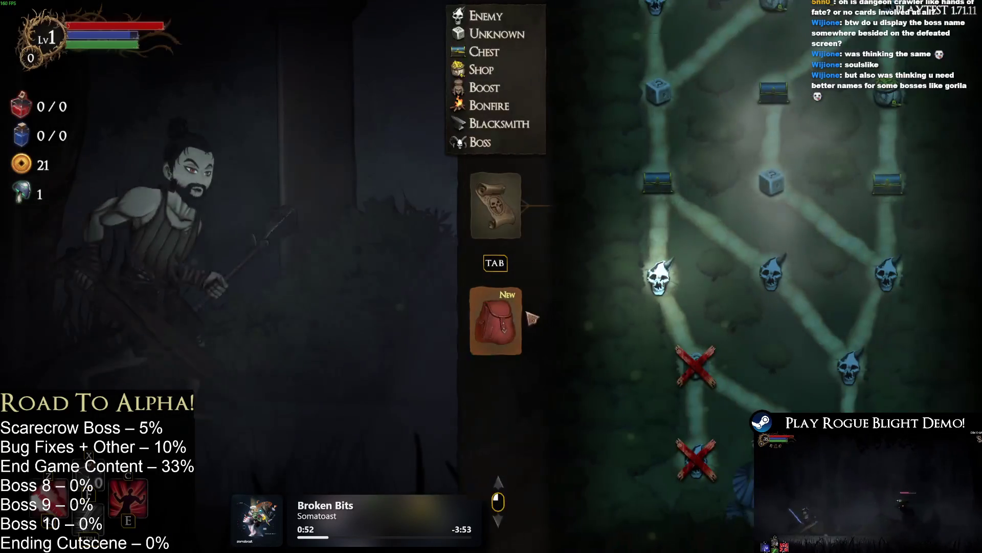
click(495, 320)
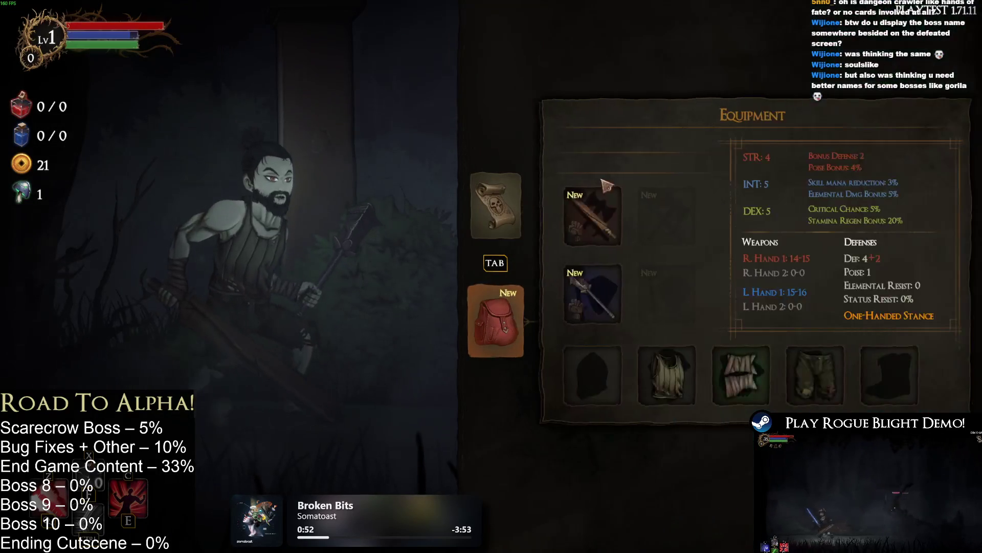
click(592, 214)
click(939, 41)
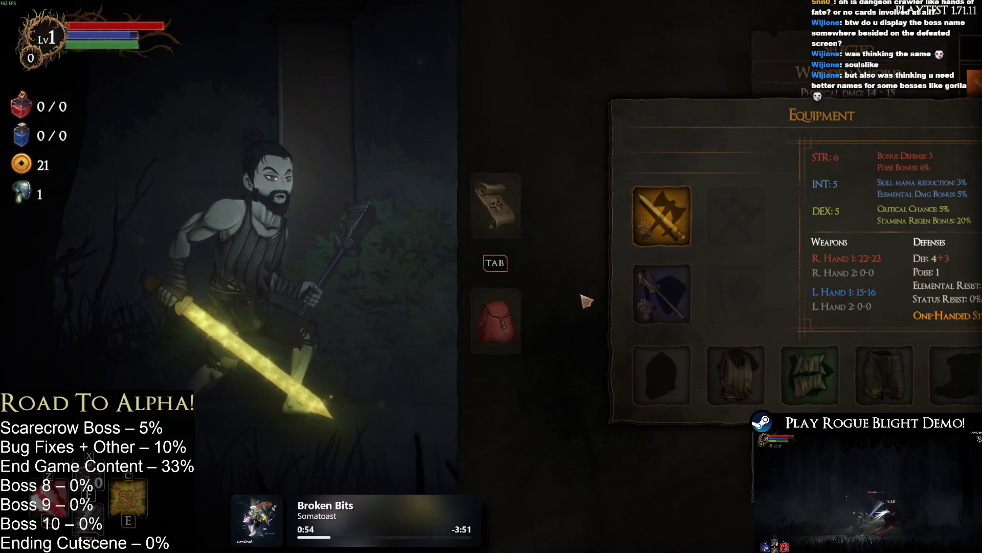
click(566, 301)
key(Escape)
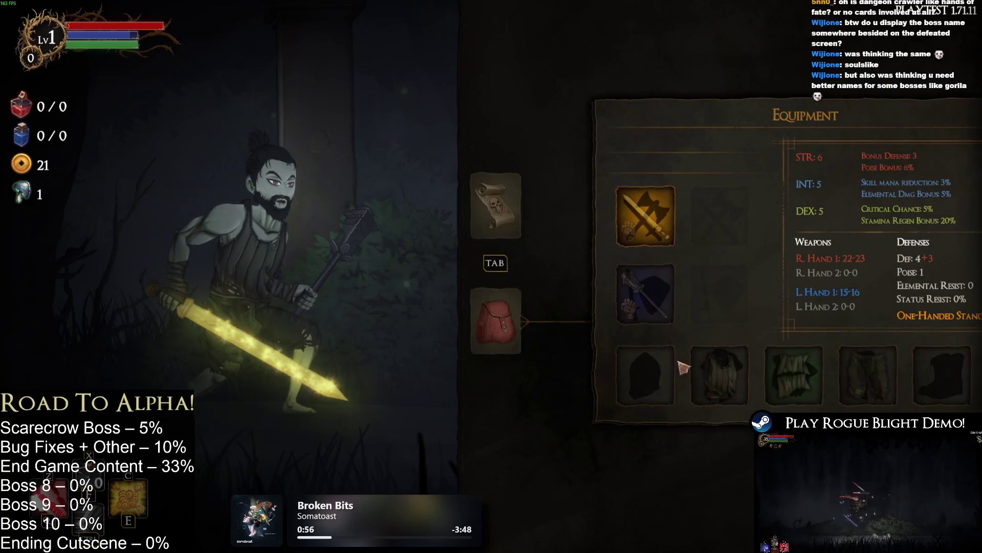
key(Tab)
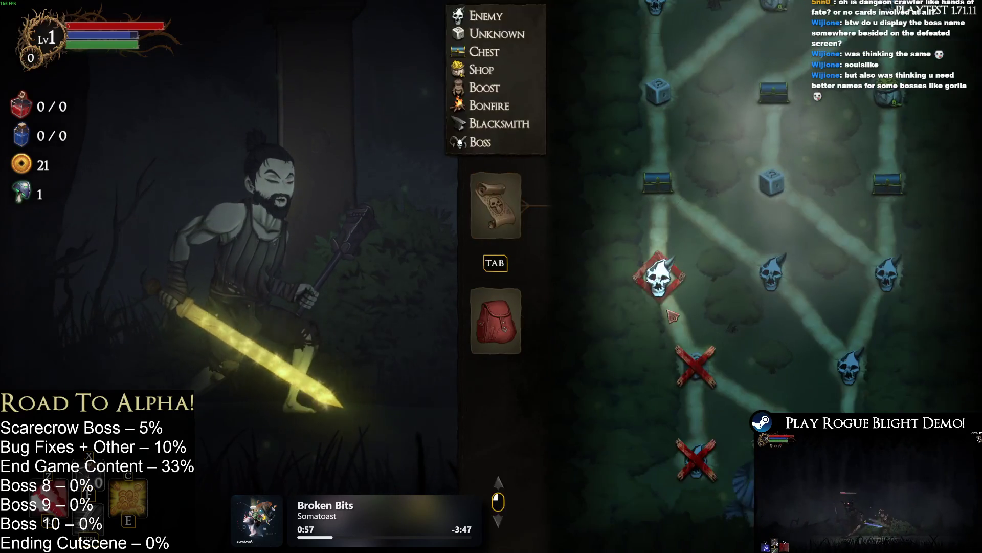
key(Escape)
key(d)
key(d)
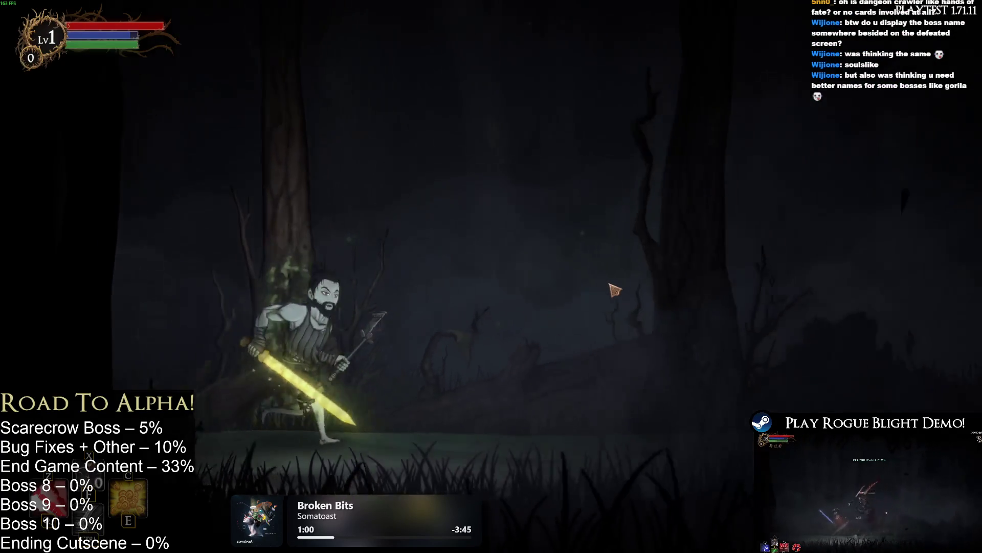
Step: Kill the spider with sword strikes and dash-slashes
click(690, 396)
key(c)
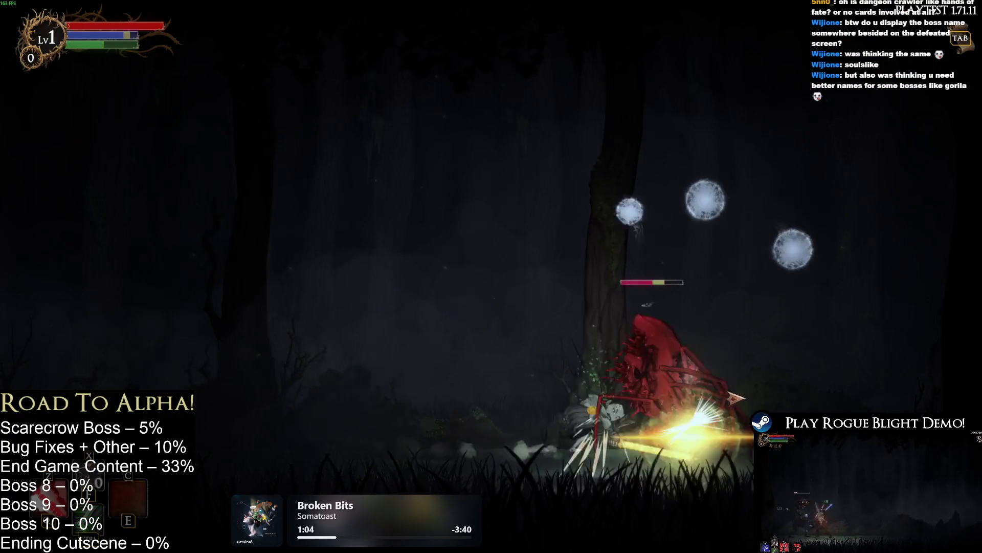
key(a)
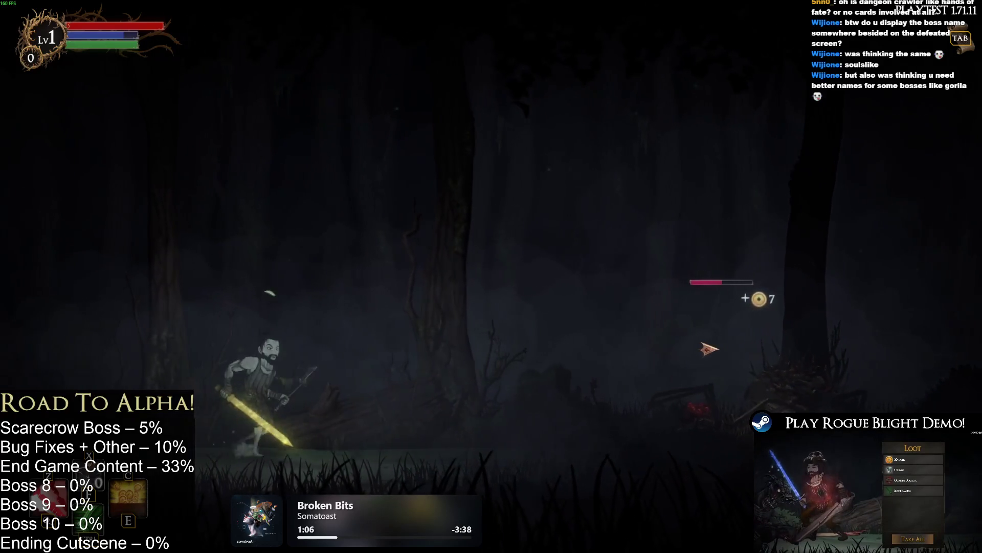
key(d)
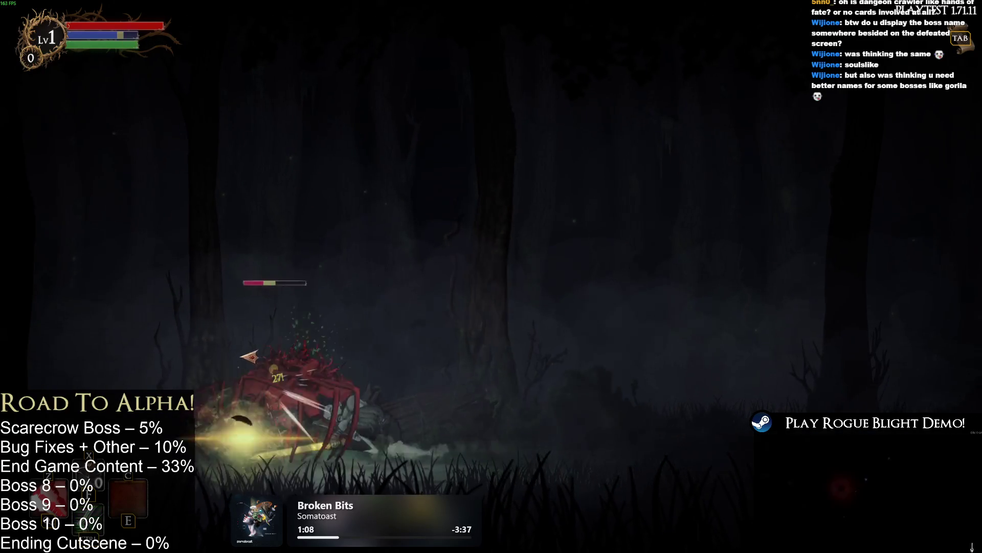
key(x)
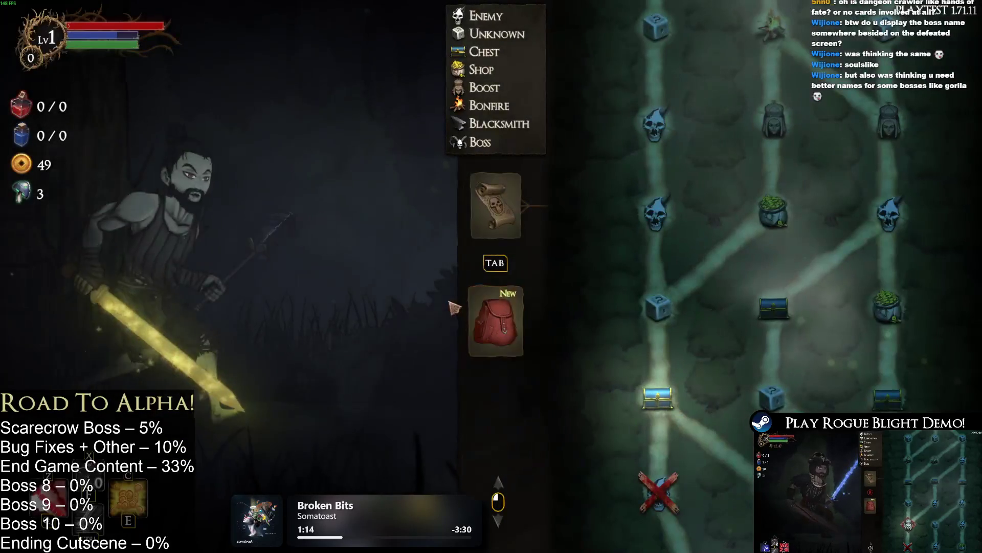
Step: Equip the Torch in the left-hand slot and run right to the Blessings choice
key(Tab)
key(Return)
key(Return)
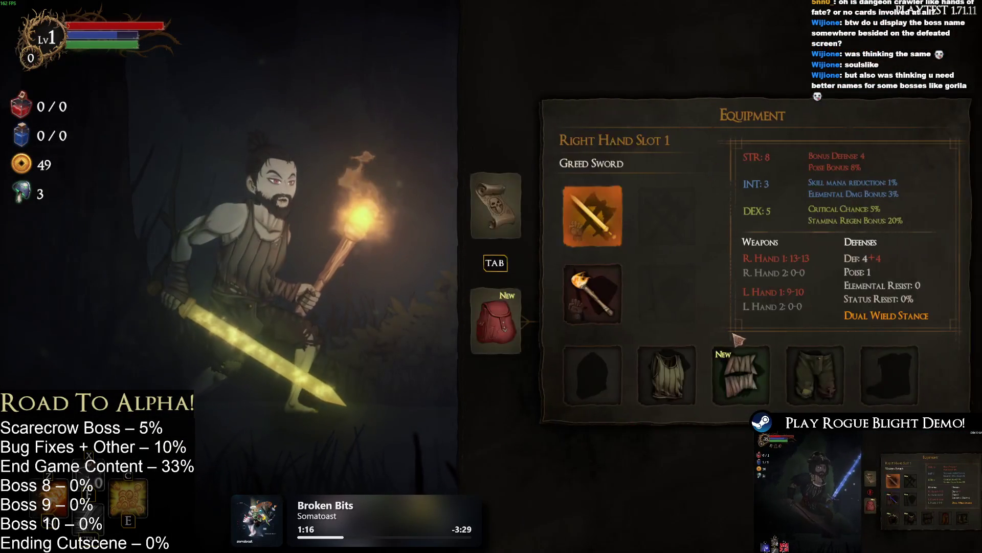
key(Down)
key(Down)
key(Right)
key(Right)
key(Return)
key(Escape)
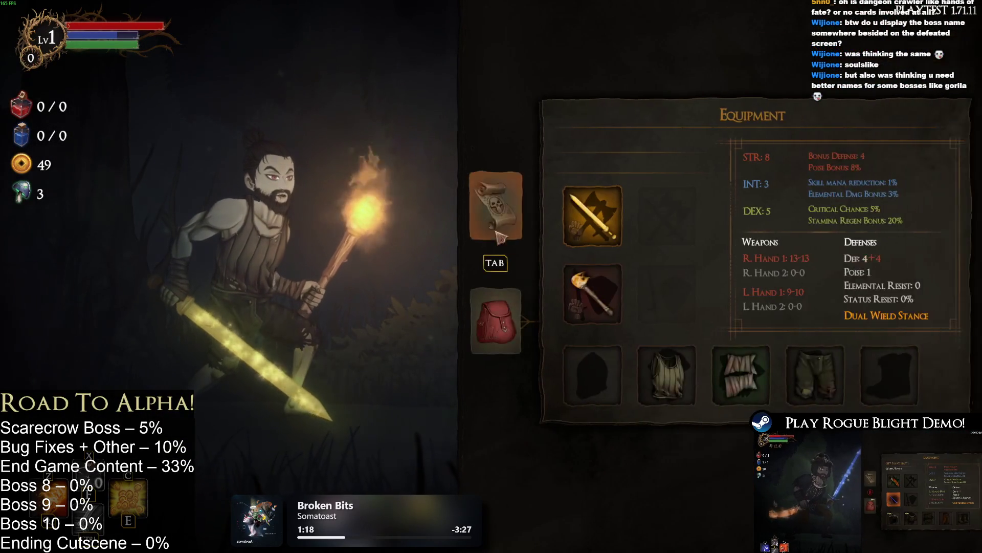
key(Tab)
key(Tab)
key(d)
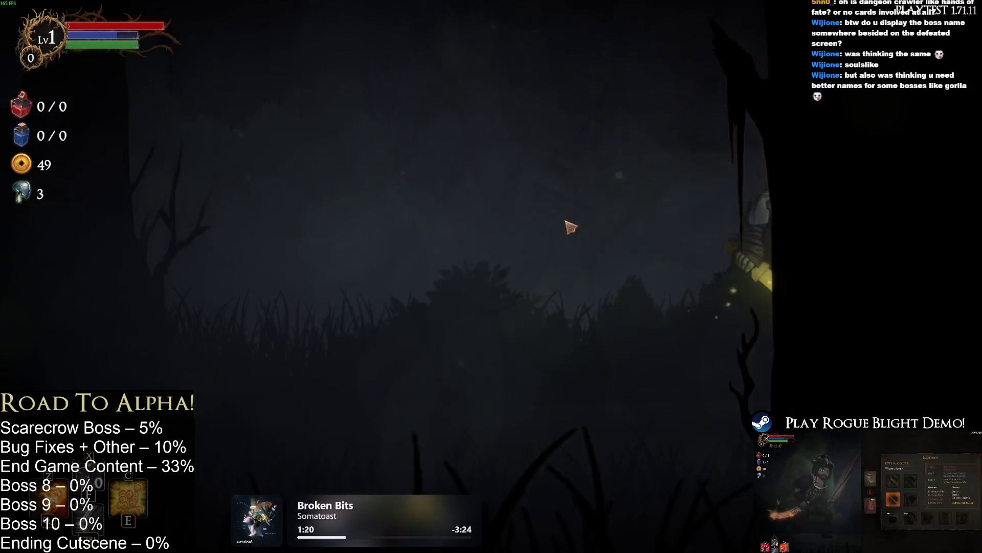
key(d)
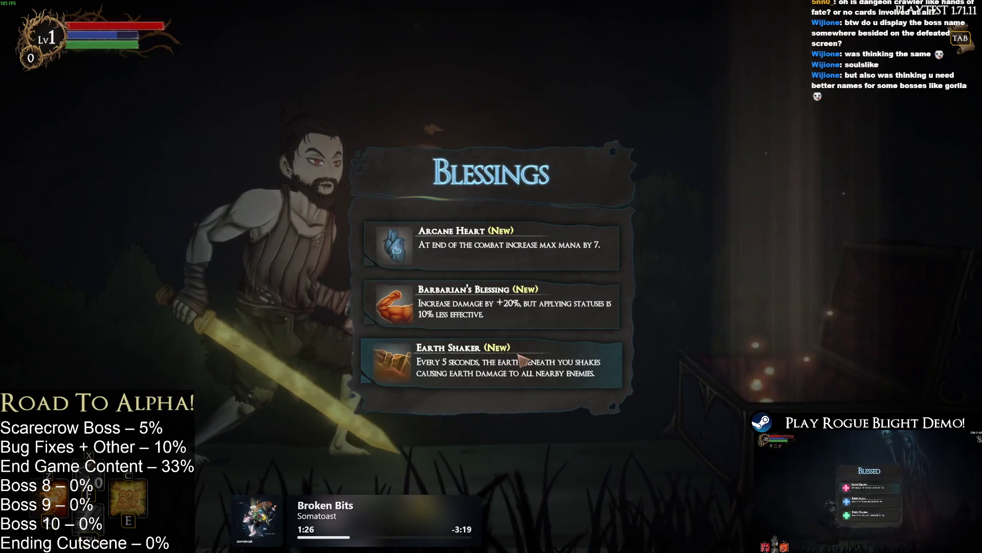
Step: Take Arcane Heart, trade potions at the totem for Pot of Gold, and travel to the shop
click(534, 261)
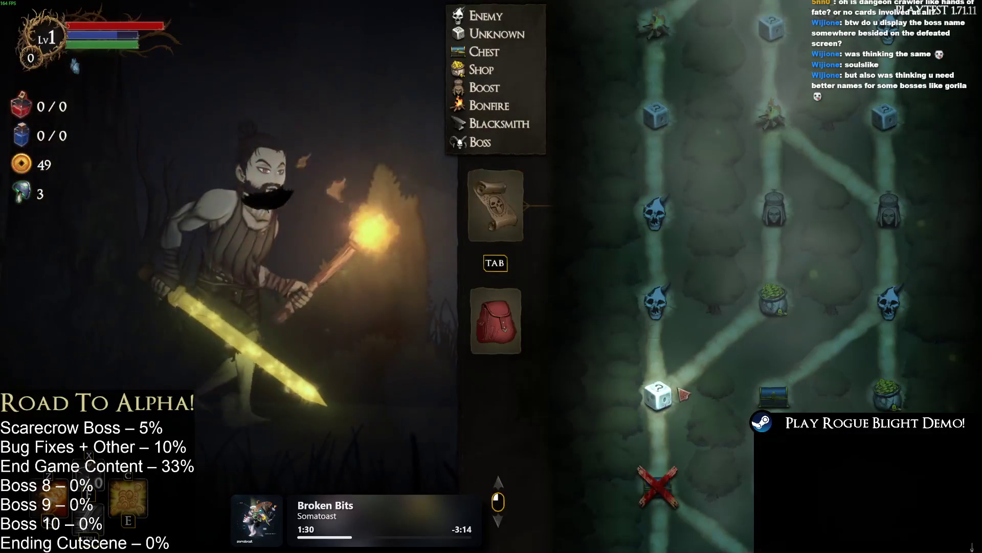
click(688, 389)
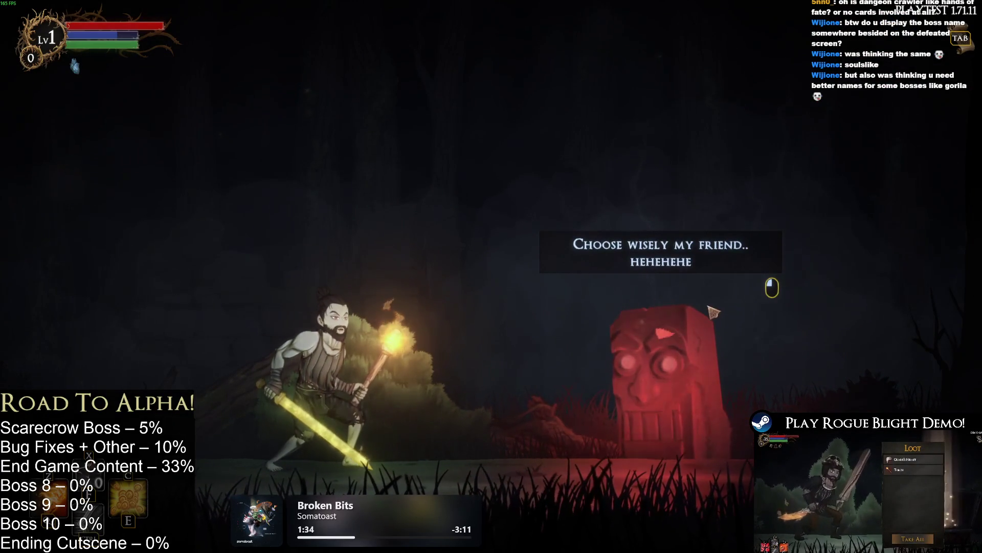
click(708, 302)
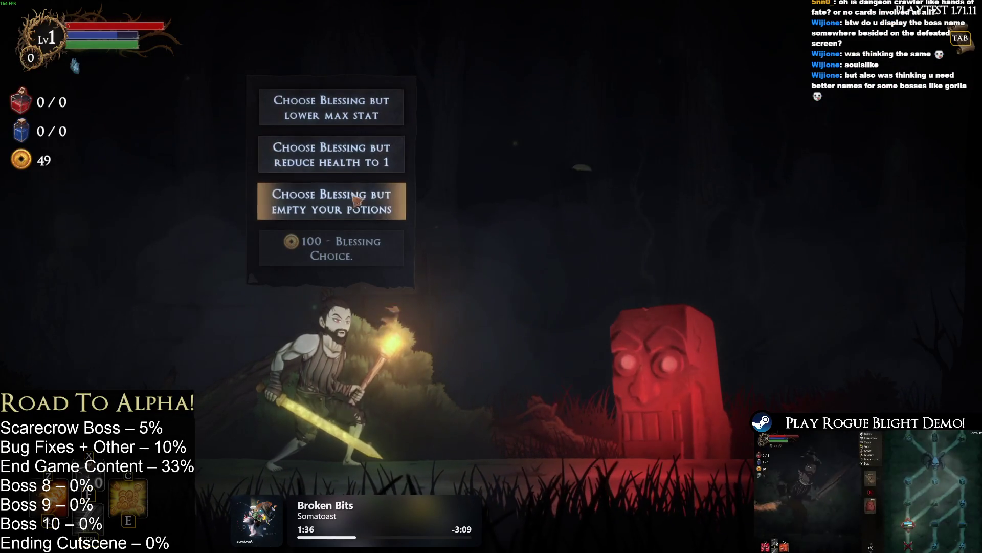
click(320, 220)
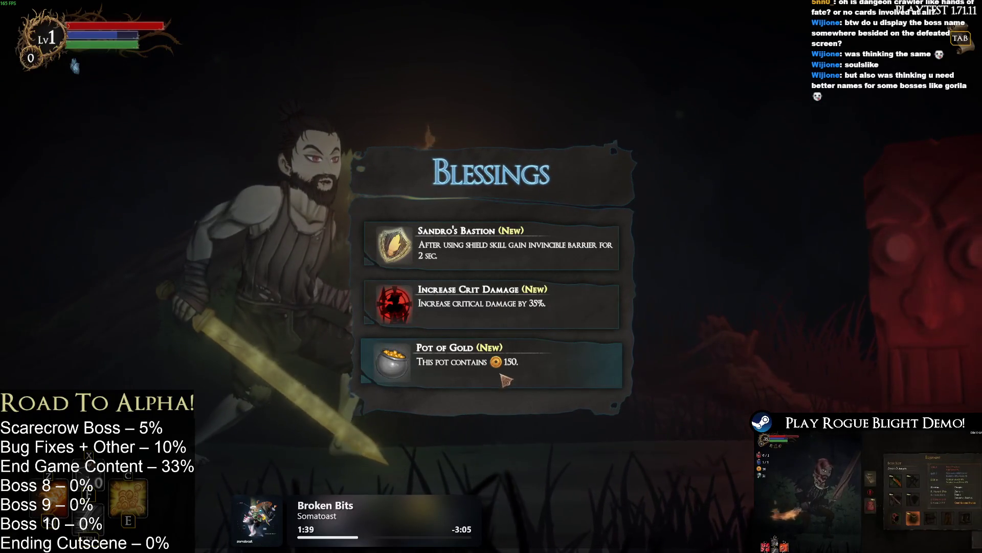
click(596, 365)
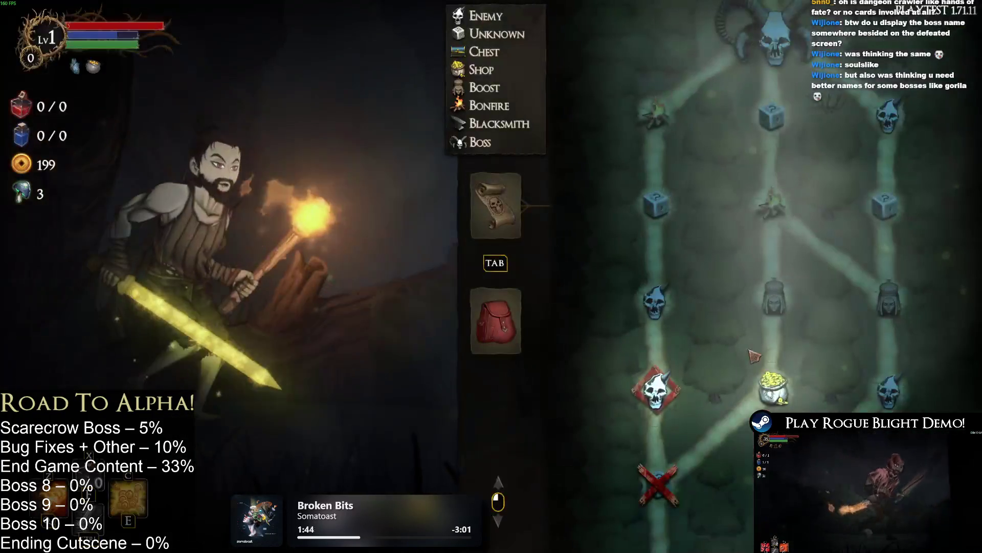
click(772, 385)
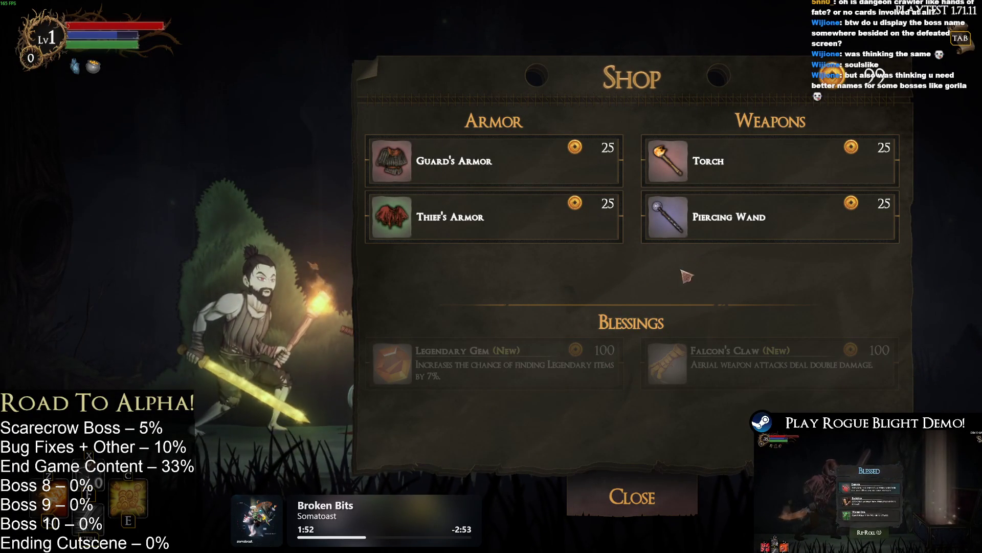
Step: Leave the shop, take Bonus Mana at the shrine, and restore health and mana at the bonfire
mouse_move(542, 220)
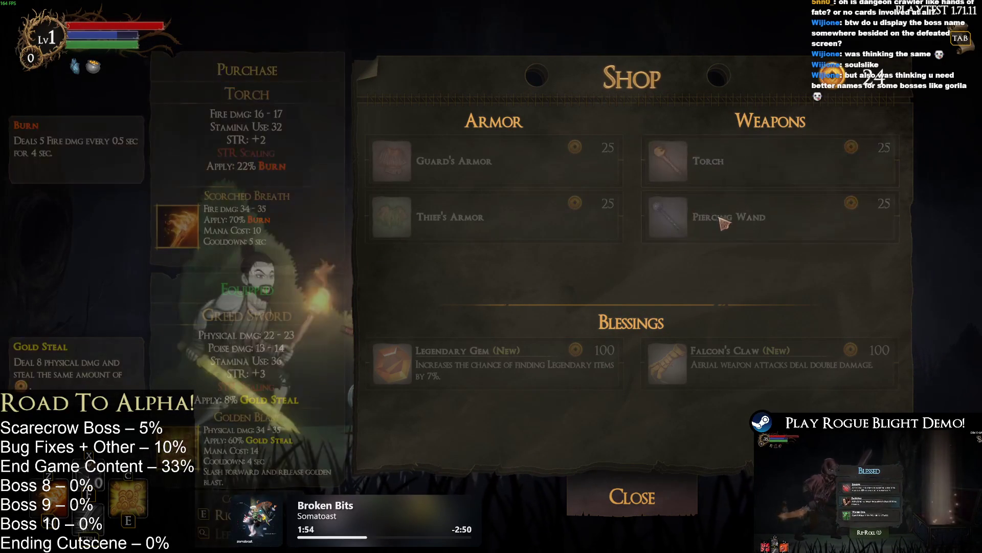
click(633, 497)
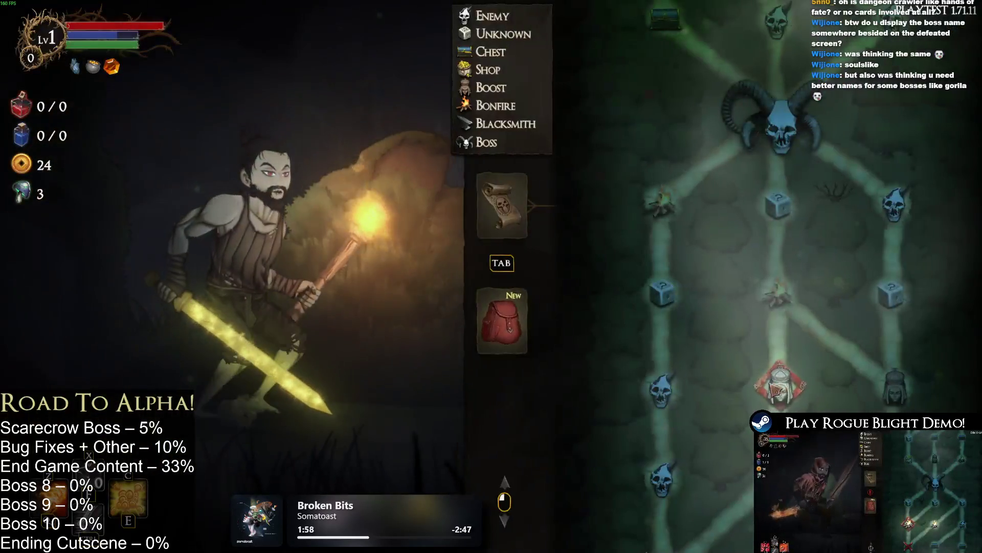
click(662, 294)
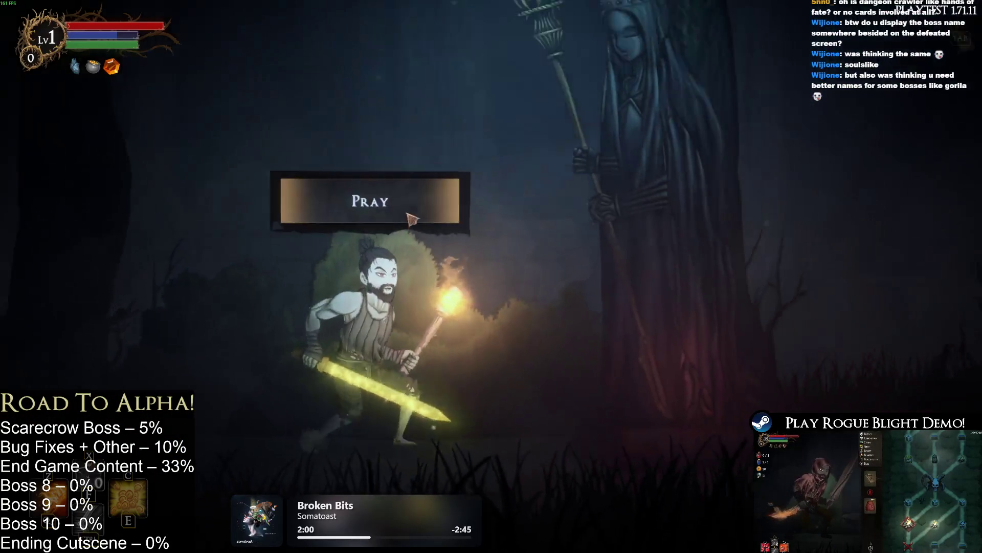
key(w)
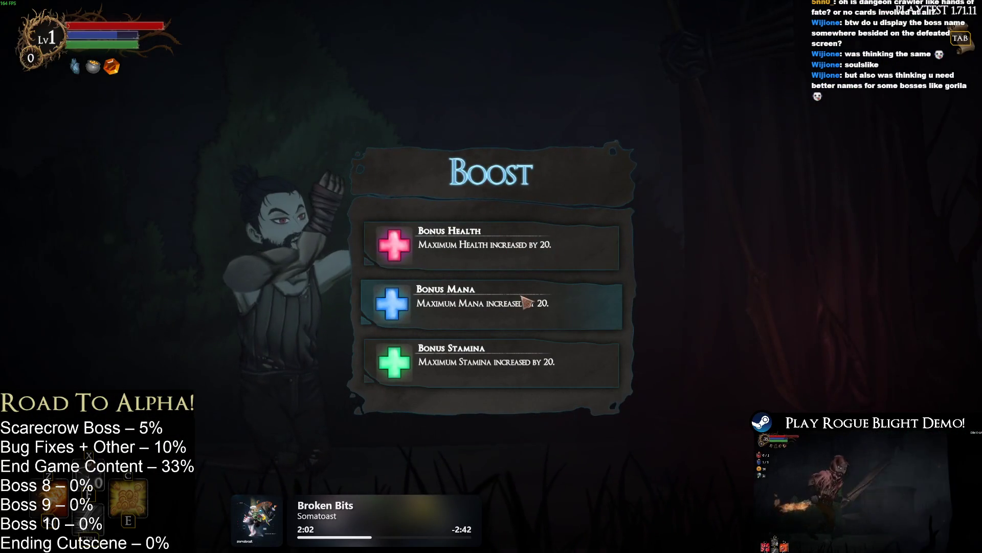
click(521, 308)
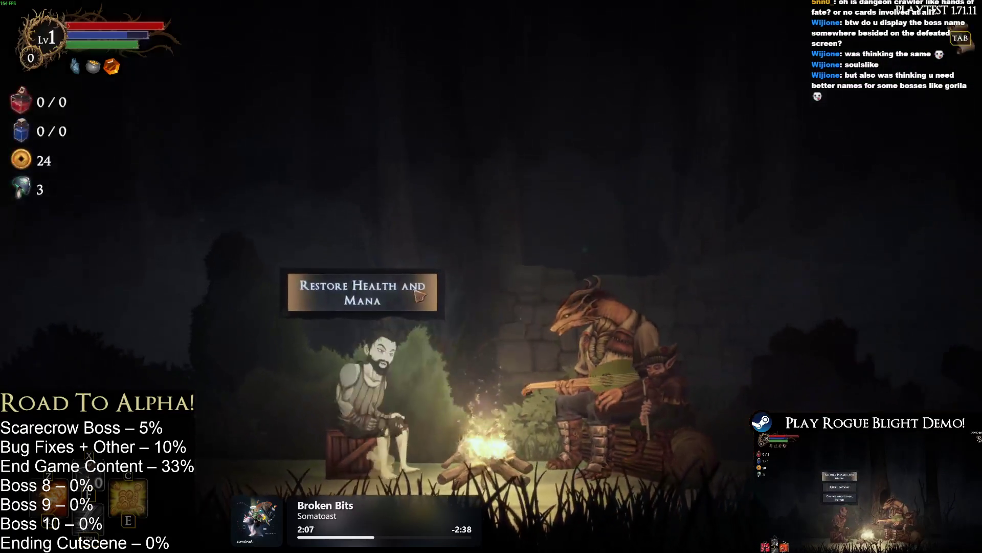
click(416, 290)
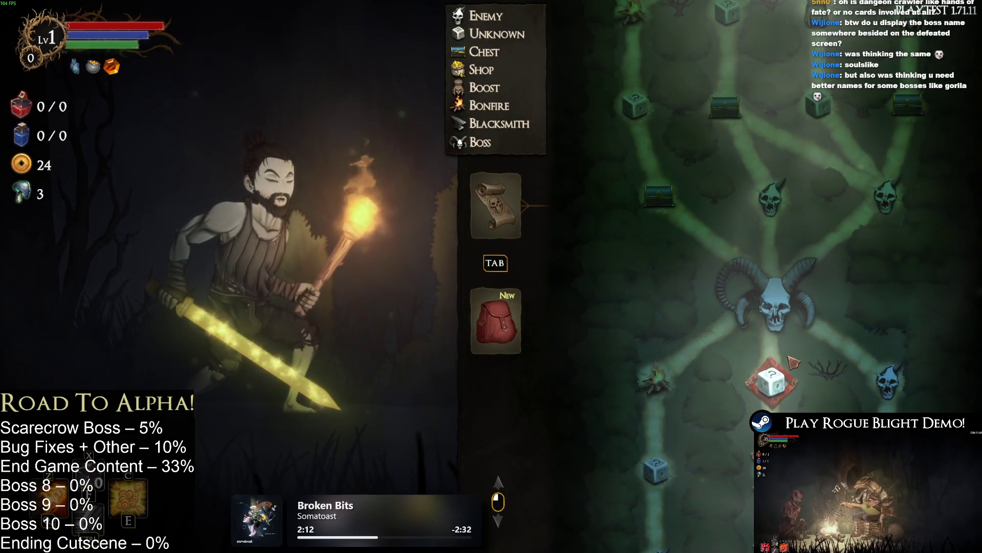
Step: Travel to the next map node and get past the sleeping creature's dialogue into the goblin fight
click(790, 377)
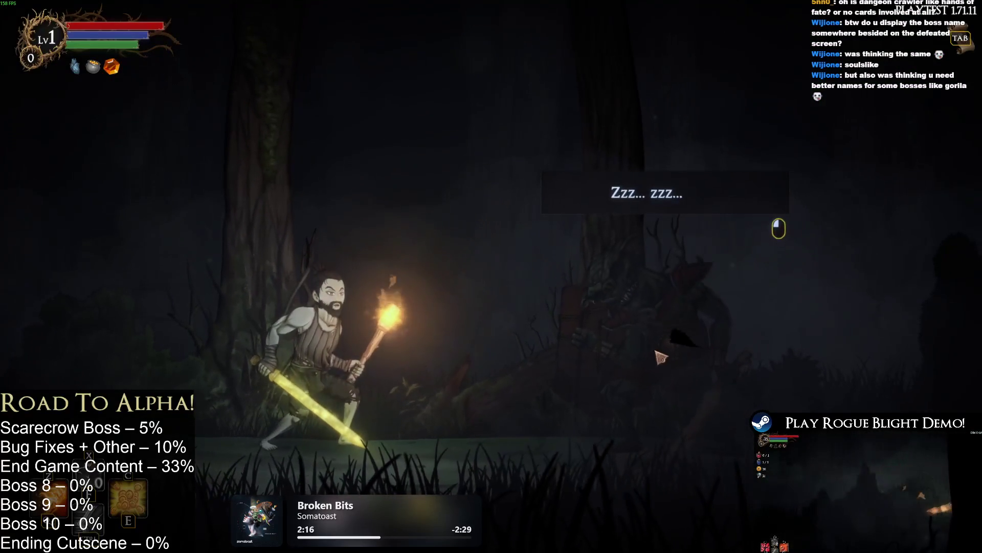
click(639, 349)
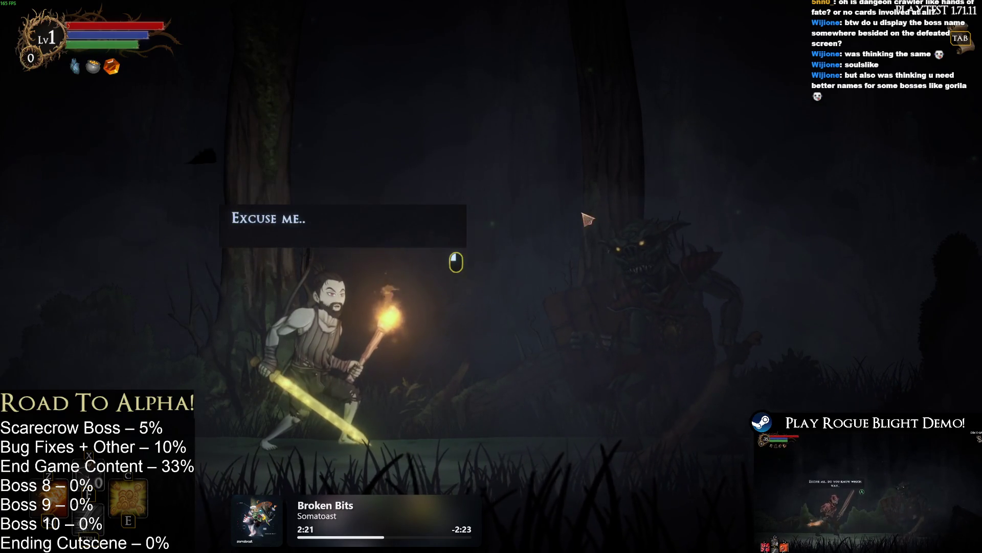
click(612, 212)
click(597, 169)
click(605, 239)
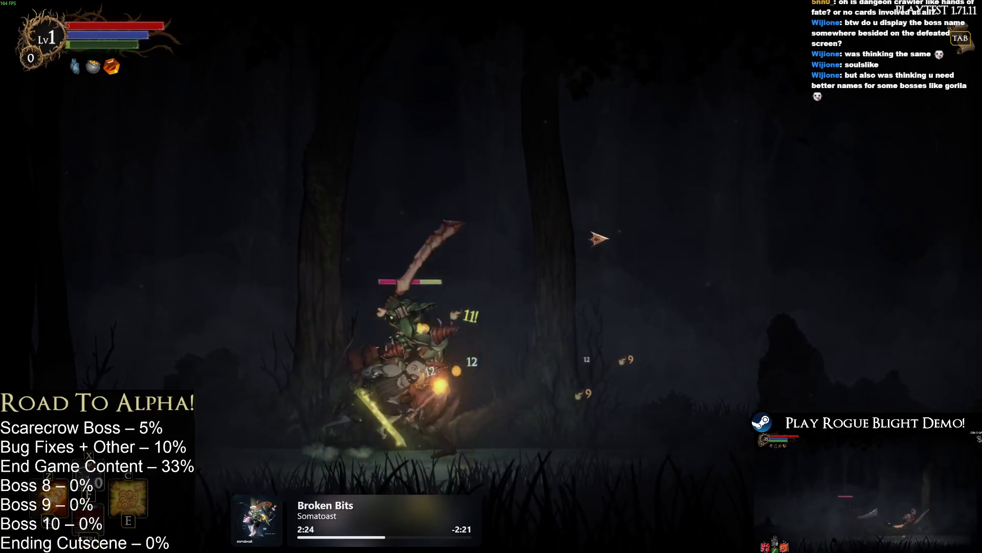
Step: Kill the goblin and take 24 gold, a fungus, Knight's Boots, Thief's Boots and a Parrying Dagger
key(d)
click(496, 330)
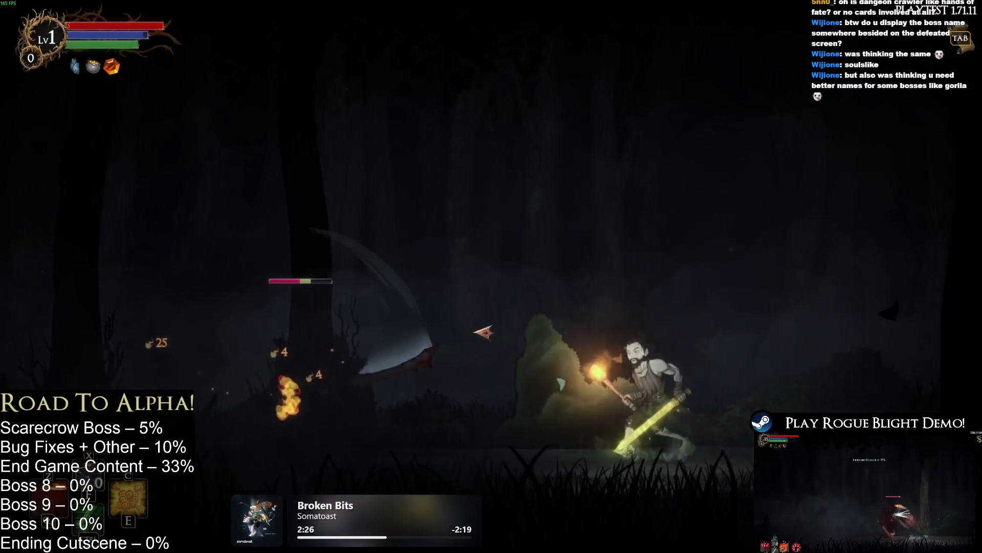
key(a)
key(space)
click(527, 332)
click(563, 334)
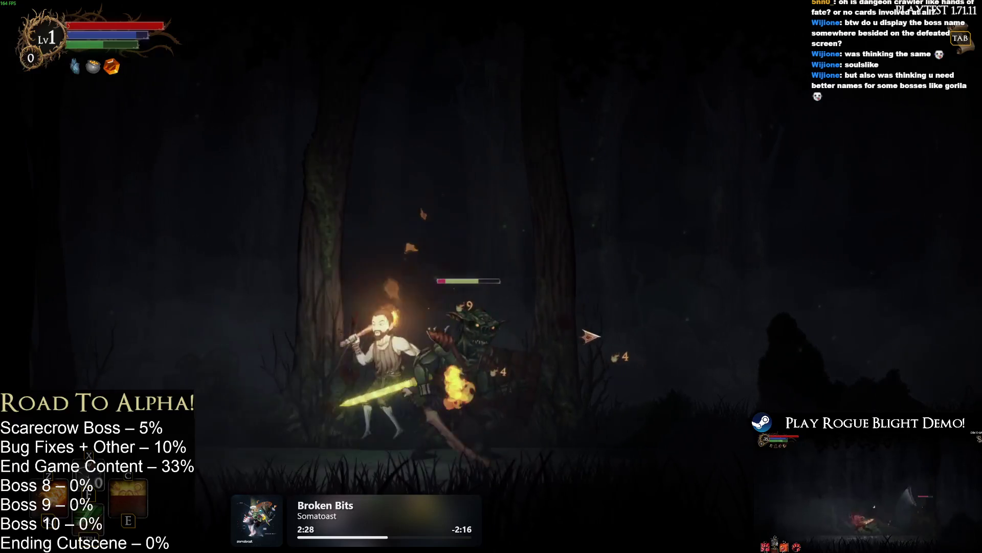
click(598, 336)
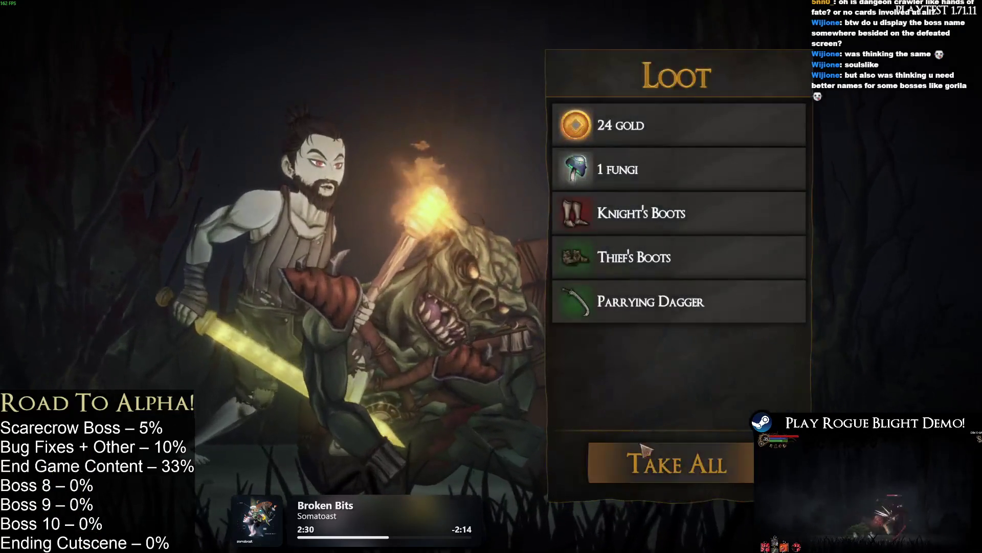
click(696, 453)
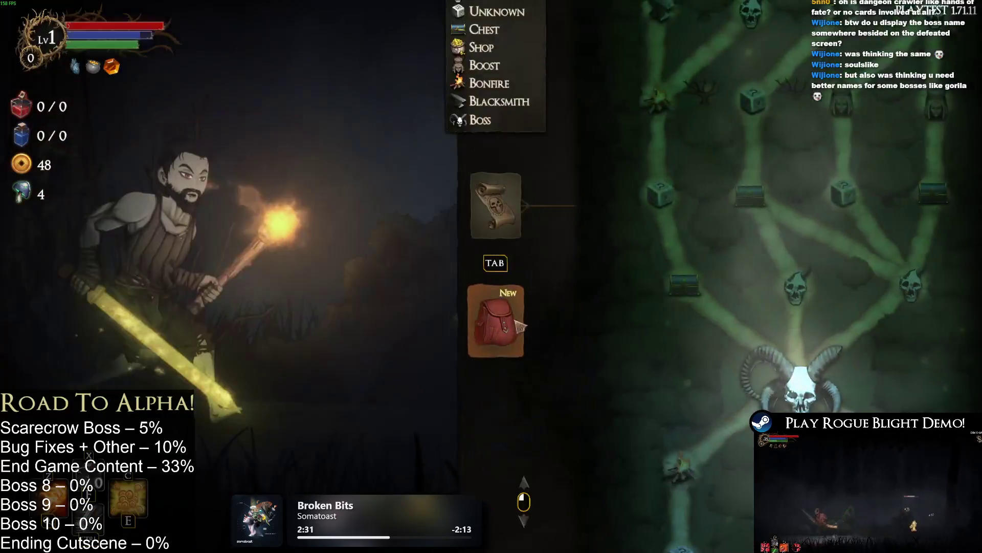
key(Tab)
Step: Equip the looted boots, the Knight's Boots and the Thief's Armor from the inventory
click(791, 118)
click(791, 118)
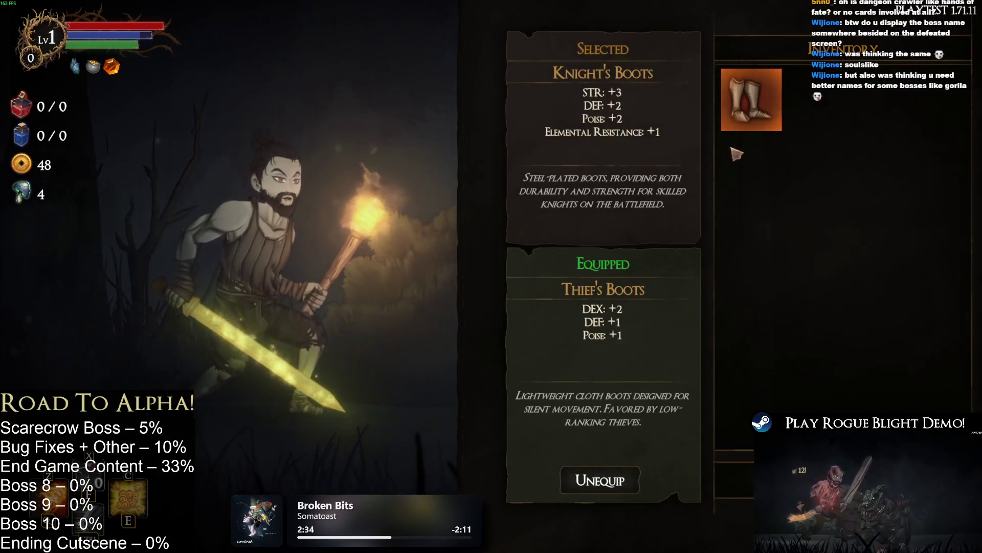
click(751, 99)
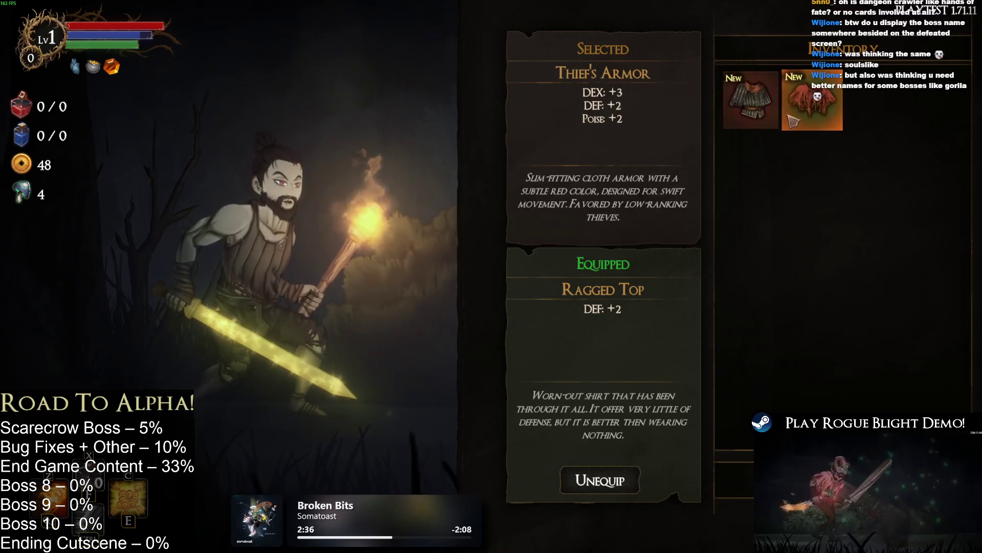
click(812, 100)
Step: Inspect the Torch's Burn effect and the Greed Sword's stats, then glance at the run map
click(564, 264)
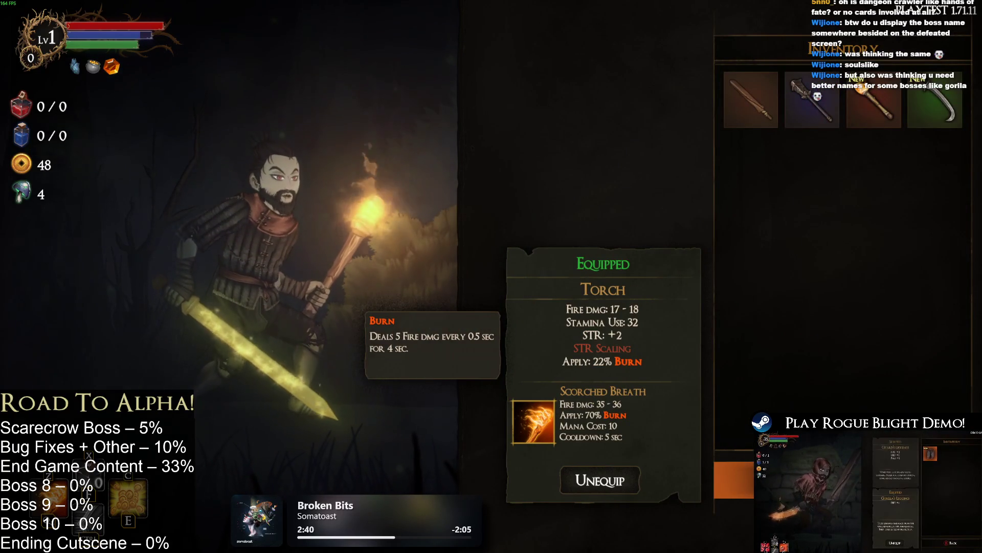
key(Escape)
click(603, 241)
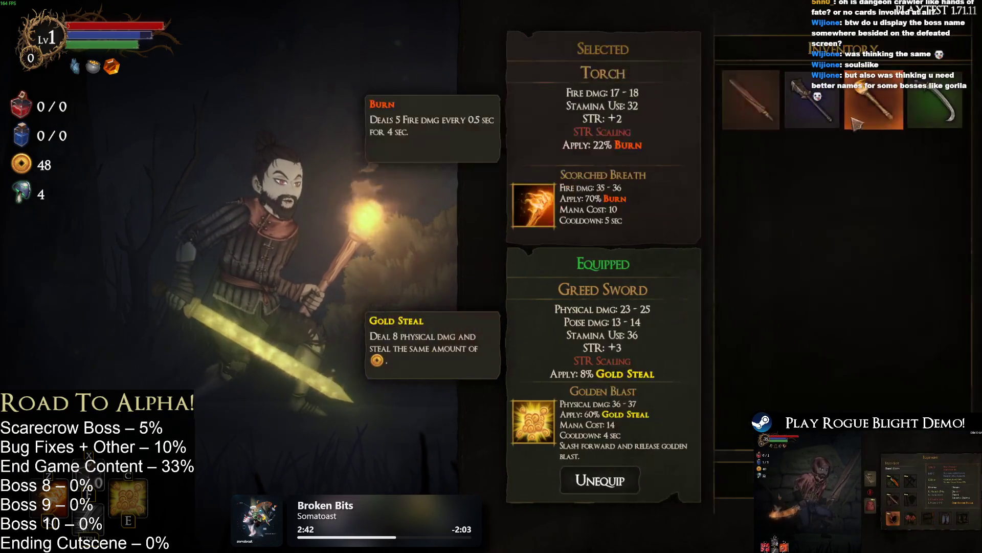
key(Escape)
key(Tab)
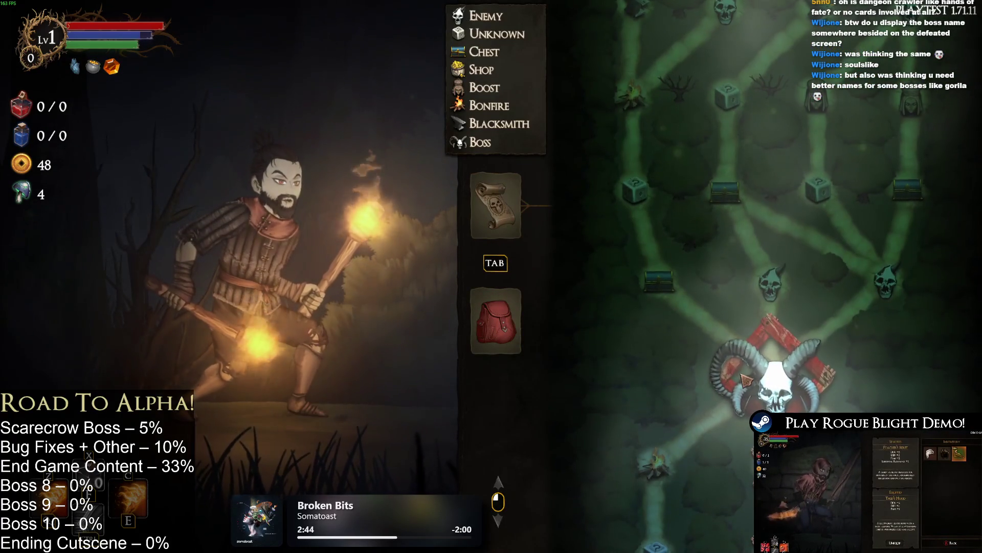
key(Tab)
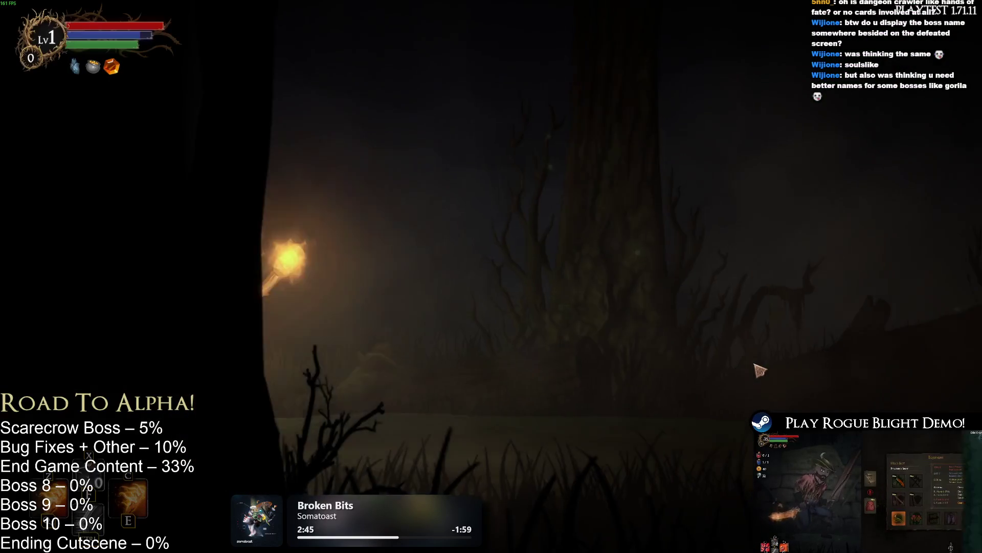
Step: Enter the gorilla boss's clearing and open with ground, aerial, fire and multi-blade attacks
key(space)
key(Right)
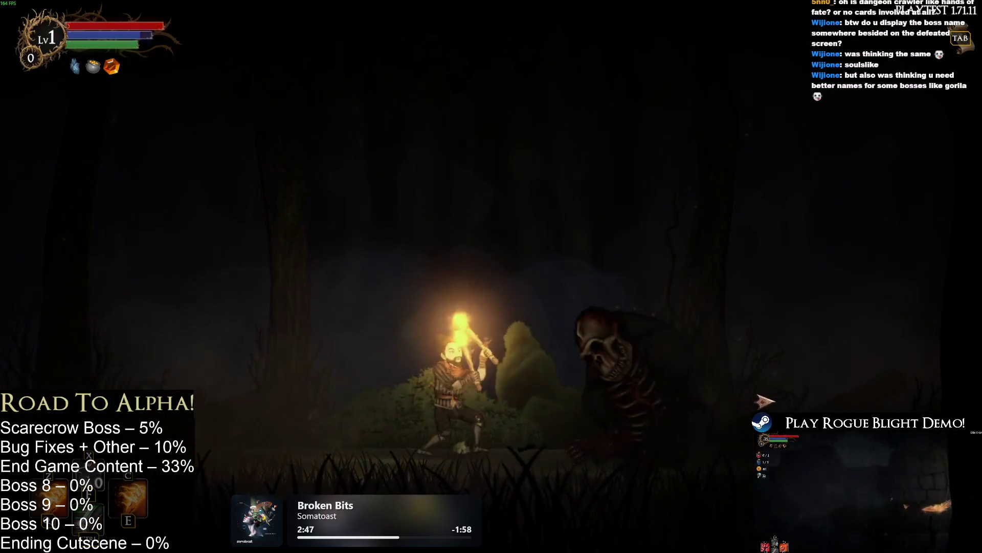
key(x)
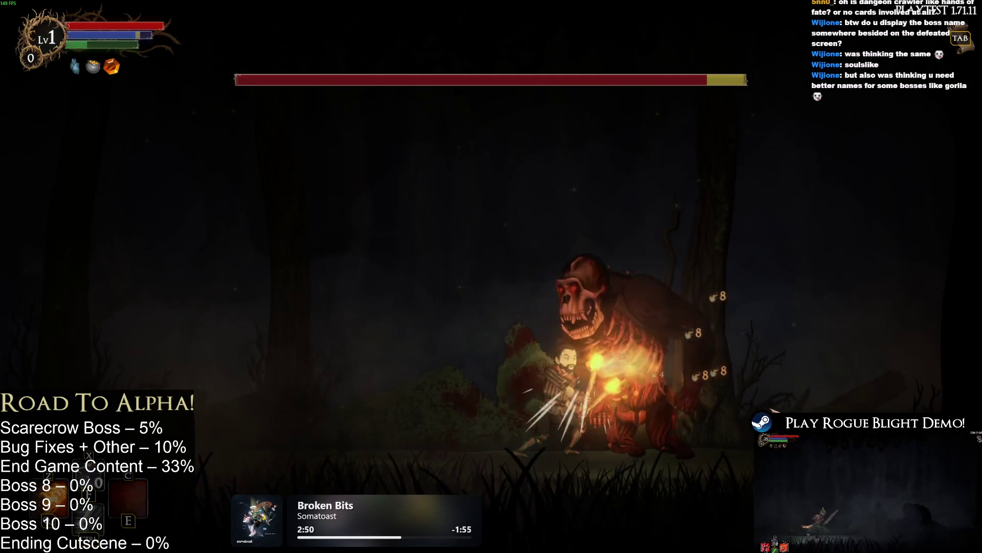
key(Right)
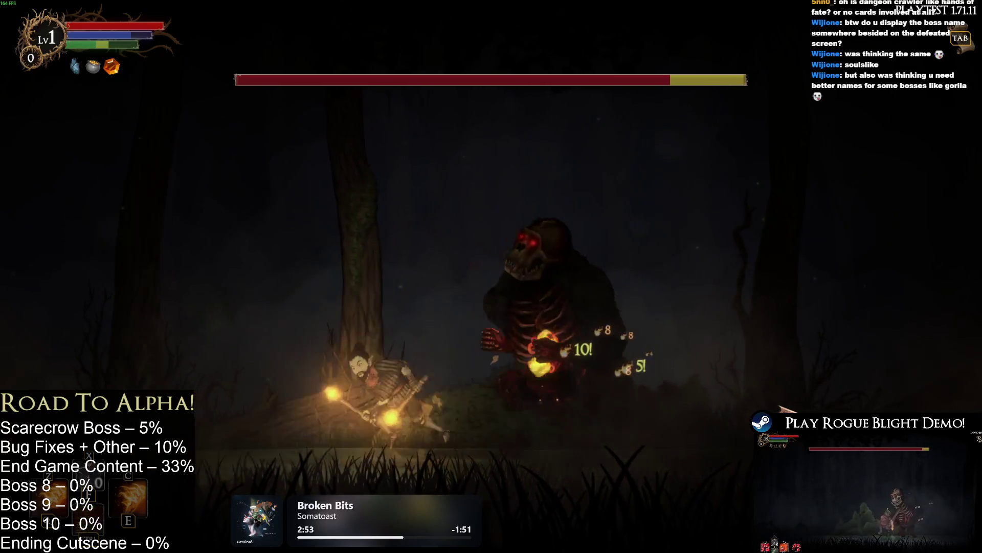
key(Left)
key(space)
key(x)
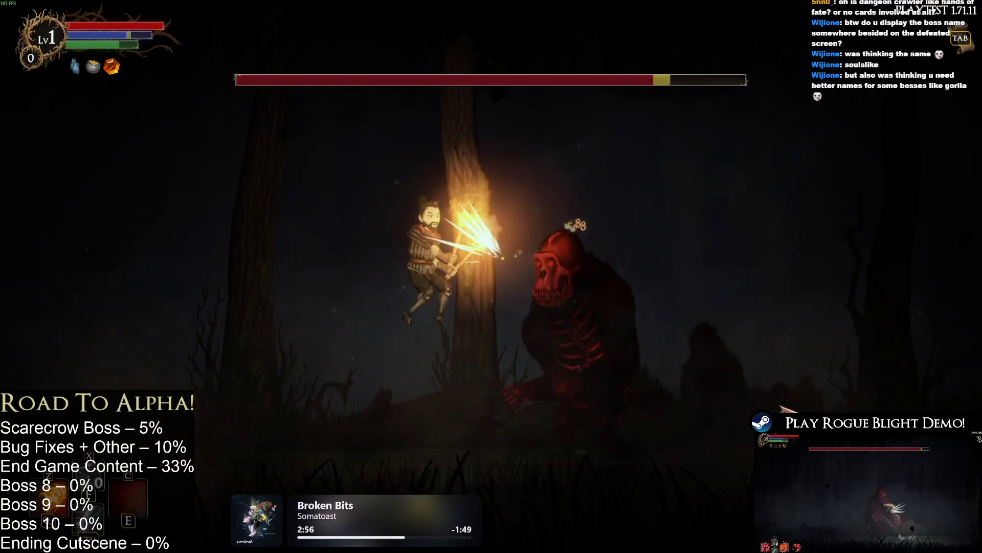
key(x)
key(Right)
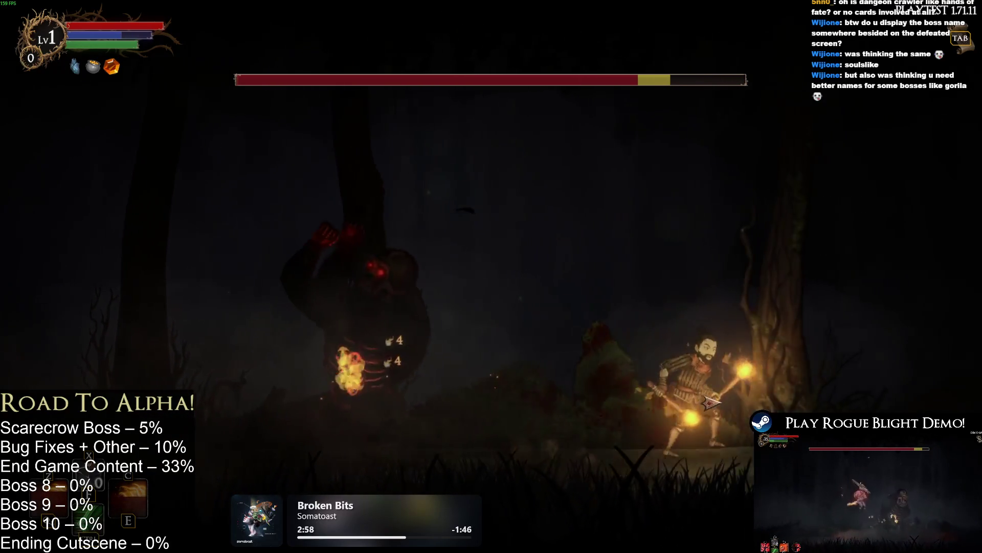
key(Right)
key(x)
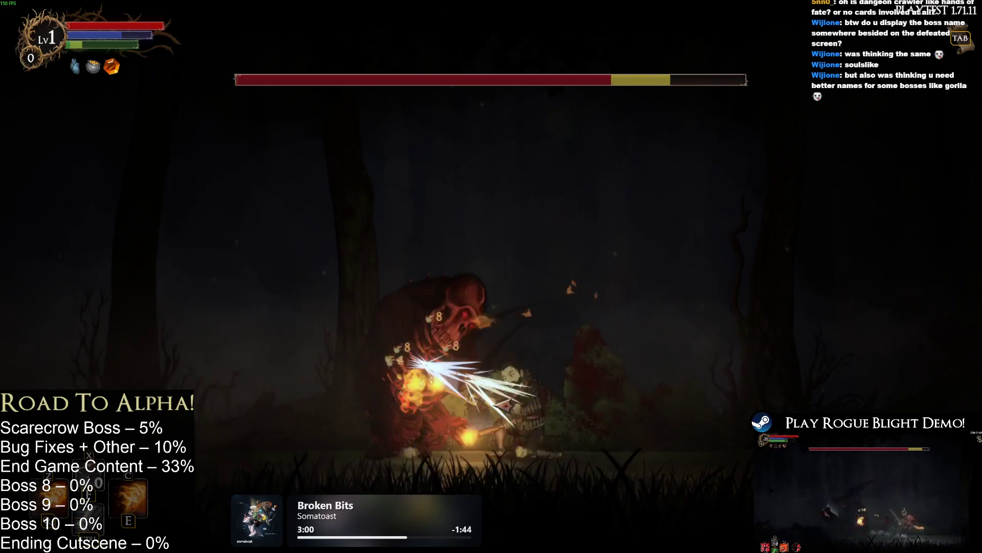
Step: Keep jumping around the gorilla, landing fiery strikes from mid-air
key(space)
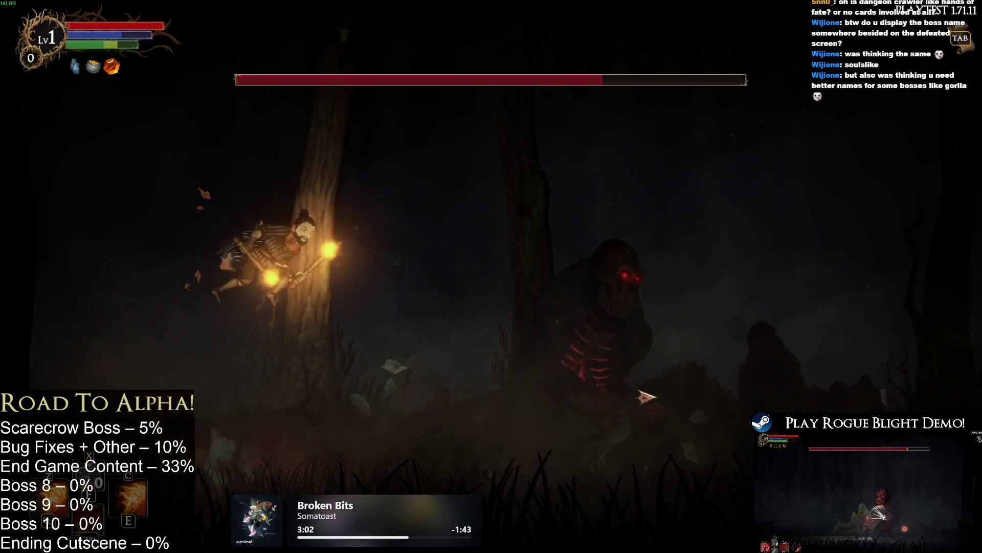
key(space)
key(x)
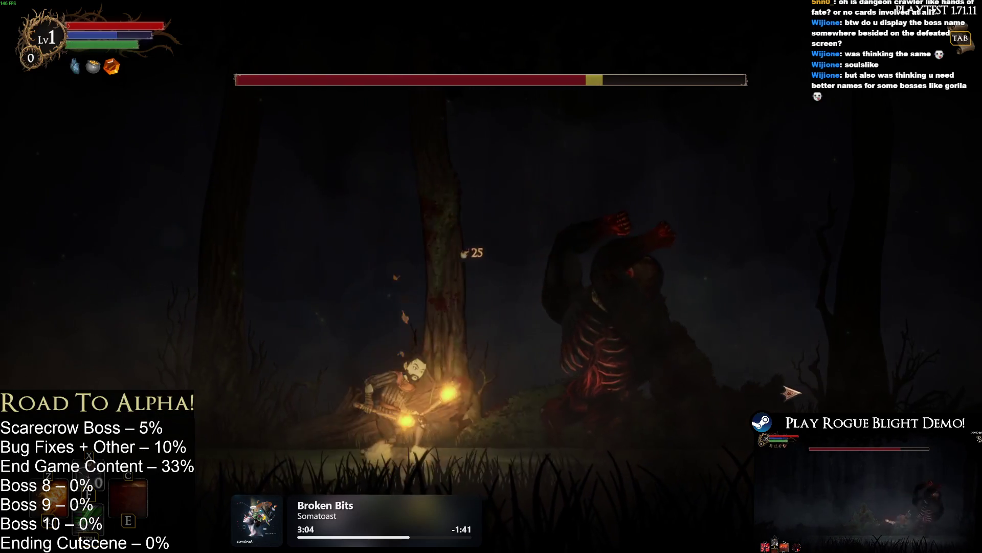
key(Right)
key(Right)
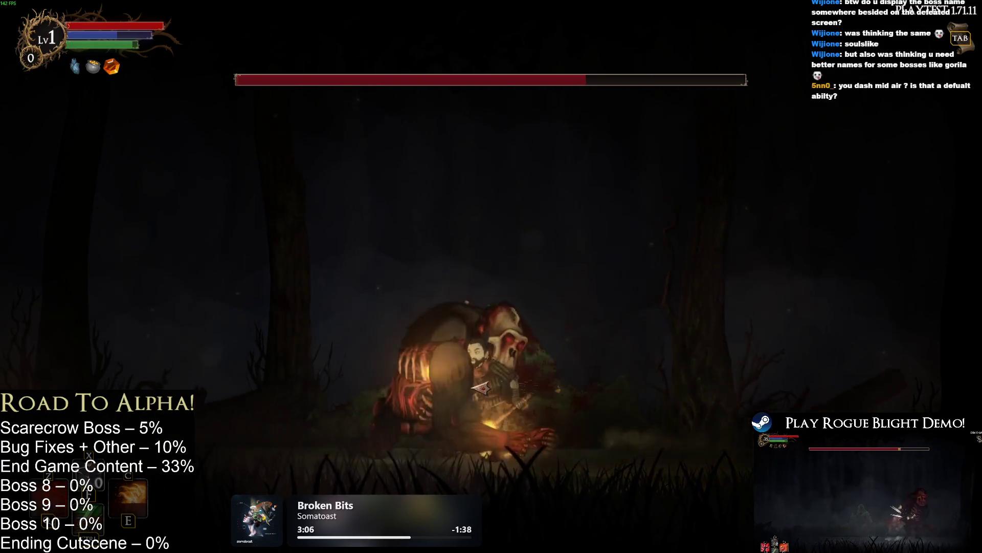
key(Left)
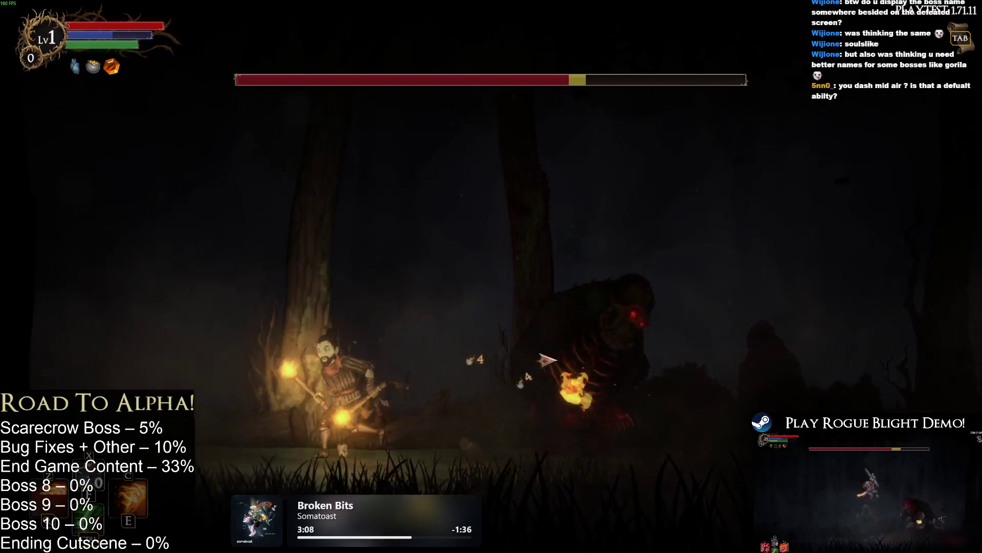
key(space)
key(x)
key(Left)
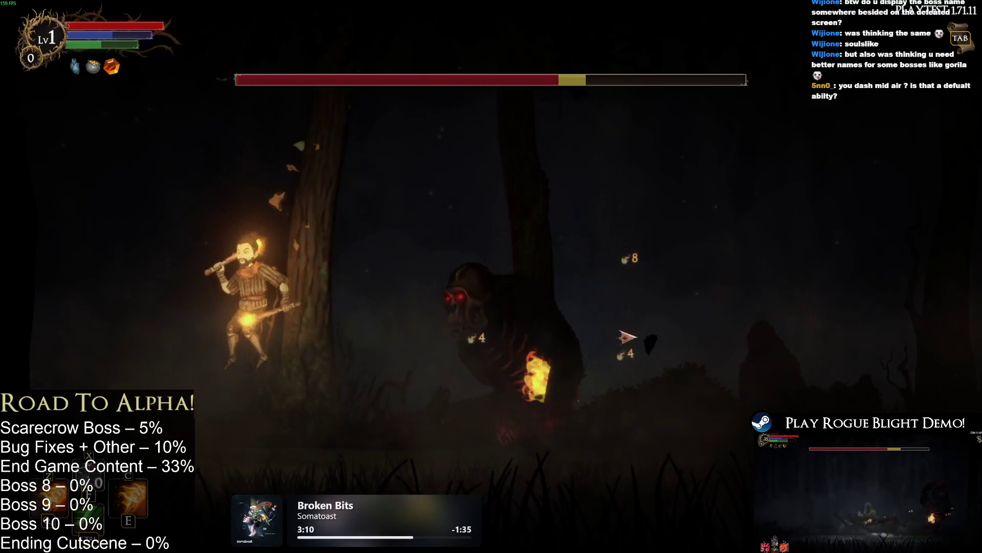
key(Right)
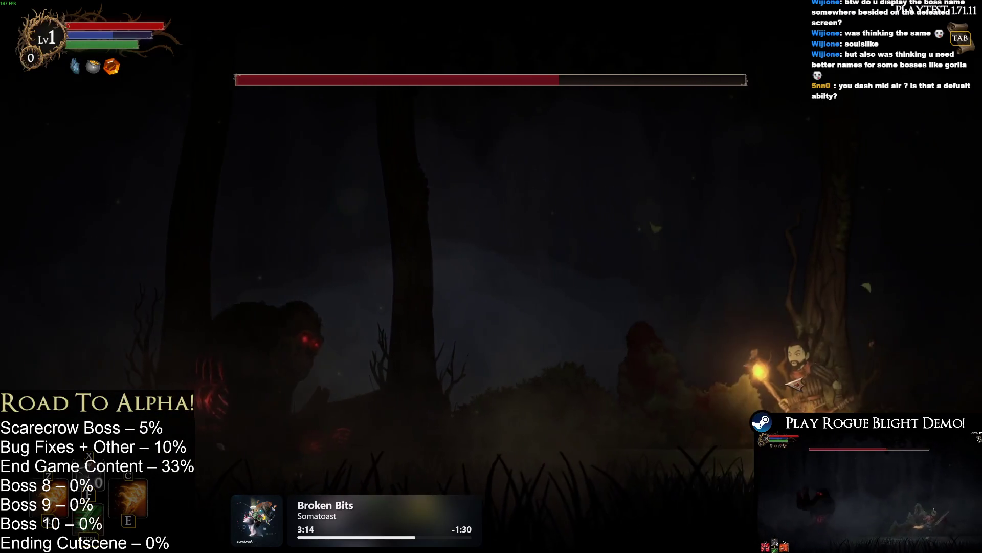
key(space)
key(space)
key(Right)
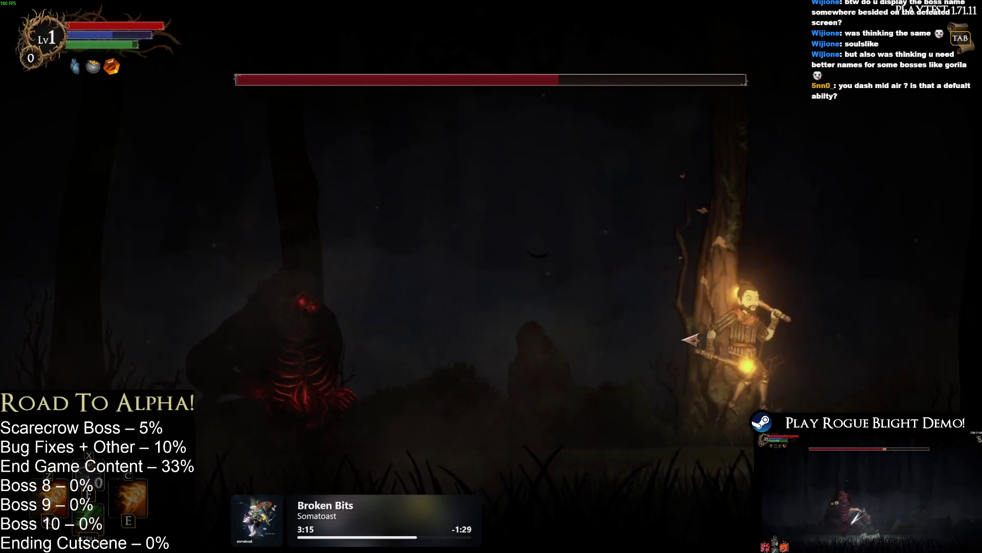
key(space)
click(459, 297)
Step: Evade across the clearing, then pause the game and resume the boss fight
key(Right)
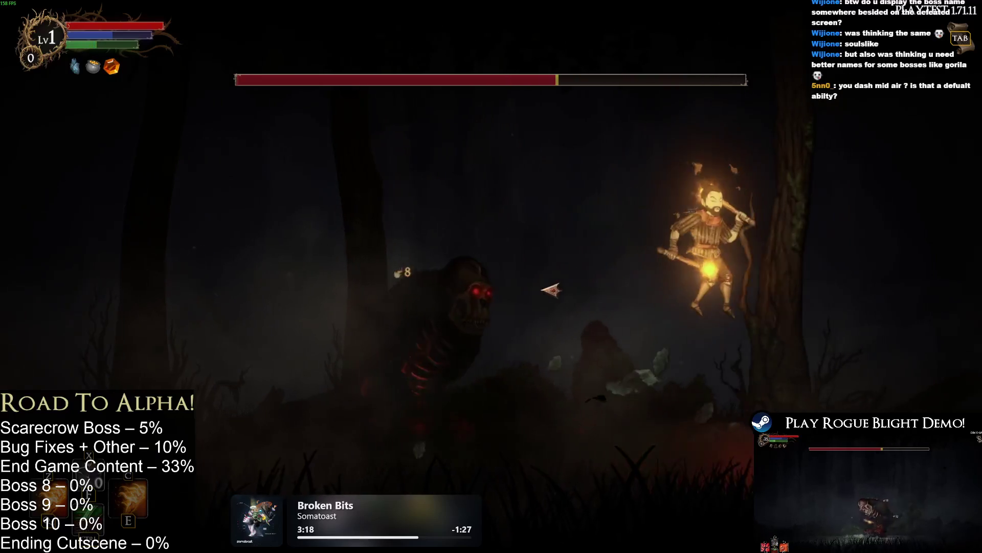
key(space)
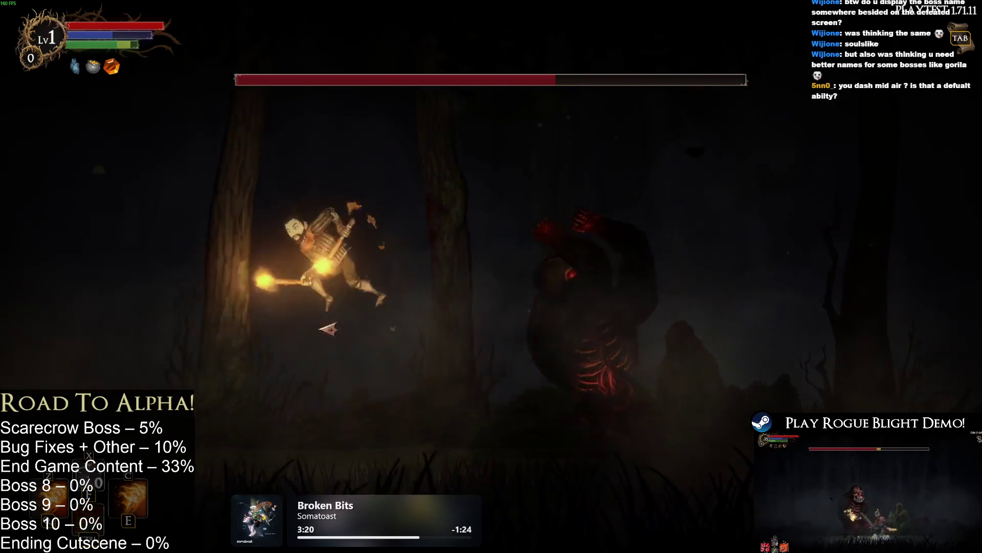
key(Left)
key(space)
key(space)
key(Right)
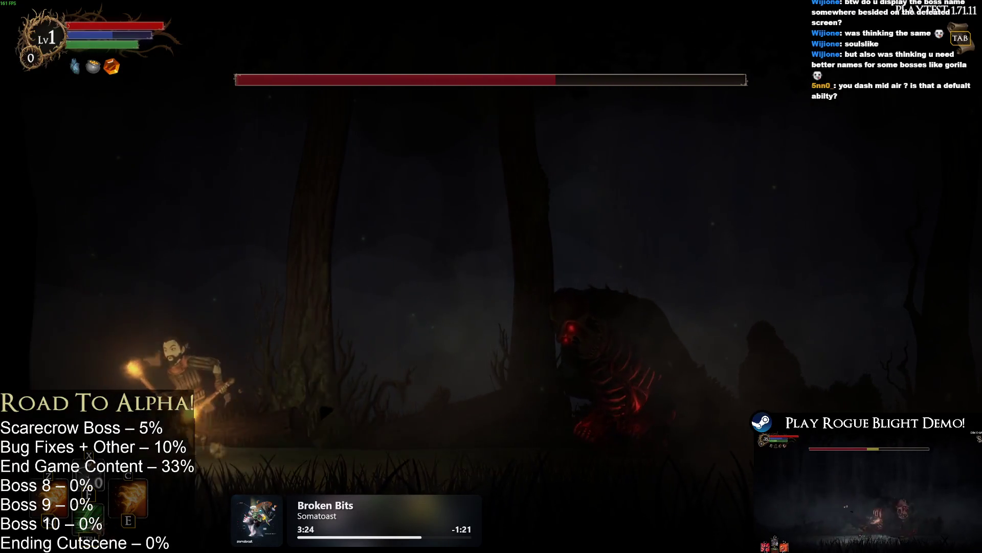
key(Escape)
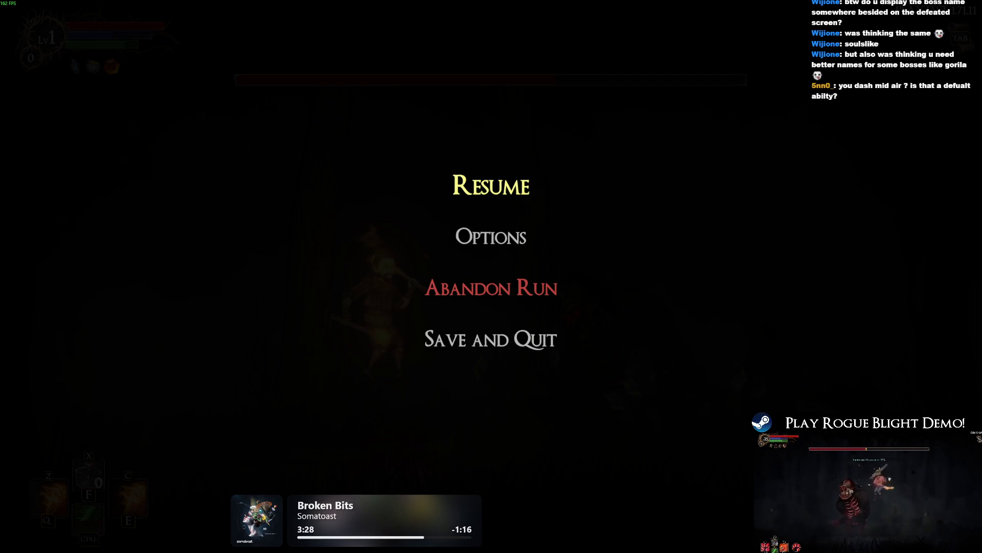
click(489, 193)
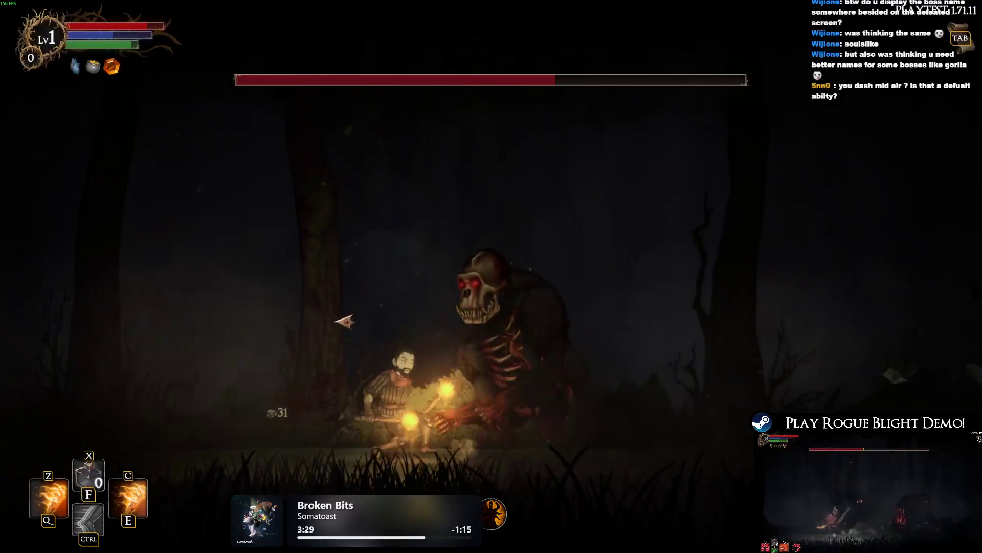
Step: Jump back and forth over the gorilla, landing an E air dash and a torch swing
key(space)
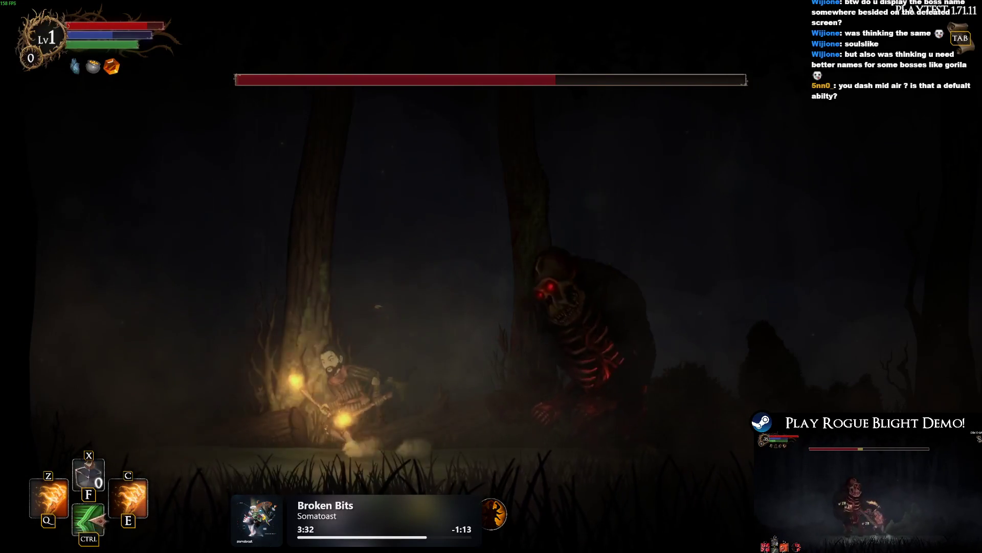
key(a)
key(space)
key(d)
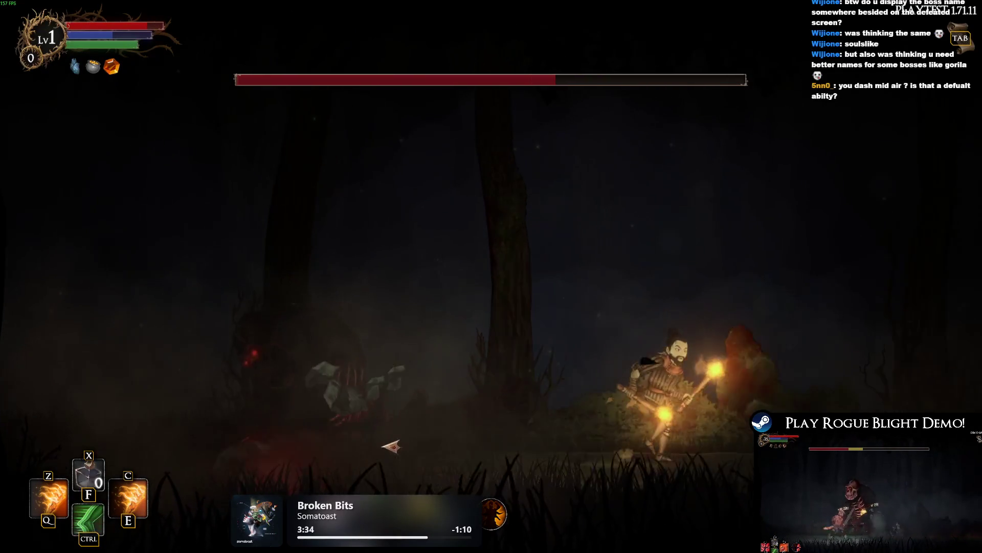
key(a)
key(space)
key(e)
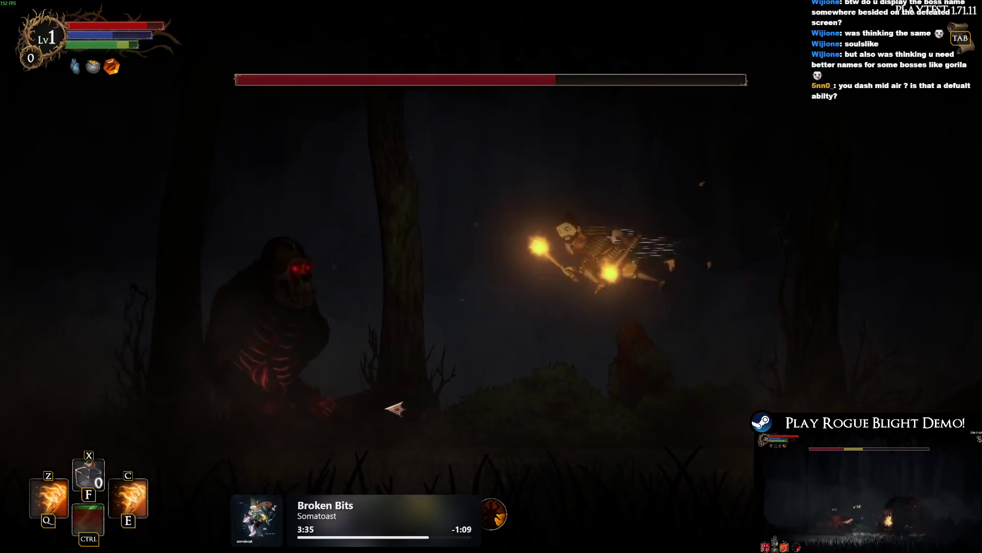
click(285, 381)
key(a)
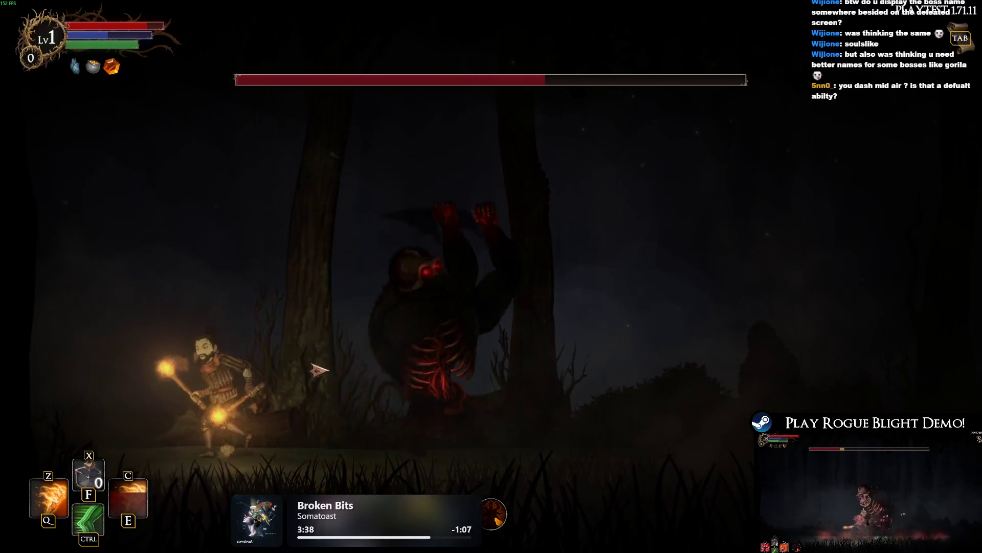
key(d)
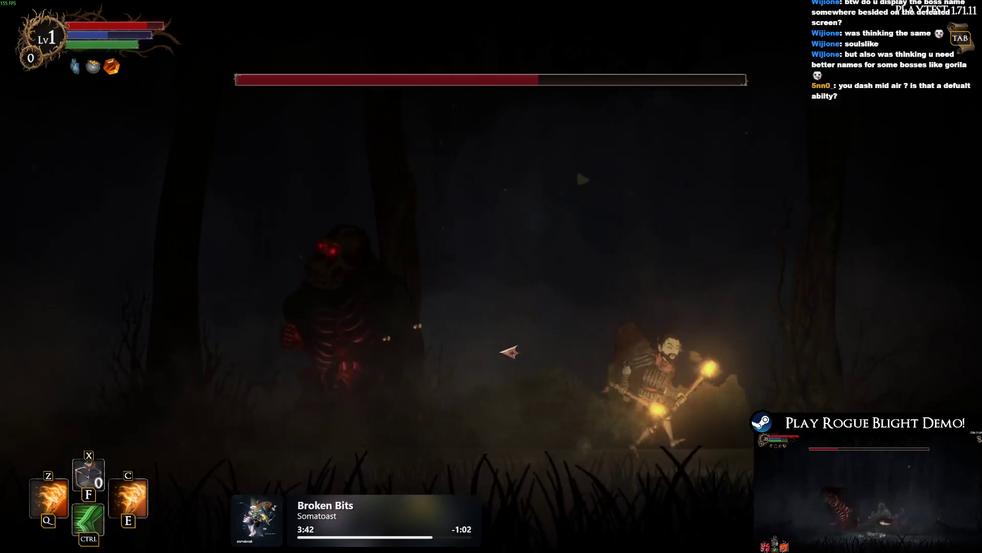
key(d)
key(space)
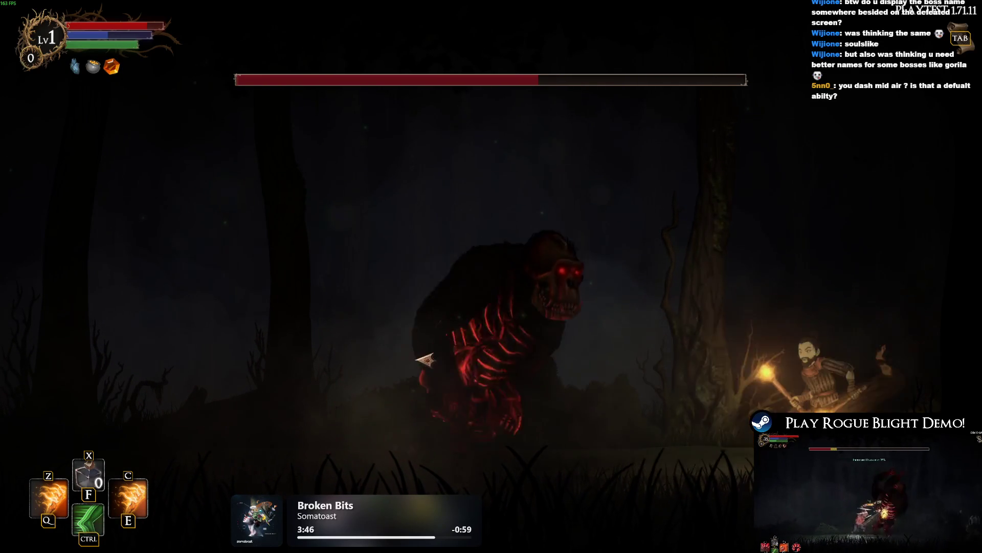
Step: Dash under the gorilla and hit it with Q fire skills and melee attacks
key(ctrl)
key(space)
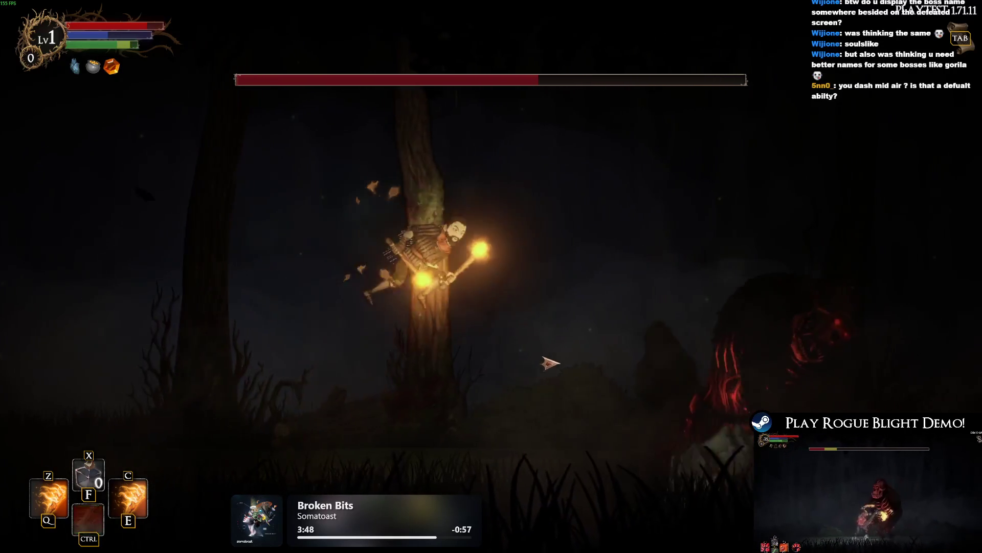
key(ctrl)
key(q)
click(409, 338)
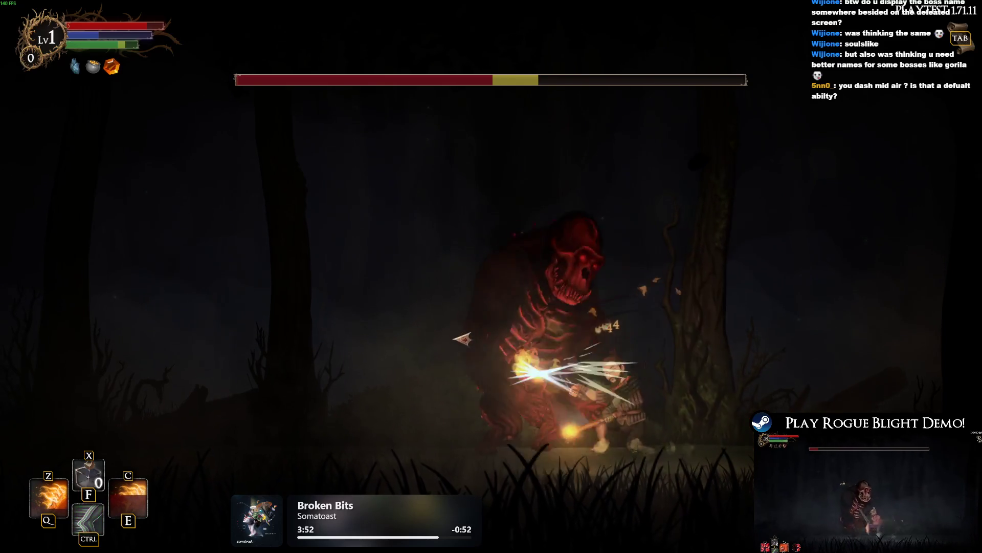
key(ctrl)
key(space)
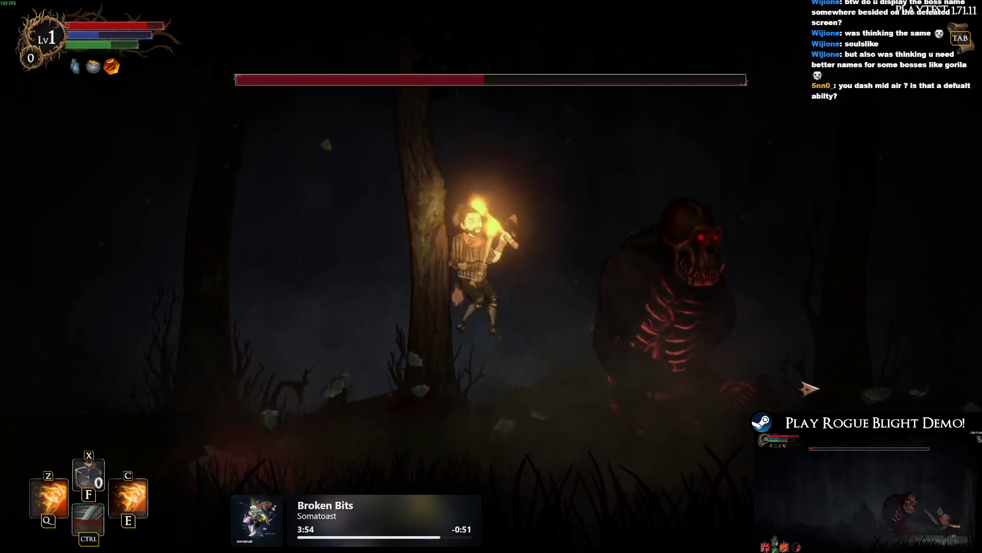
key(q)
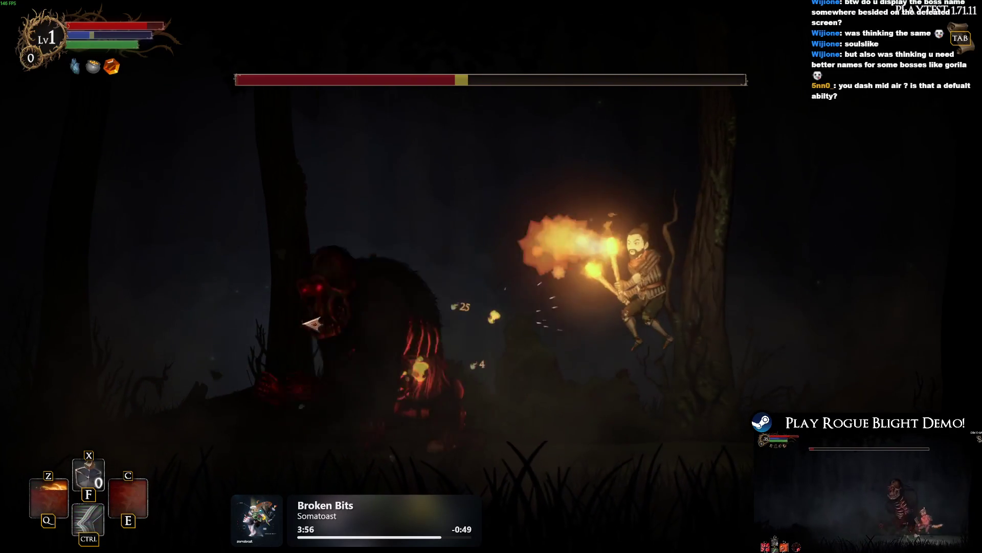
key(d)
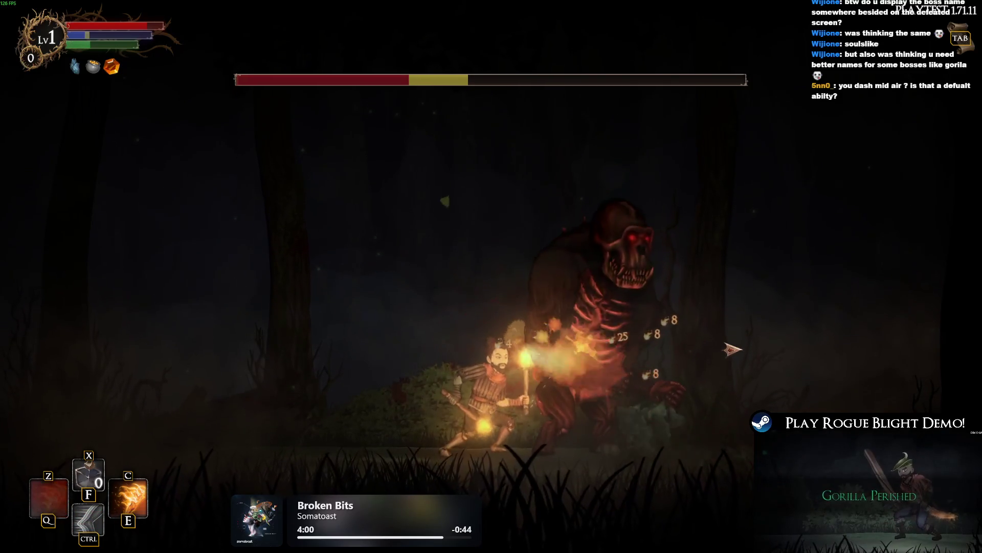
key(a)
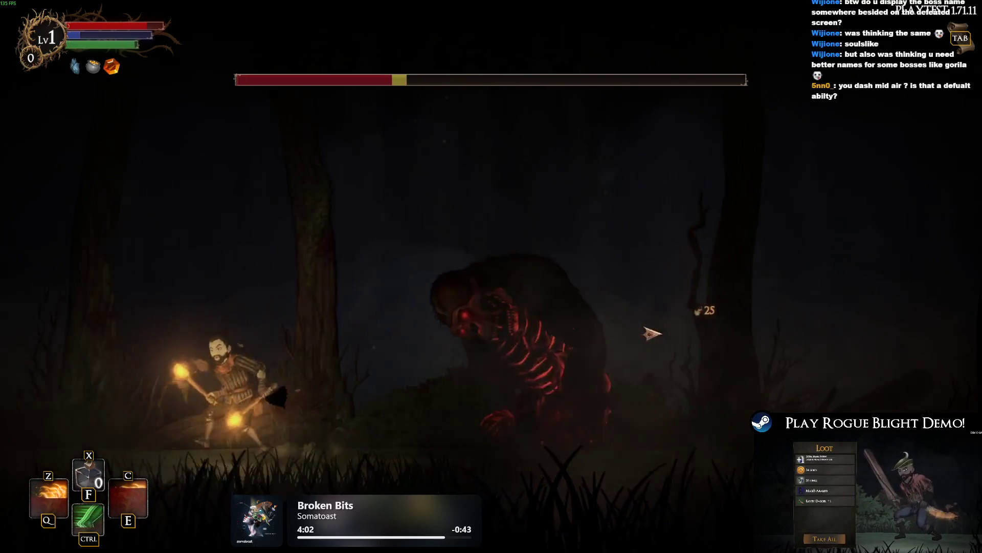
key(space)
key(ctrl)
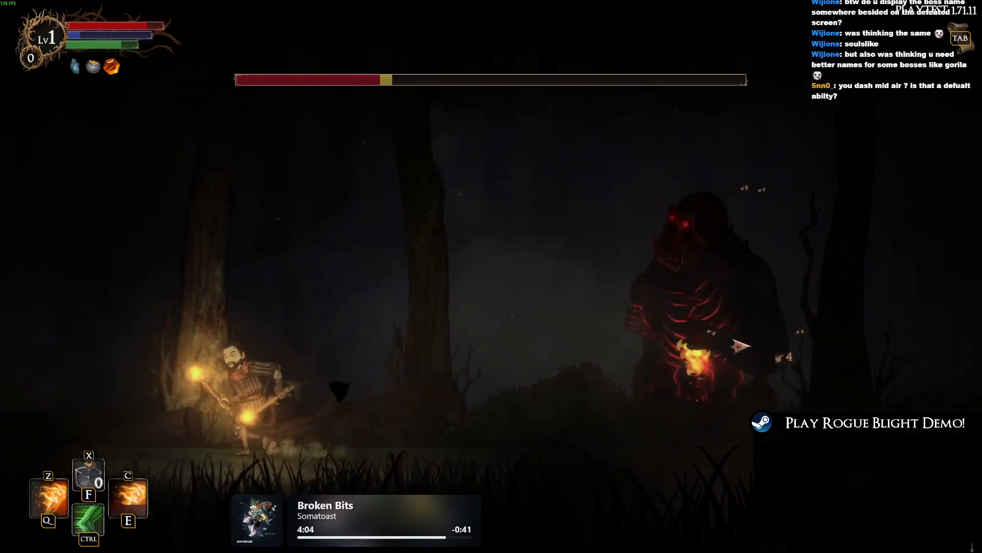
Step: Dash past the gorilla repeatedly and blast it with an E fire burst
key(d)
key(a)
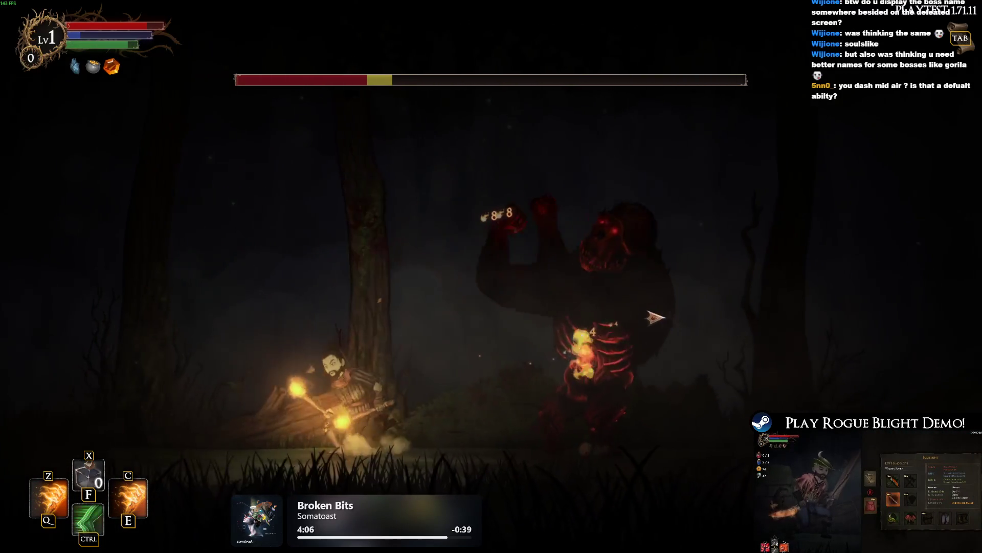
key(d)
key(ctrl)
key(a)
key(e)
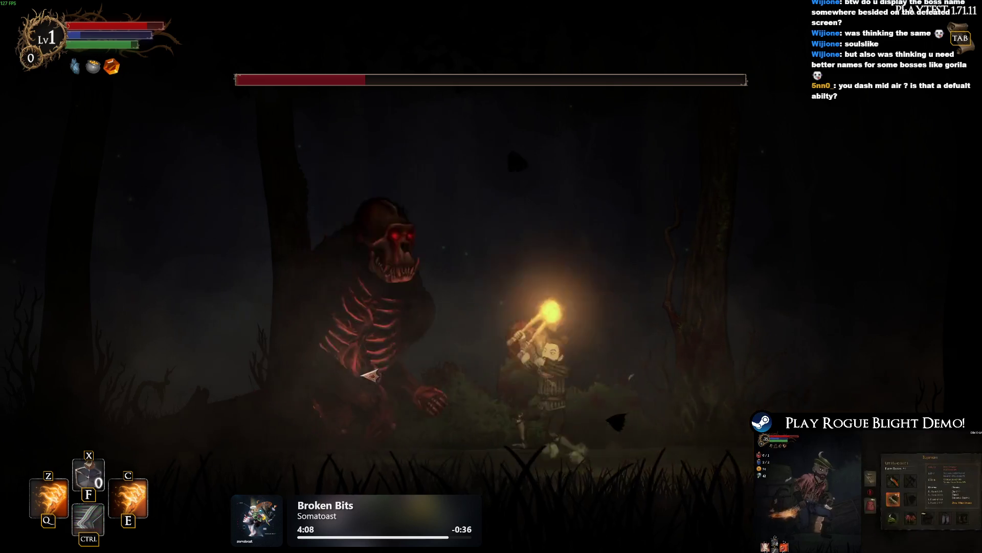
key(a)
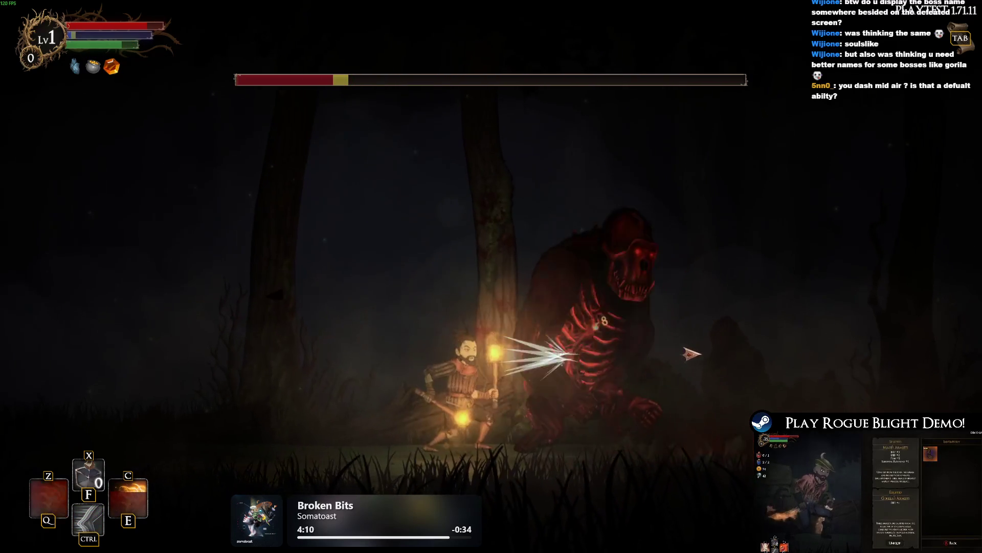
key(a)
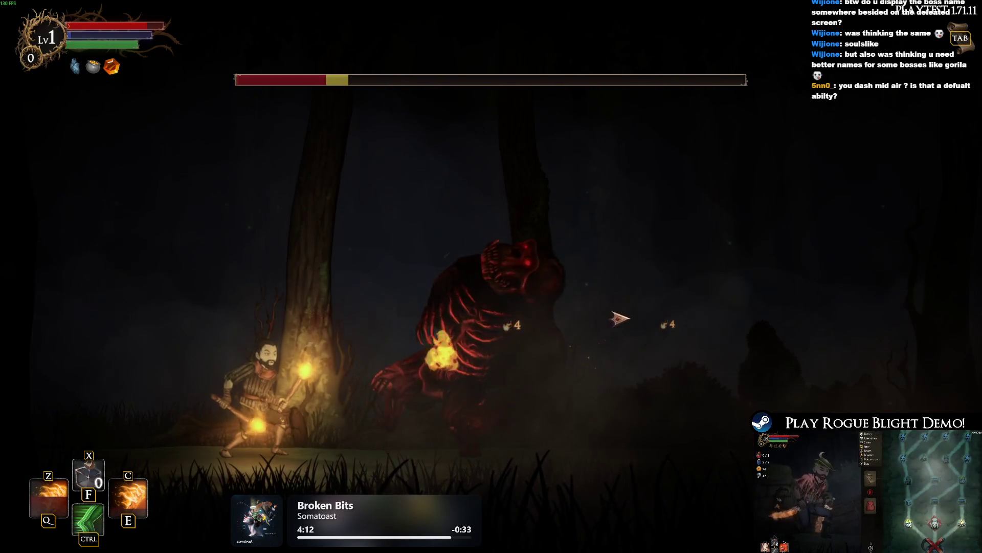
key(d)
key(ctrl)
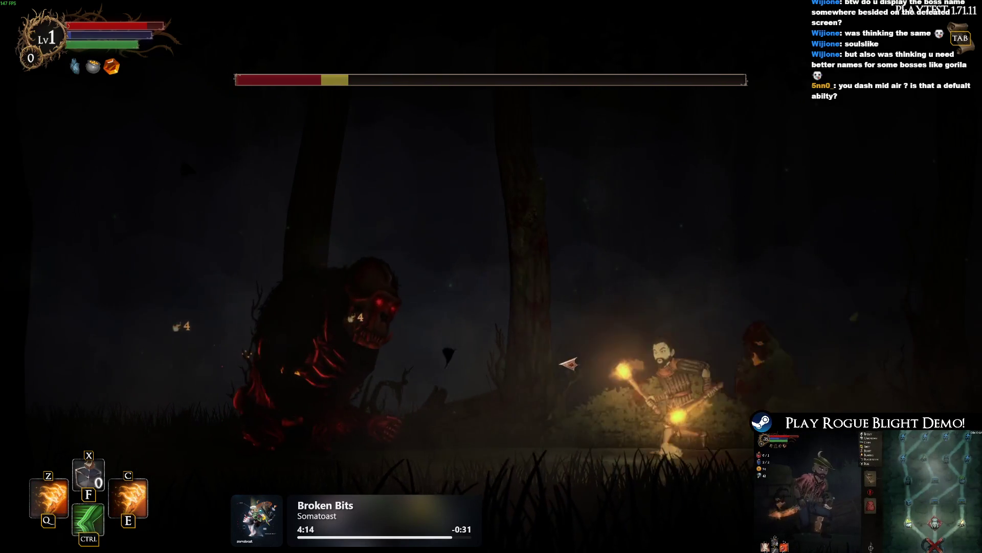
key(a)
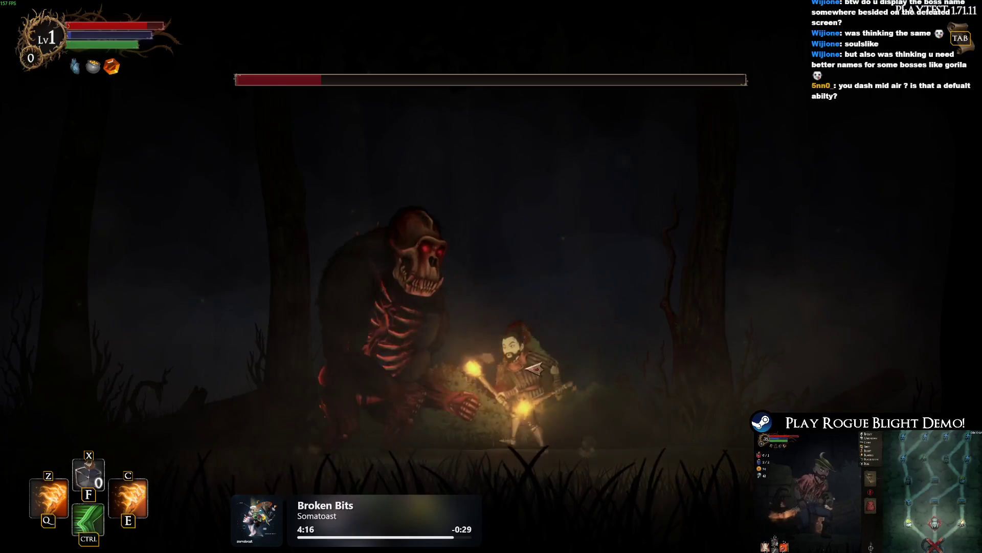
Step: Jump, dash and slash at the gorilla until only a thin sliver of health remains
key(space)
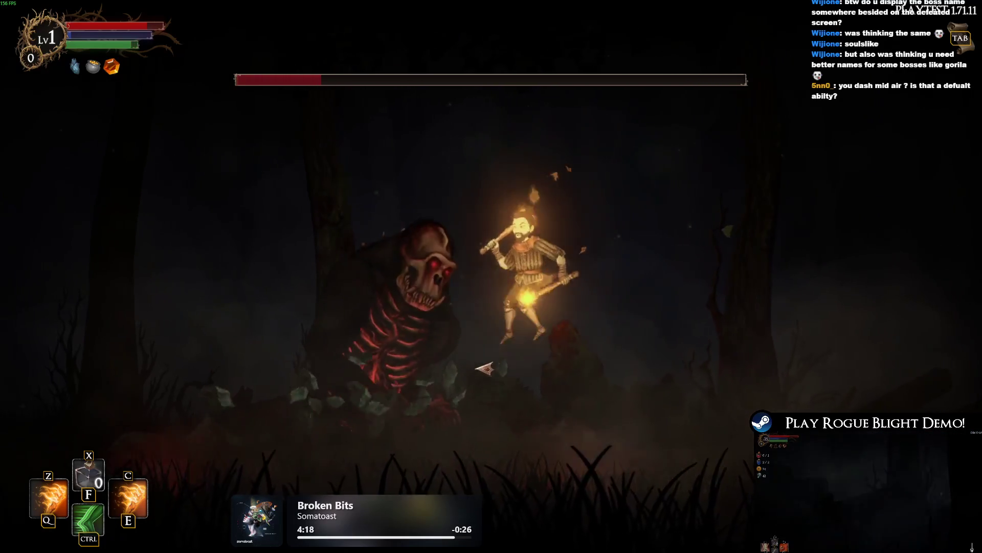
key(ctrl)
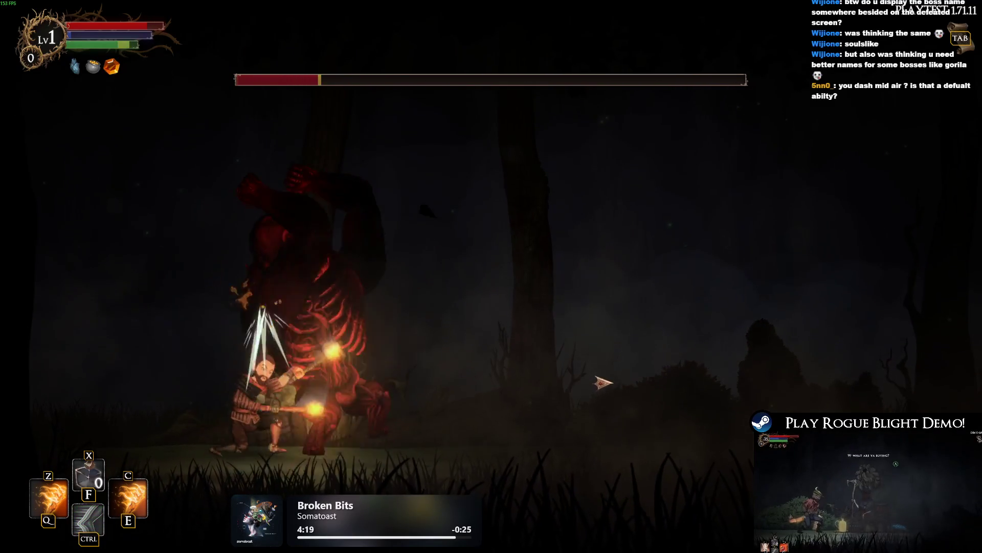
click(604, 382)
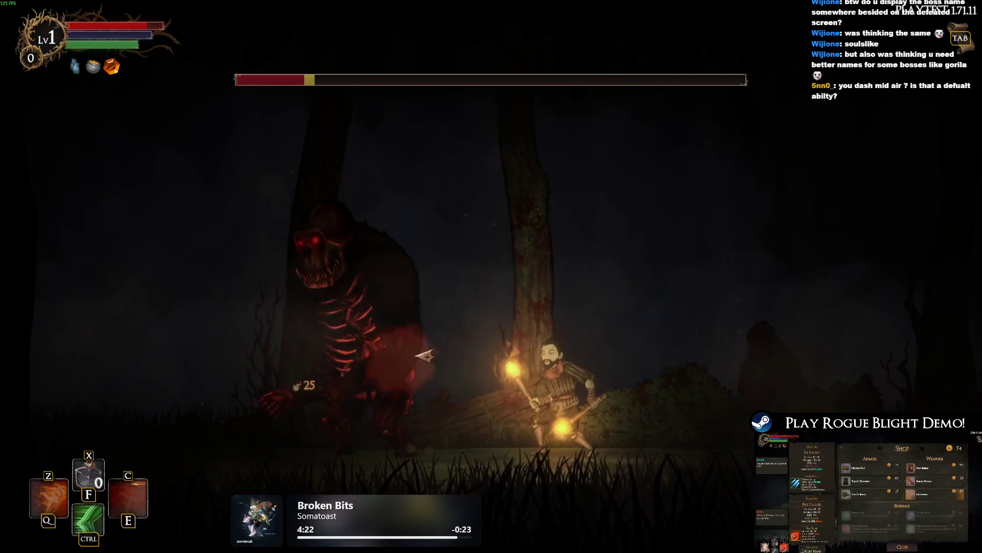
key(d)
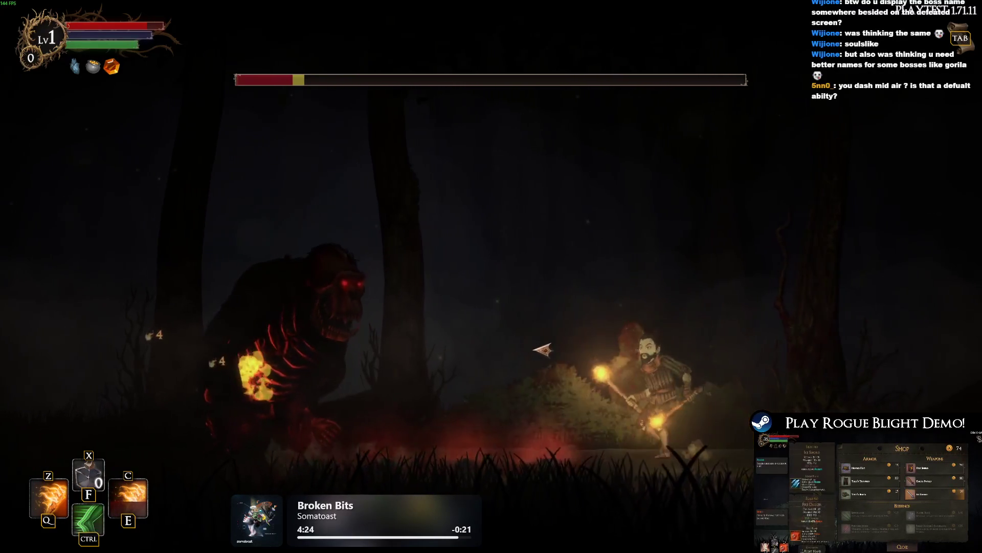
key(space)
click(545, 349)
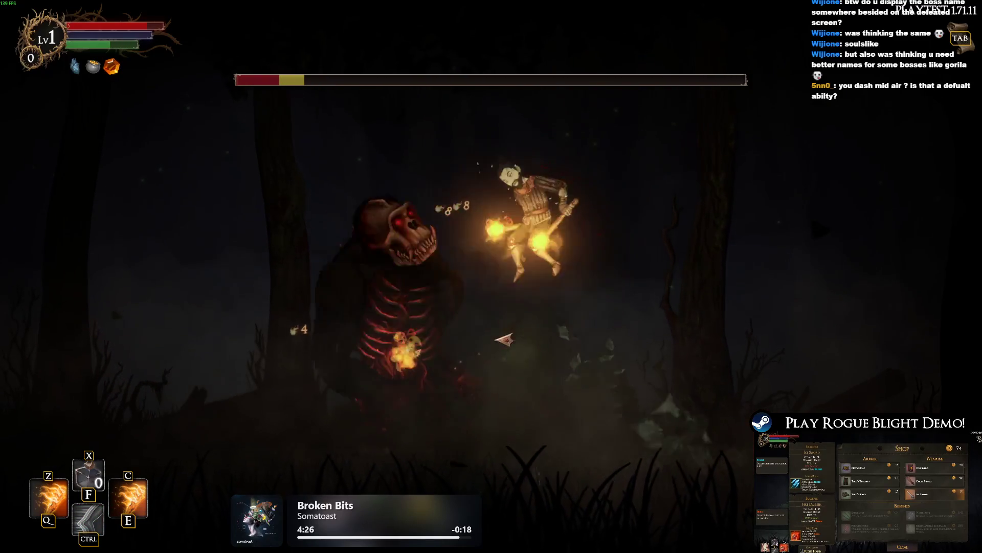
click(767, 395)
key(ctrl)
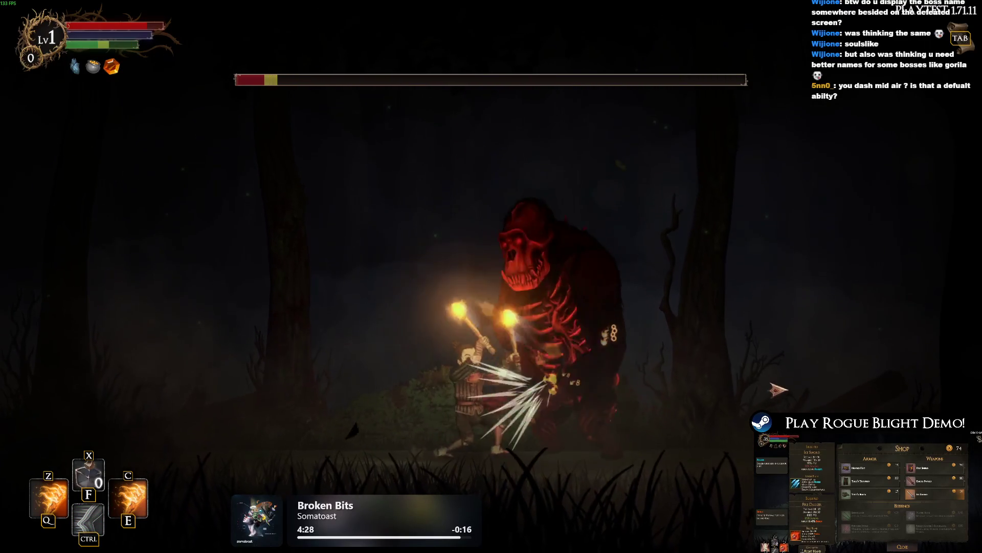
key(space)
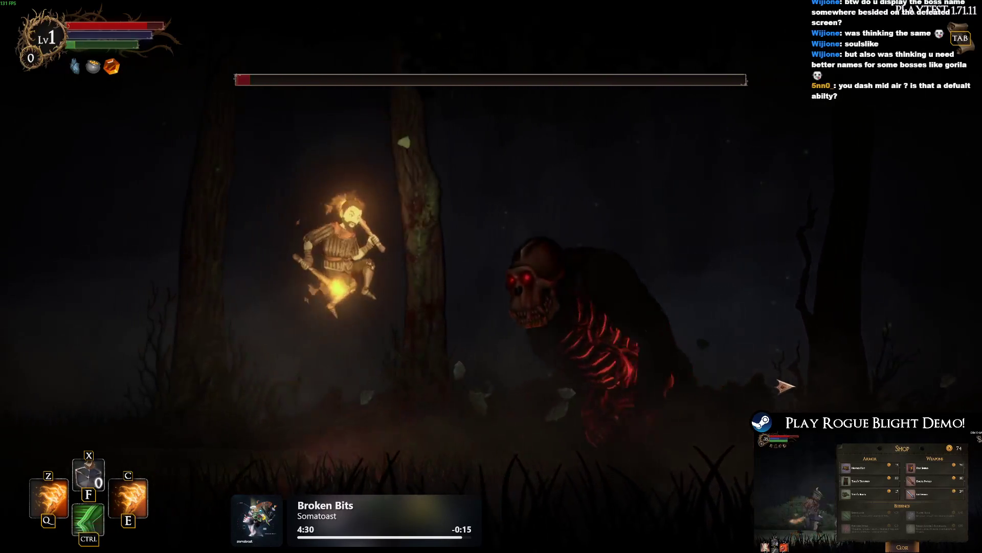
click(787, 387)
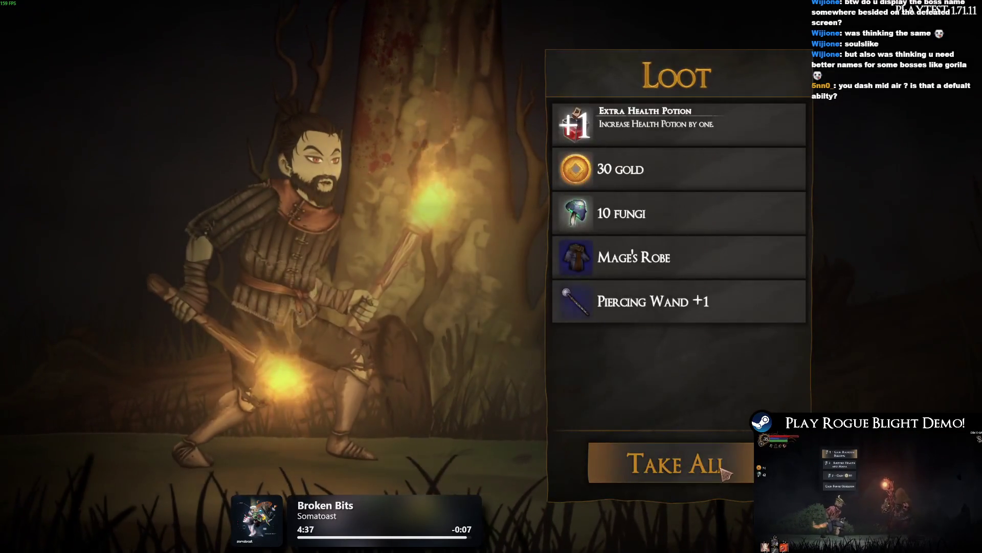
Step: Take all of the gorilla boss's loot and equip the Thief's Armor
click(727, 410)
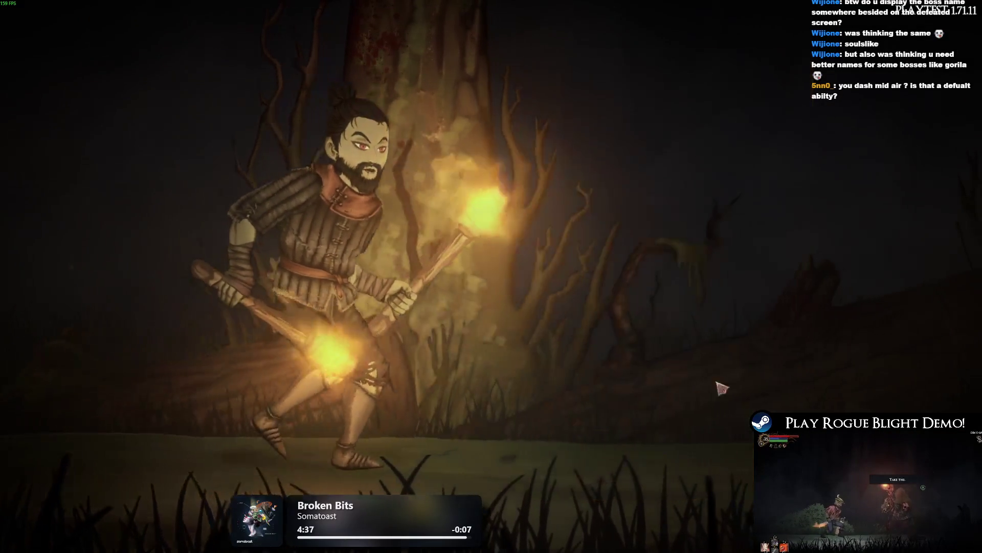
key(Escape)
key(Tab)
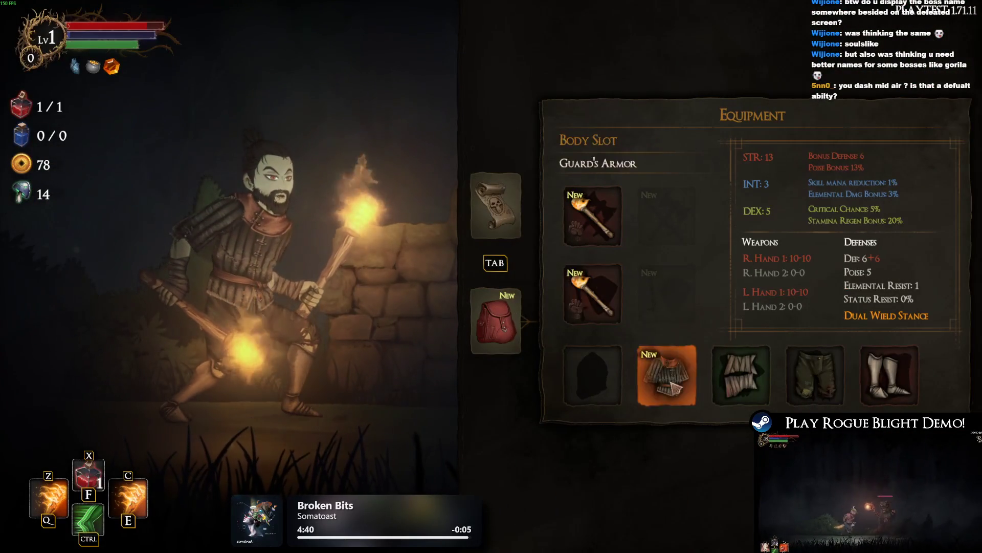
click(675, 387)
click(838, 44)
click(503, 200)
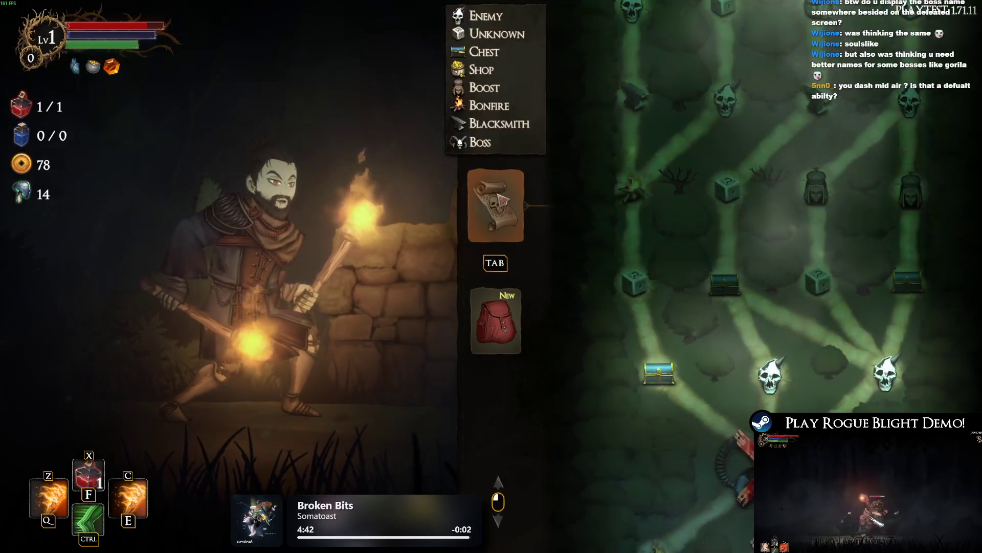
key(Tab)
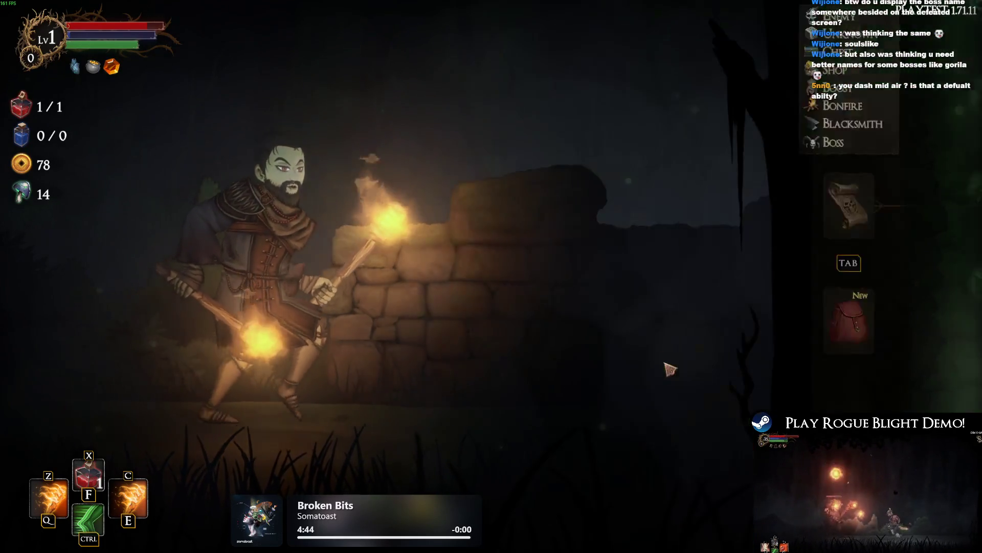
Step: Walk into the next area and choose the Anvil blessing
key(d)
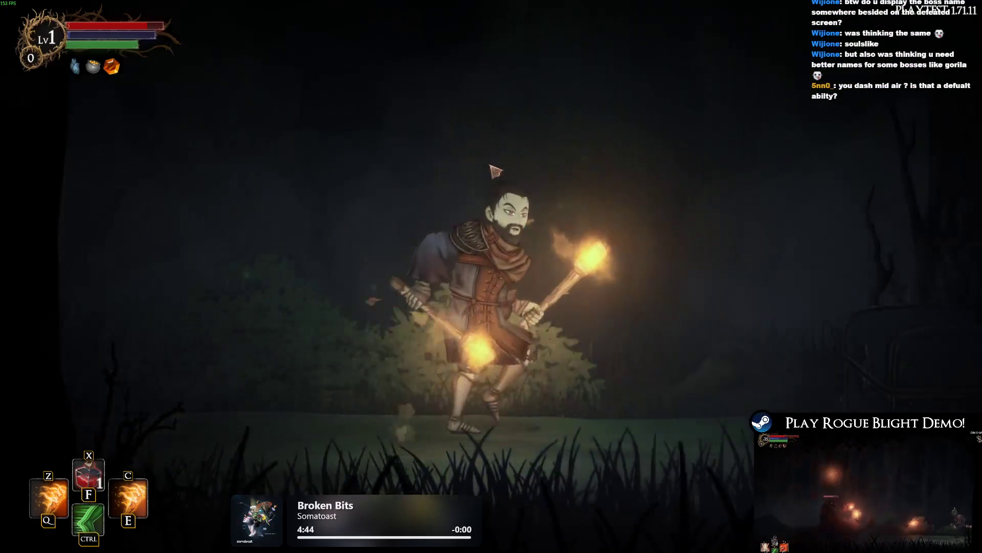
key(w)
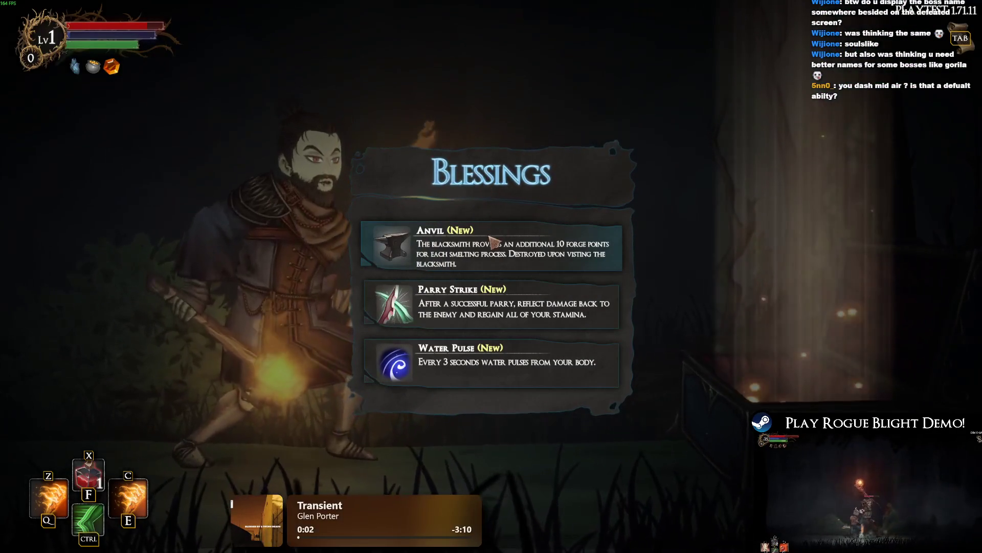
click(500, 250)
key(Tab)
Step: Walk on to the next chest, take everything in it, and head right
key(d)
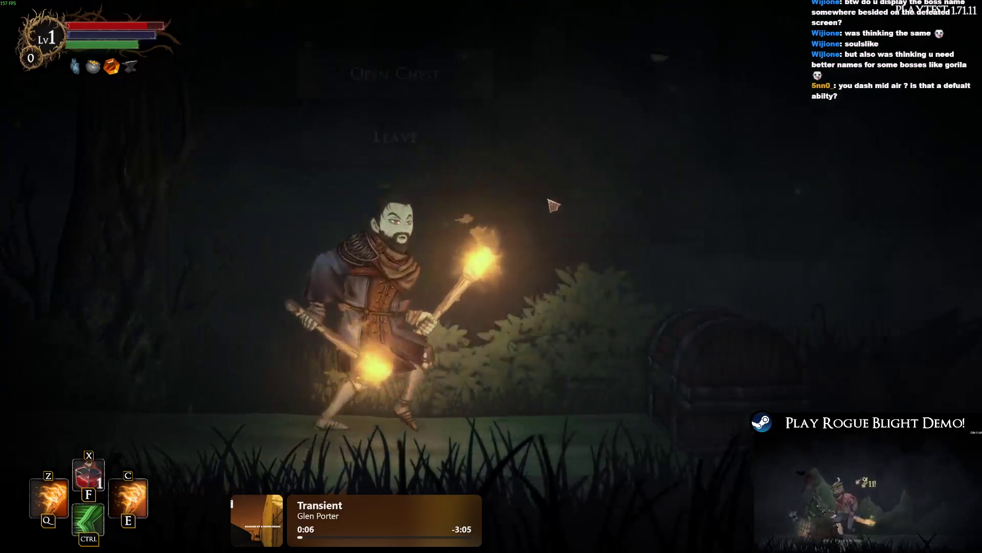
key(w)
click(688, 475)
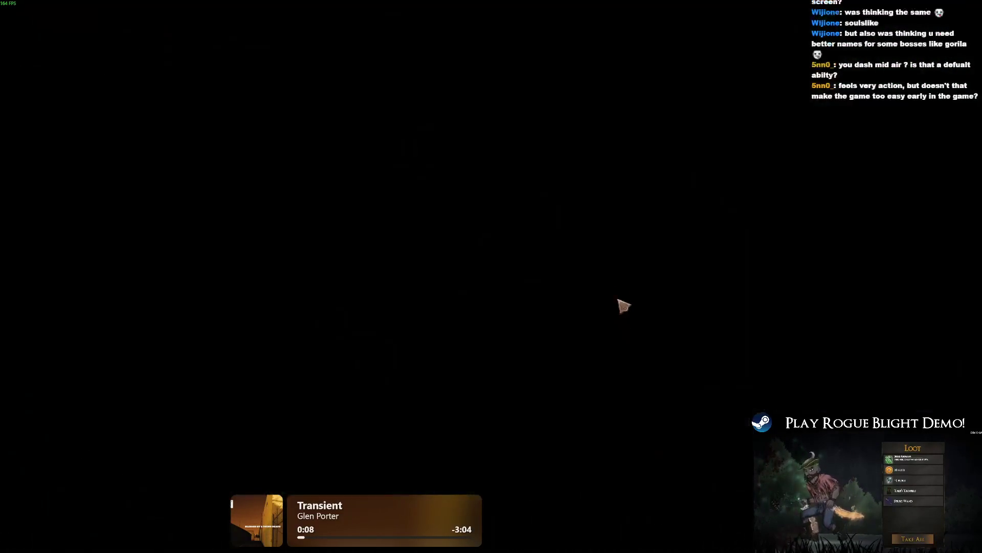
key(Tab)
key(d)
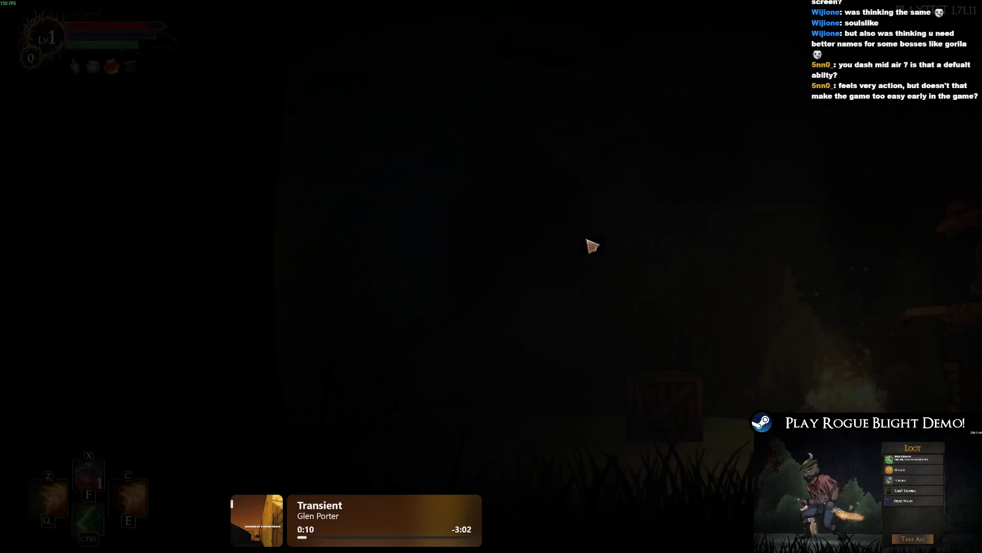
Step: Rest at the campfire, then compare the new gloves and spare weapons with the equipped gear
key(w)
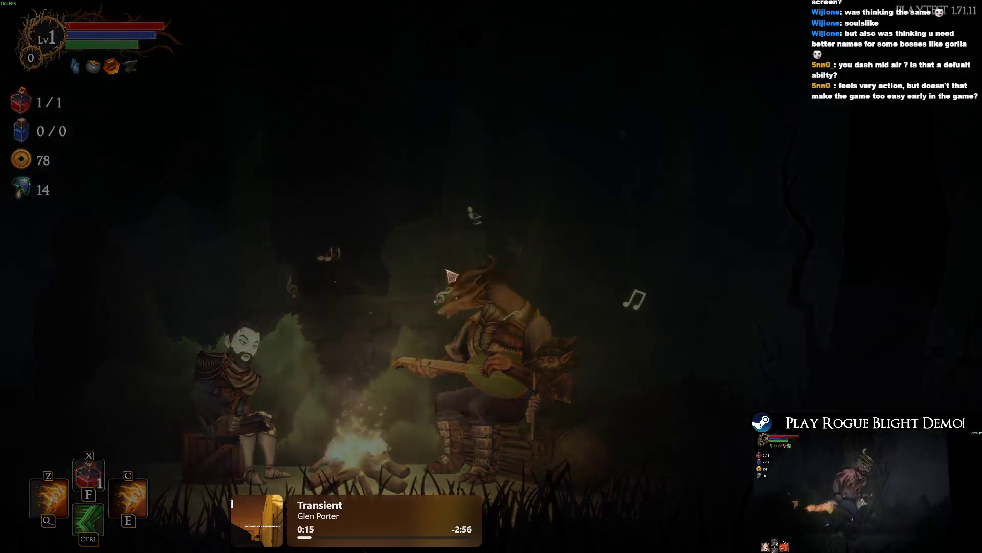
key(Tab)
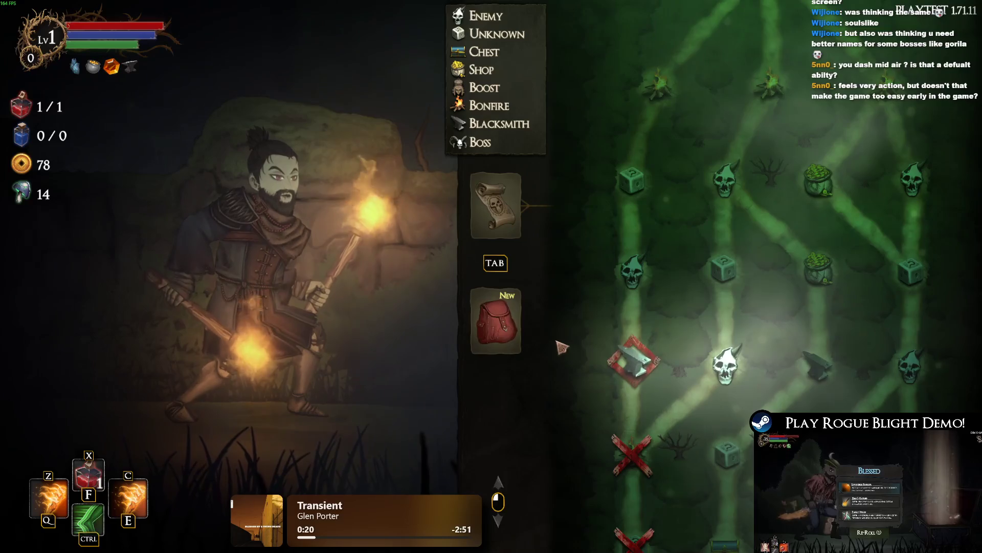
click(527, 333)
click(729, 374)
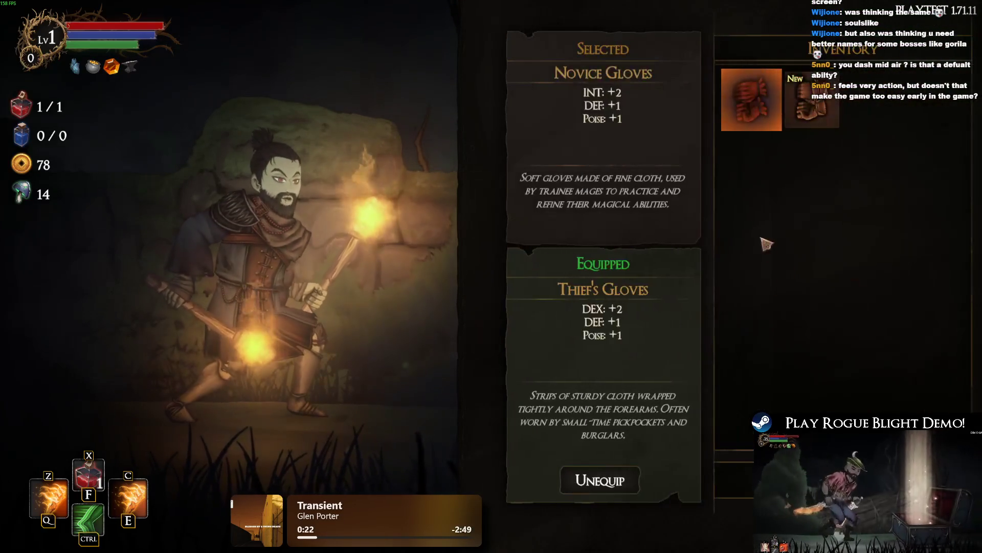
key(Escape)
key(Tab)
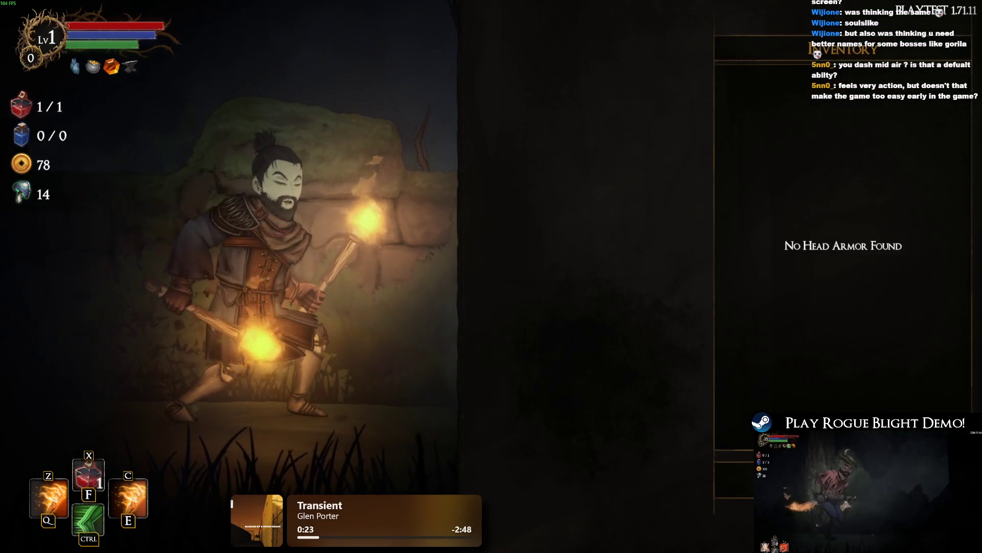
key(Escape)
click(653, 328)
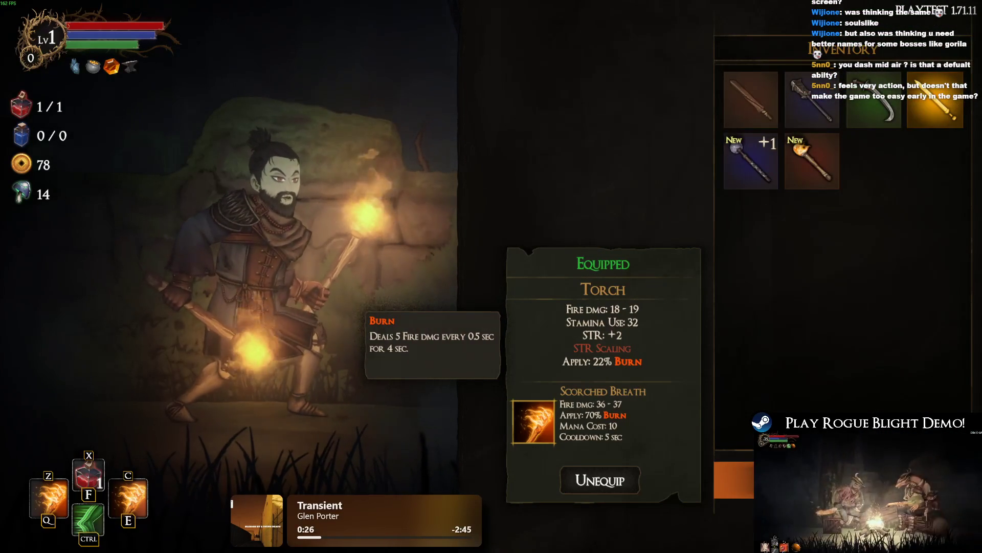
key(Escape)
Step: Check the dungeon map, then reach the blacksmith's upgrade screen with the Torch set for Torch +1
key(Tab)
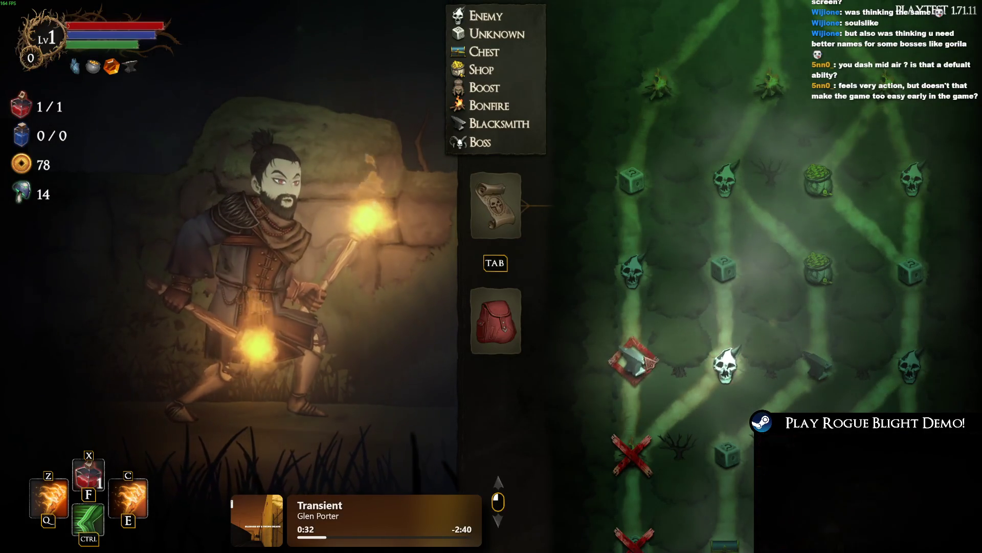
key(Tab)
key(d)
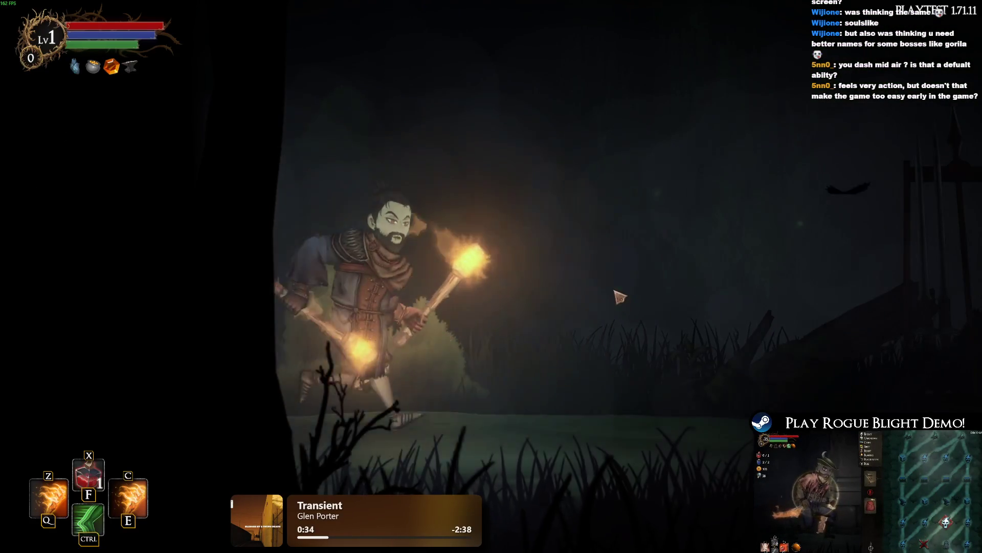
key(w)
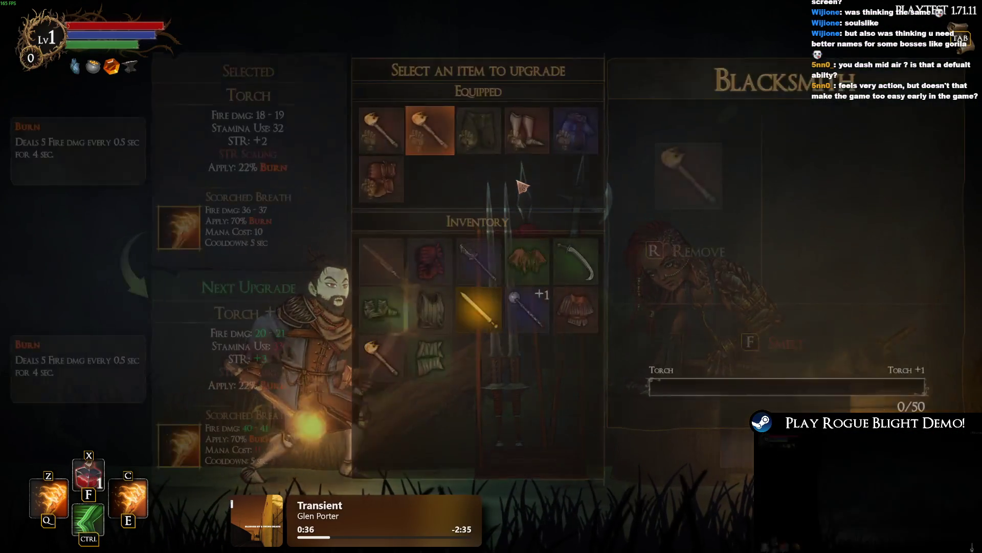
key(f)
click(381, 261)
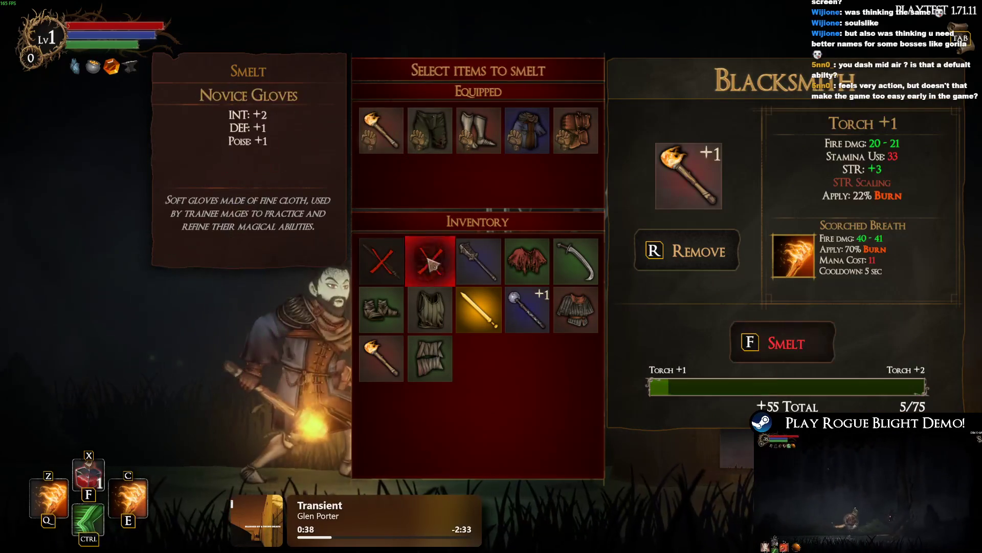
click(430, 261)
click(478, 261)
click(527, 261)
click(575, 261)
click(588, 303)
click(530, 307)
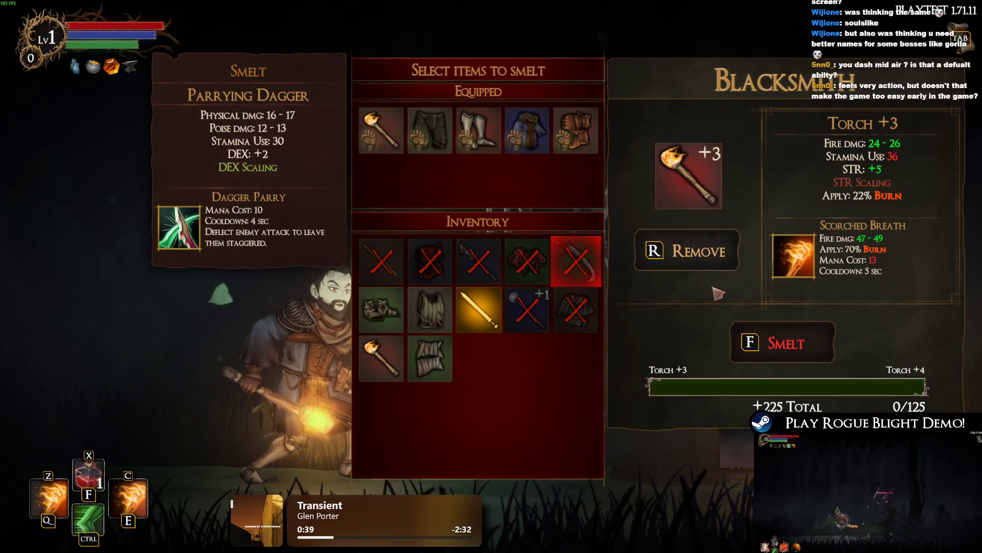
click(576, 261)
click(576, 309)
click(527, 260)
click(478, 261)
click(381, 261)
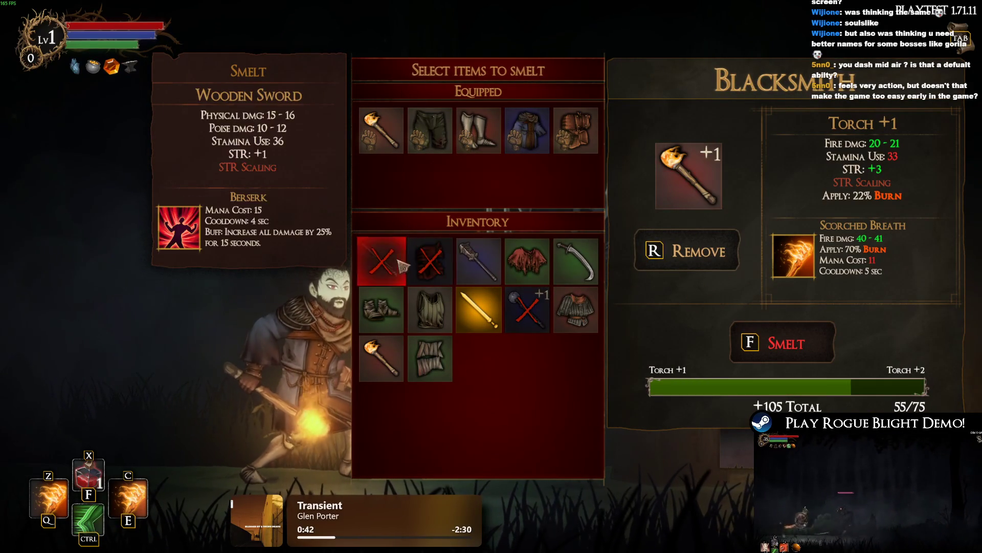
click(417, 263)
key(r)
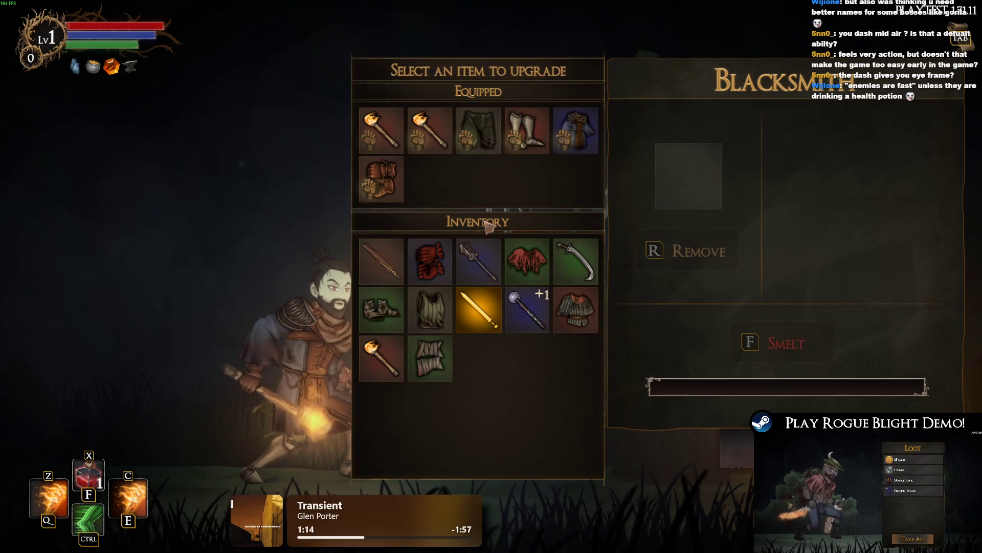
Step: Preview upgrades for the Parrying Dagger, the equipped Torch and the Piercing Wand +1
click(575, 261)
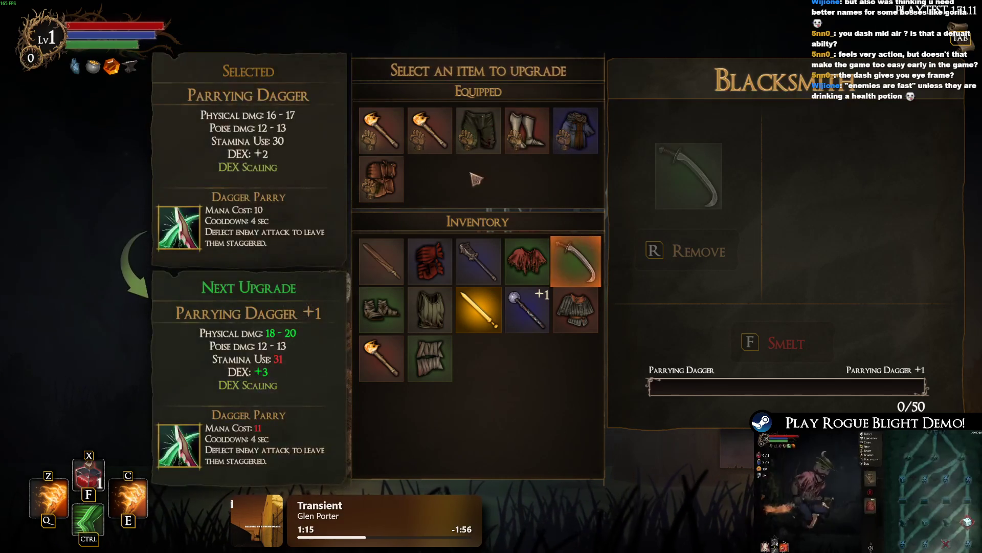
key(r)
click(383, 145)
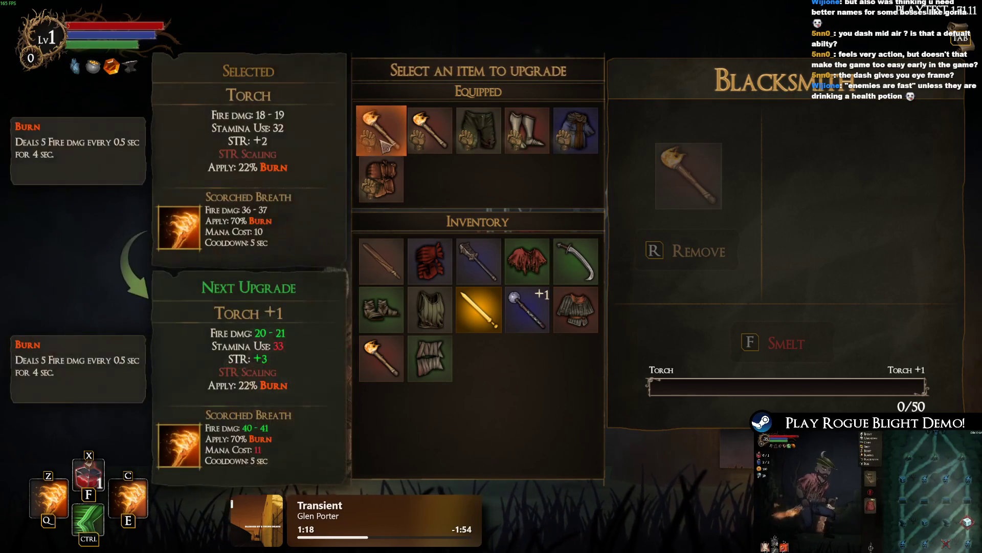
key(r)
click(575, 261)
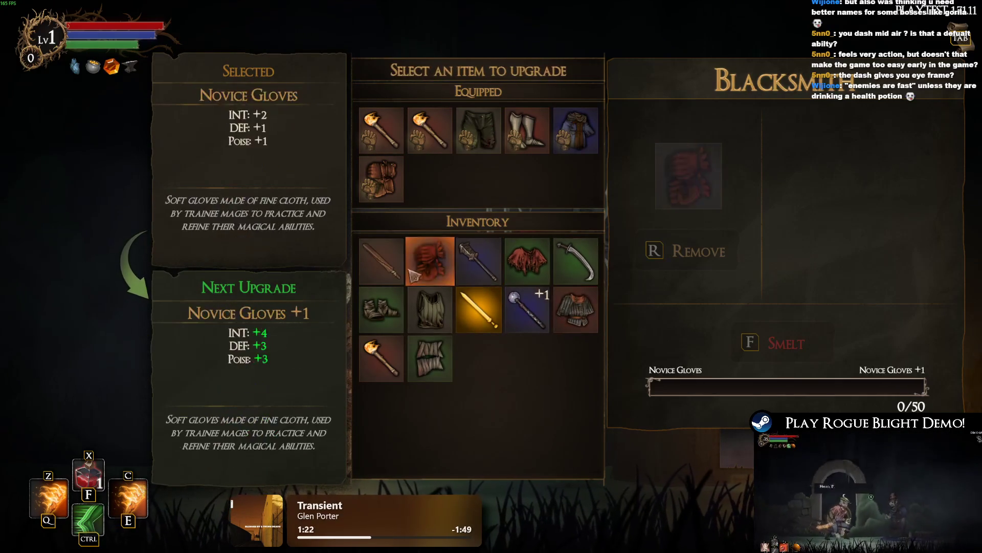
click(513, 312)
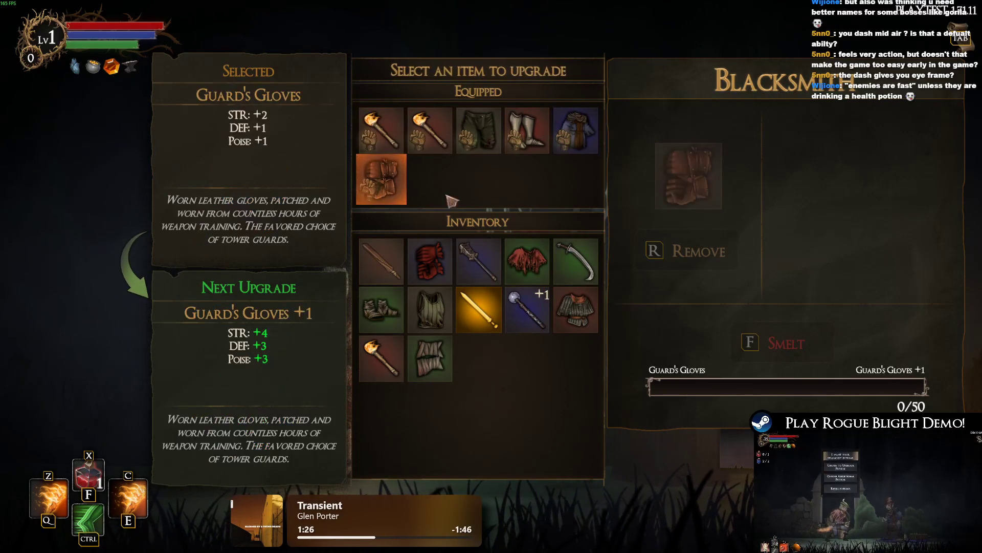
Step: Smelt the boots, tunic and Greed Sword into the equipped Torch, making it Torch +3
click(370, 146)
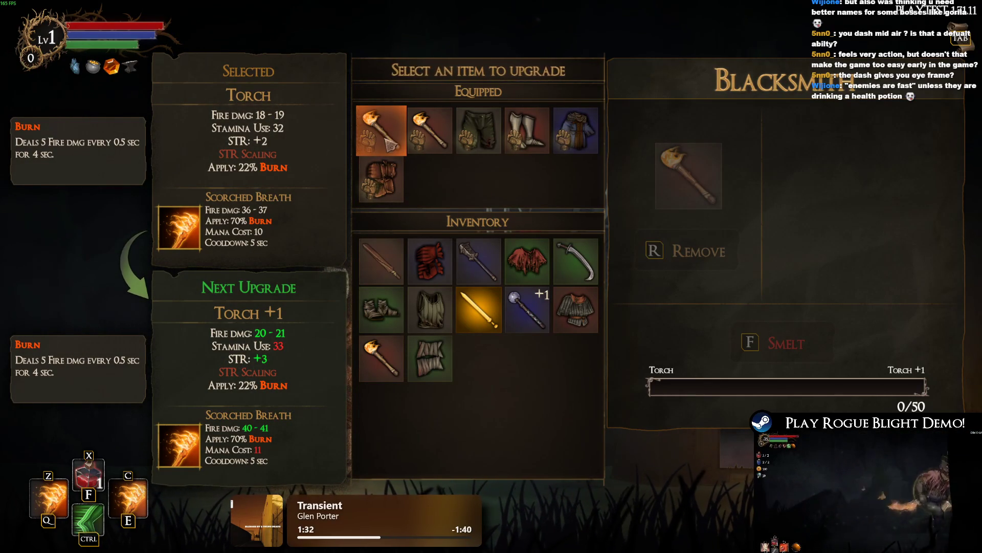
key(f)
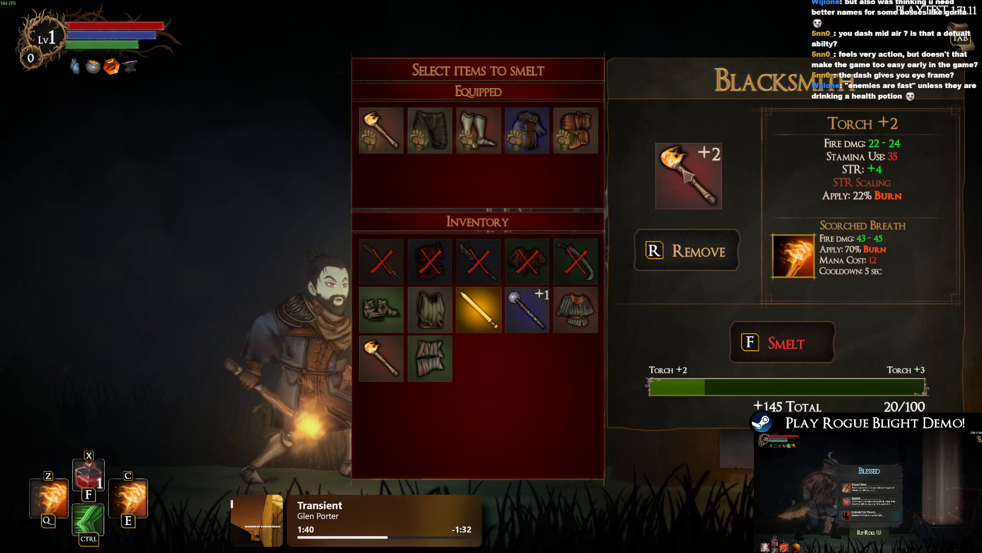
click(381, 310)
click(430, 310)
click(479, 309)
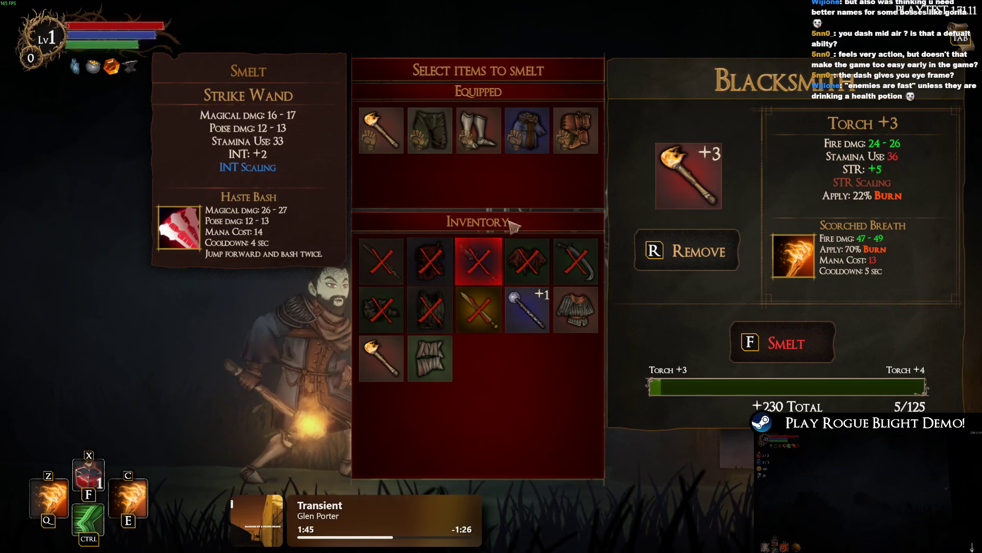
key(f)
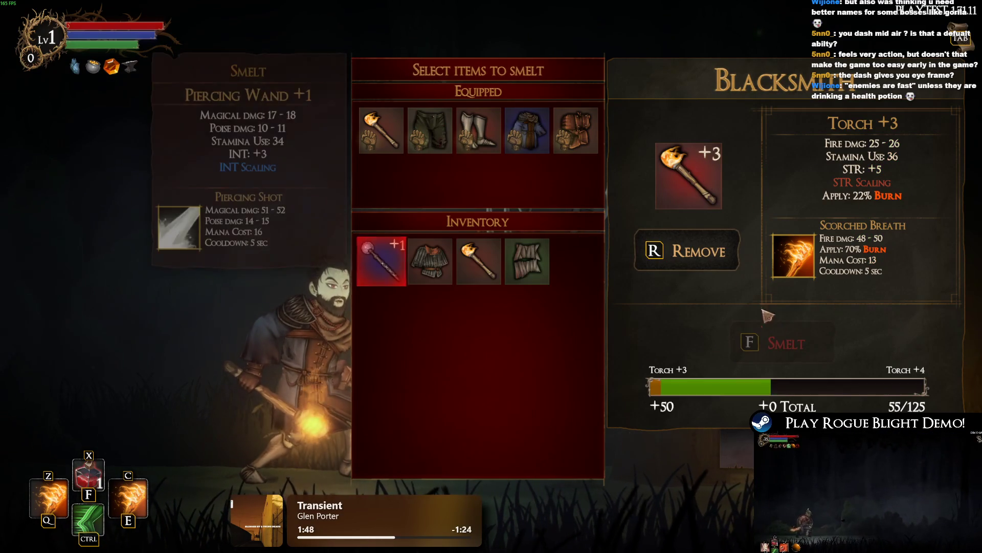
Step: Smelt all remaining items into the second torch for Torch +2, then leave the blacksmith
click(696, 261)
click(479, 261)
click(381, 261)
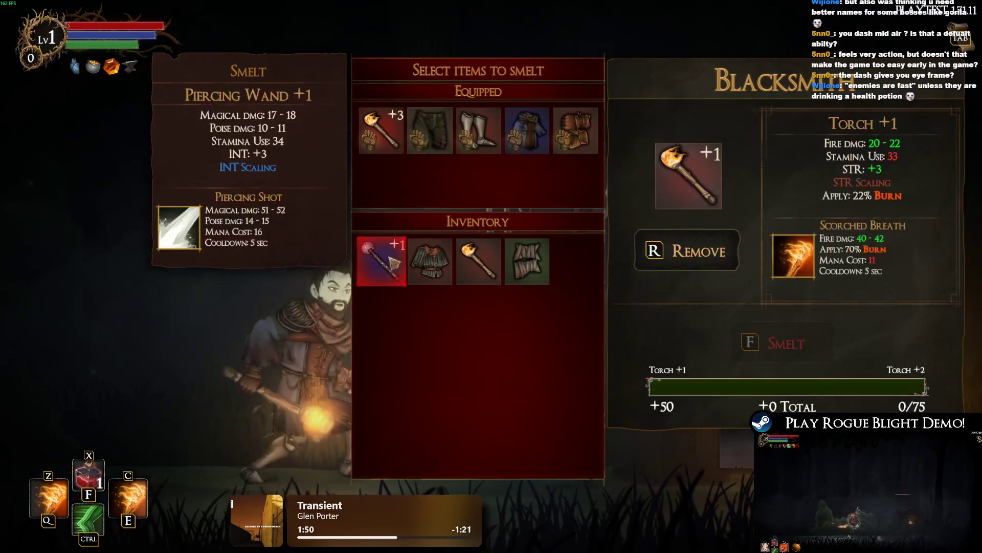
click(430, 261)
click(478, 261)
click(527, 260)
key(f)
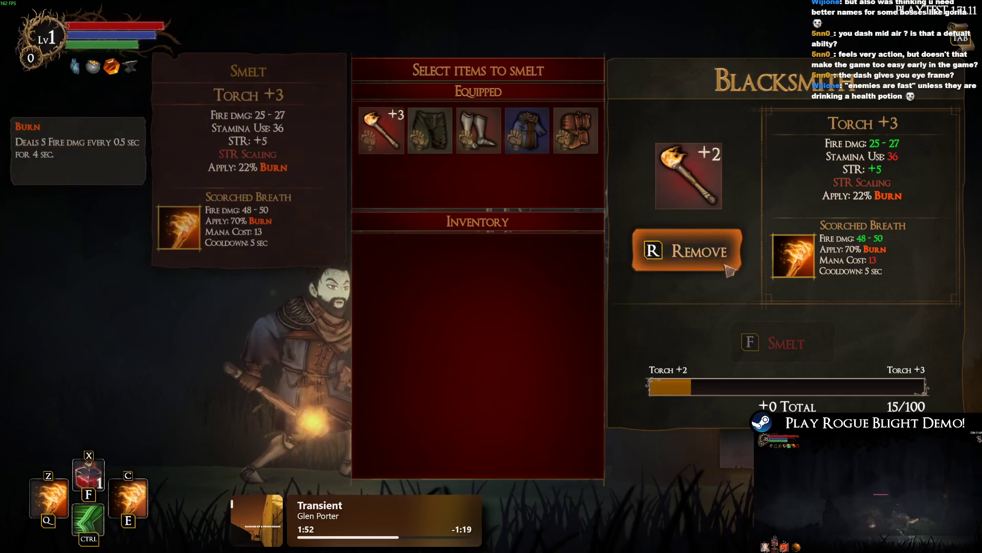
key(r)
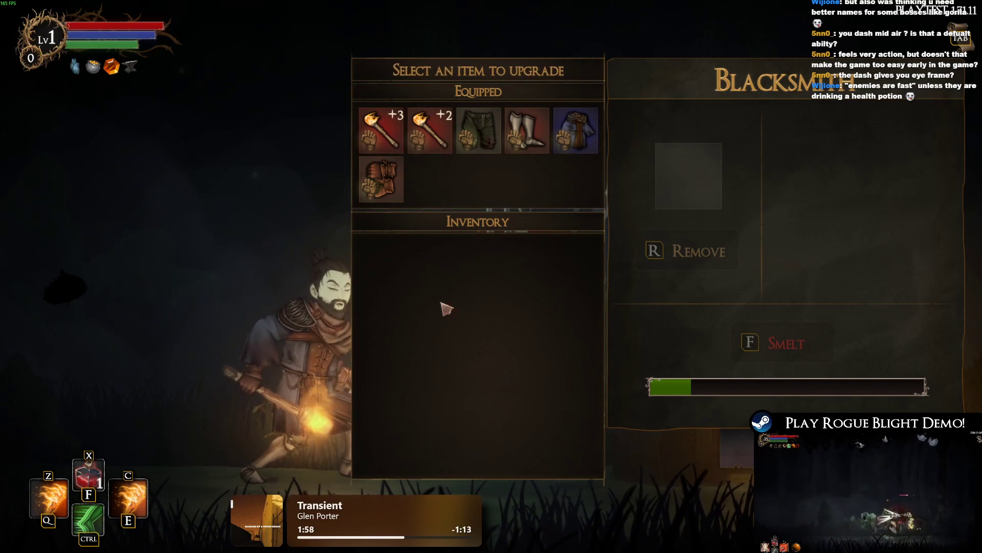
key(Tab)
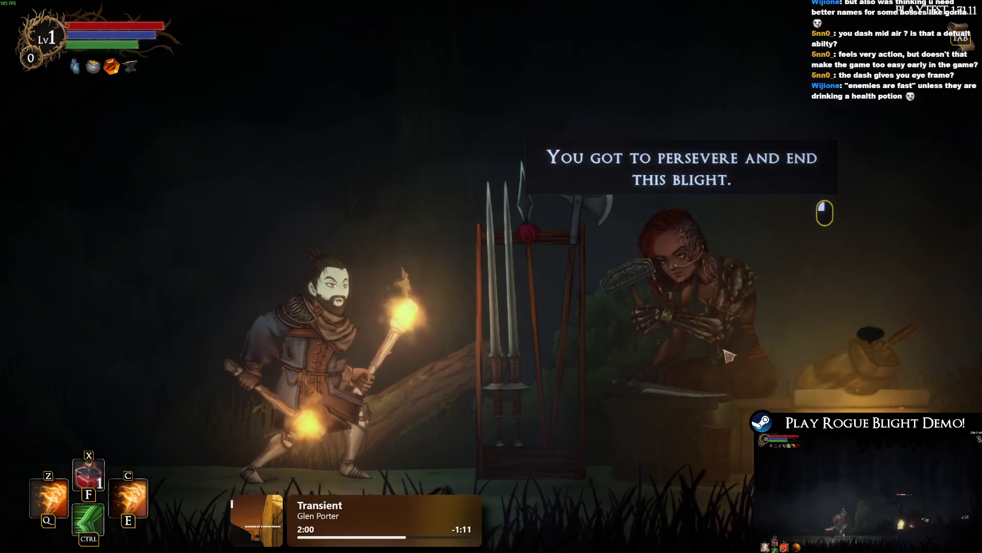
Step: Beat the staff-wielding caster with Q/E fire skills and Ctrl dashes, then take its loot for 98 gold
key(Tab)
key(Tab)
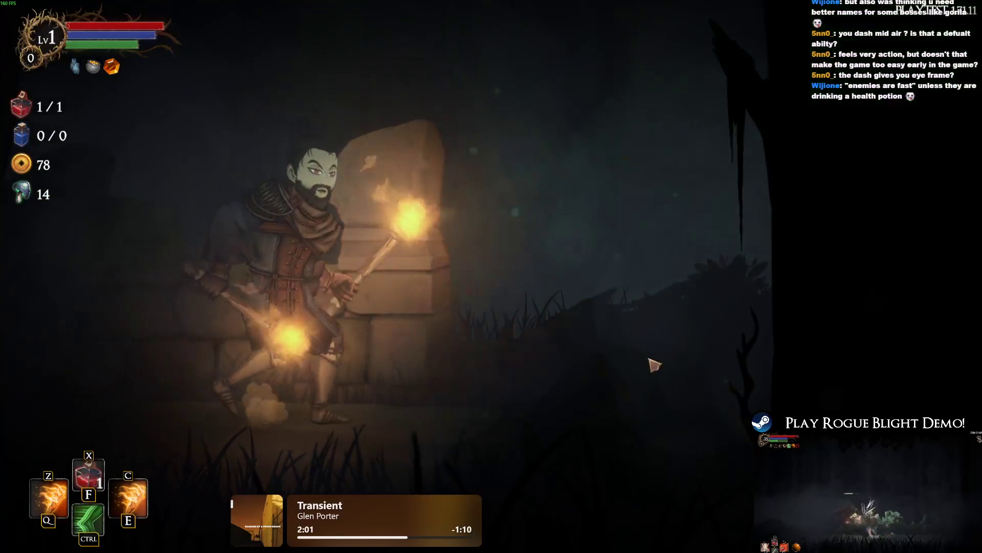
key(d)
key(d)
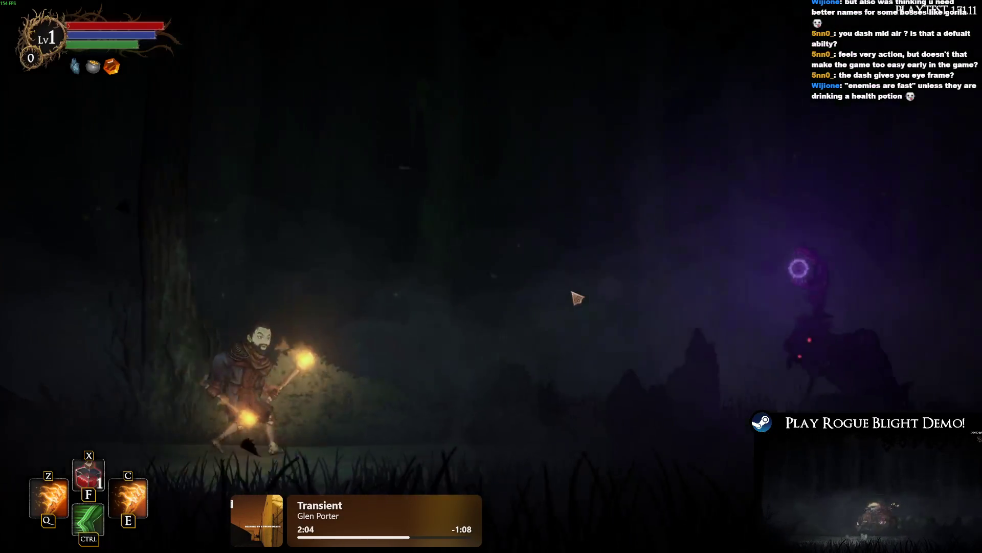
key(q)
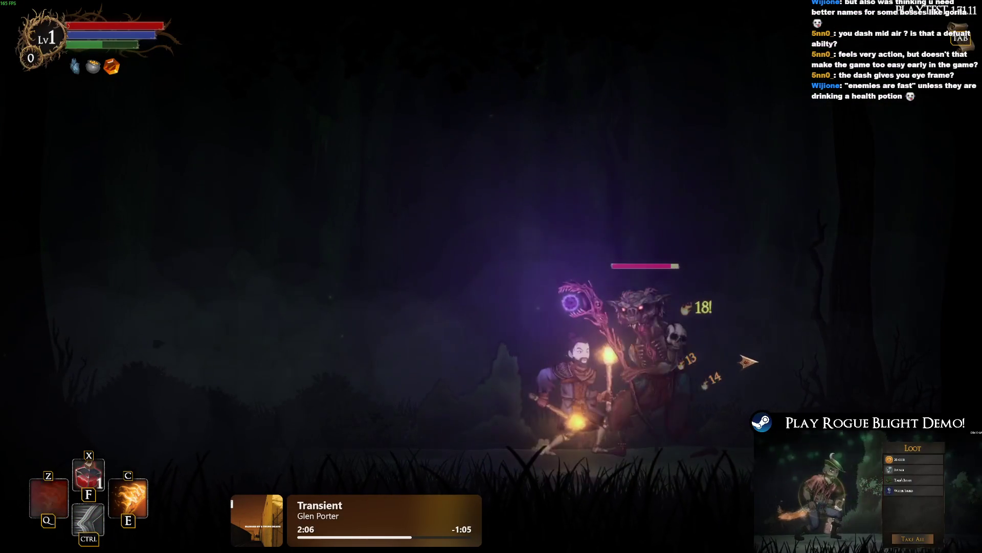
key(e)
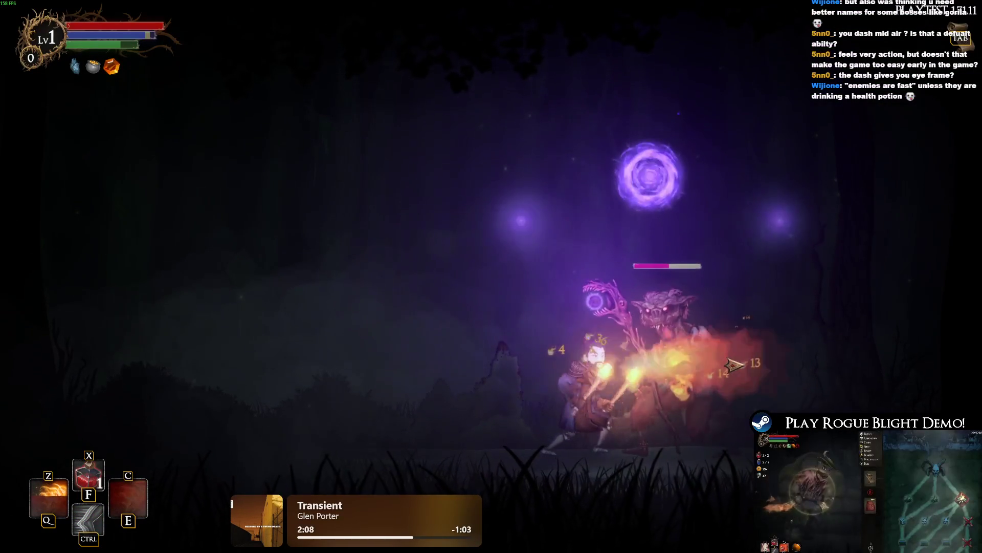
key(ctrl)
key(d)
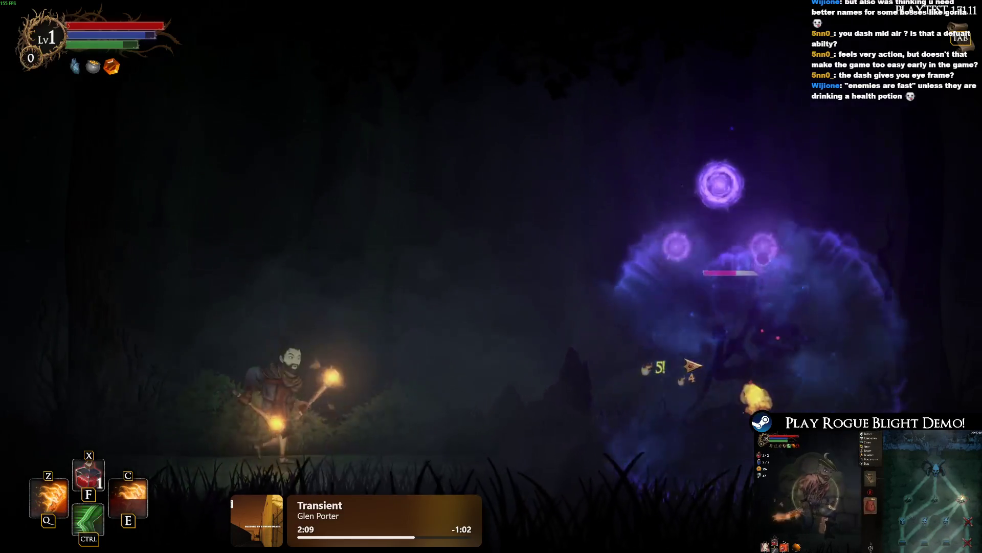
key(ctrl)
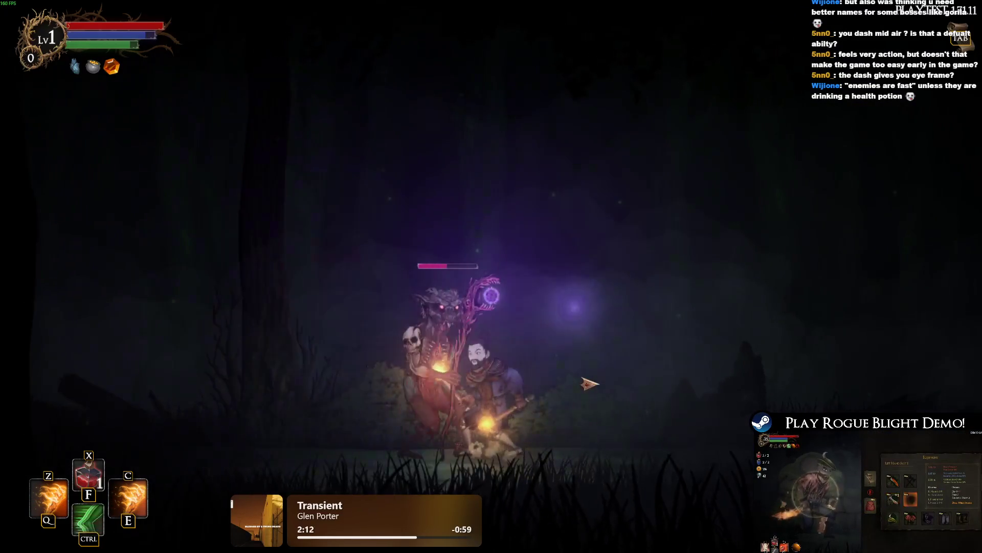
key(a)
key(space)
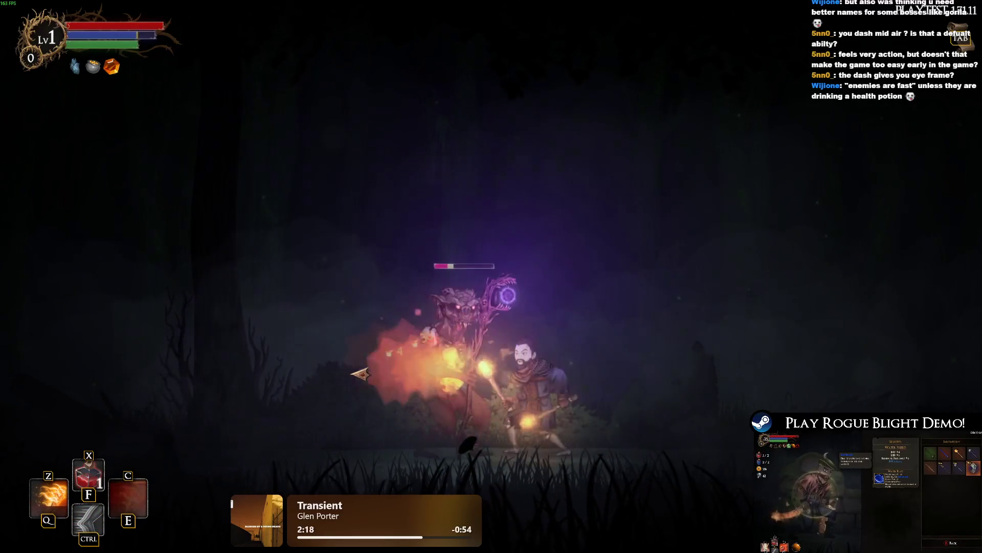
key(ctrl)
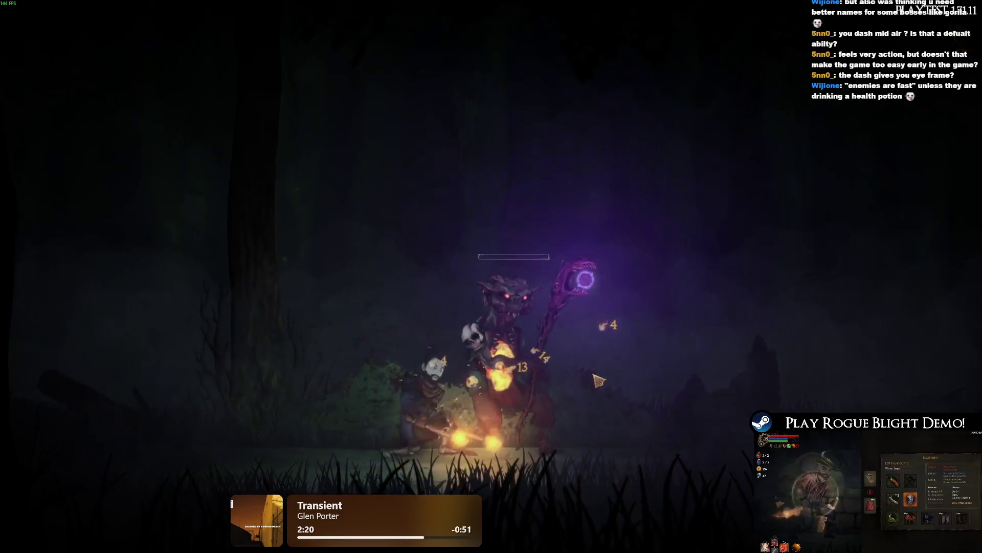
key(e)
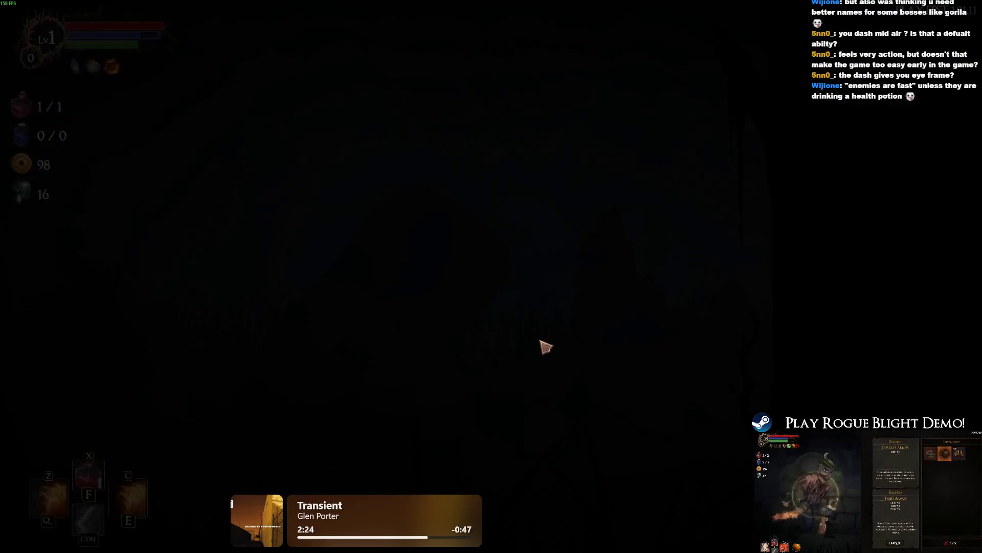
Step: Defeat the lantern-carrying wraith boss with Q/E fire skills, dashes and jumps
key(e)
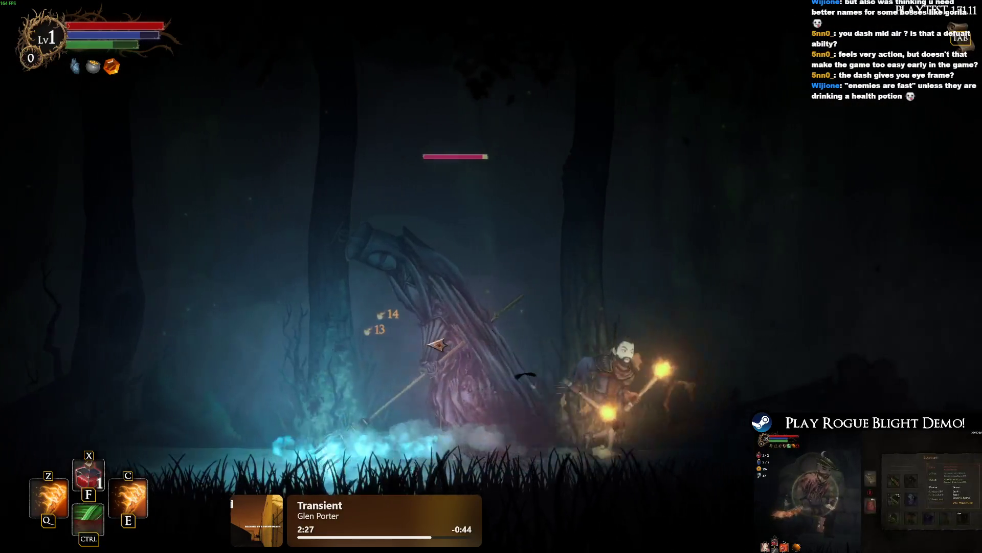
key(q)
key(d)
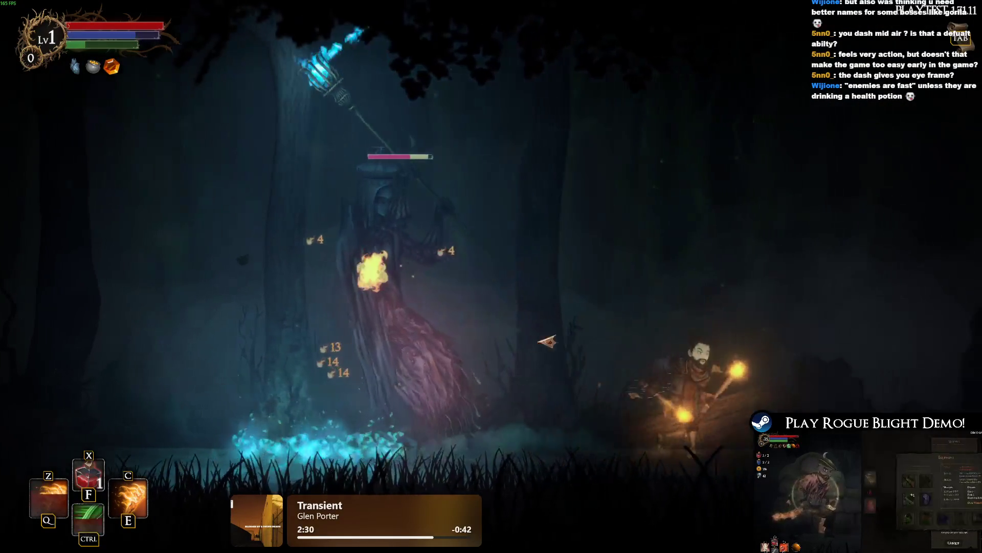
key(d)
key(q)
key(e)
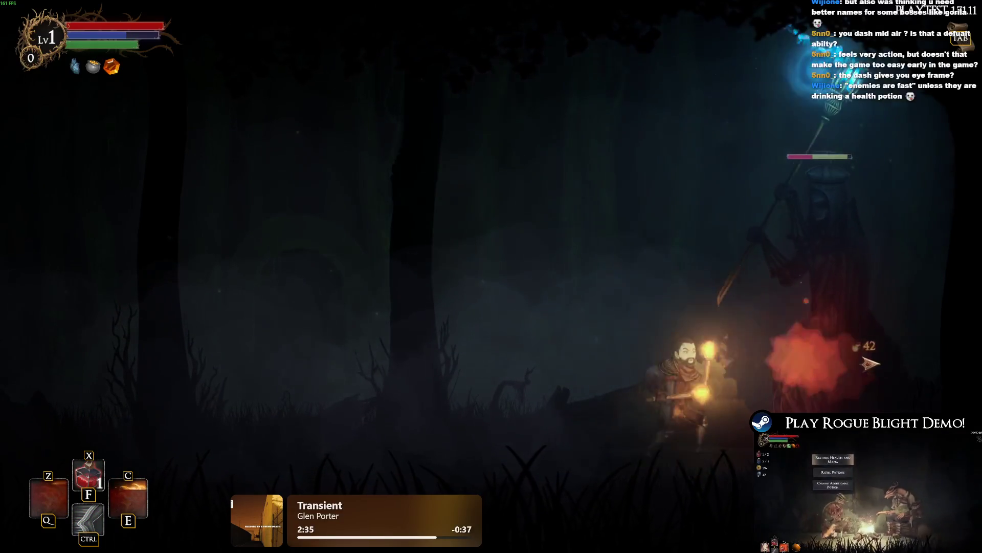
key(a)
key(ctrl)
key(a)
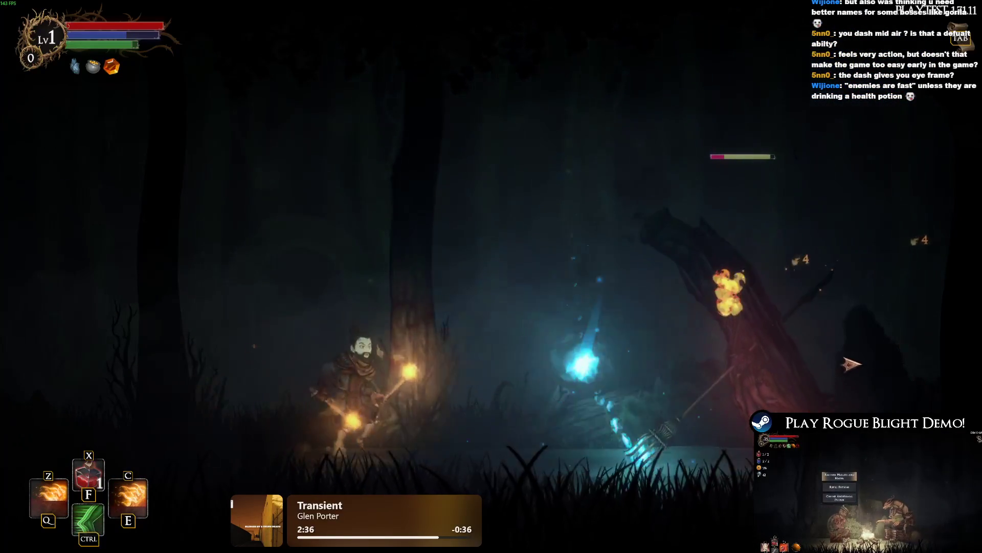
key(d)
key(d)
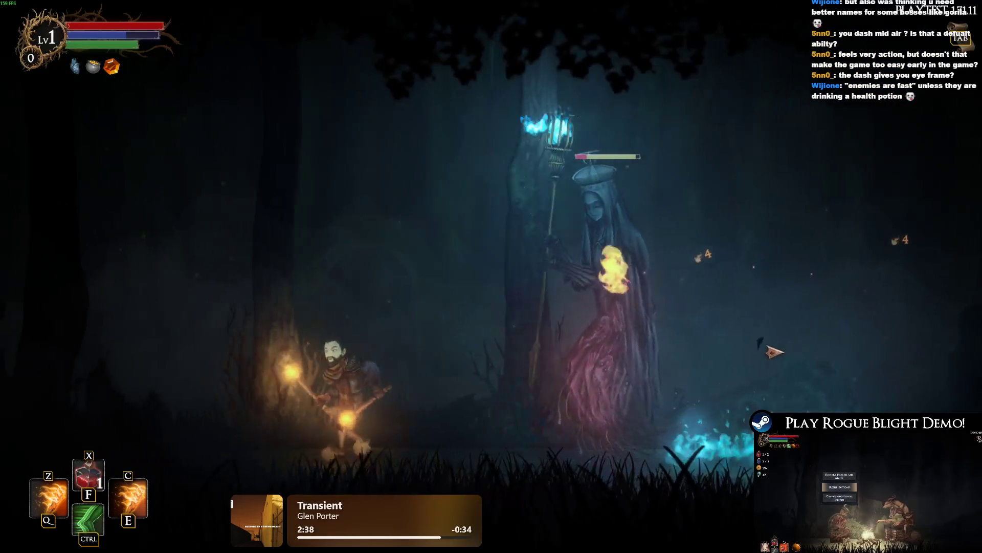
key(space)
key(a)
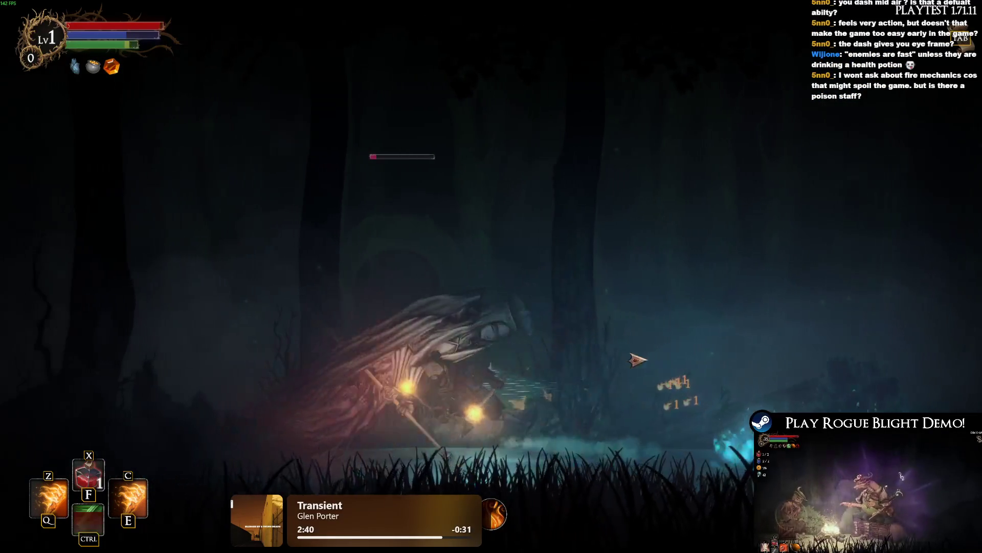
key(ctrl)
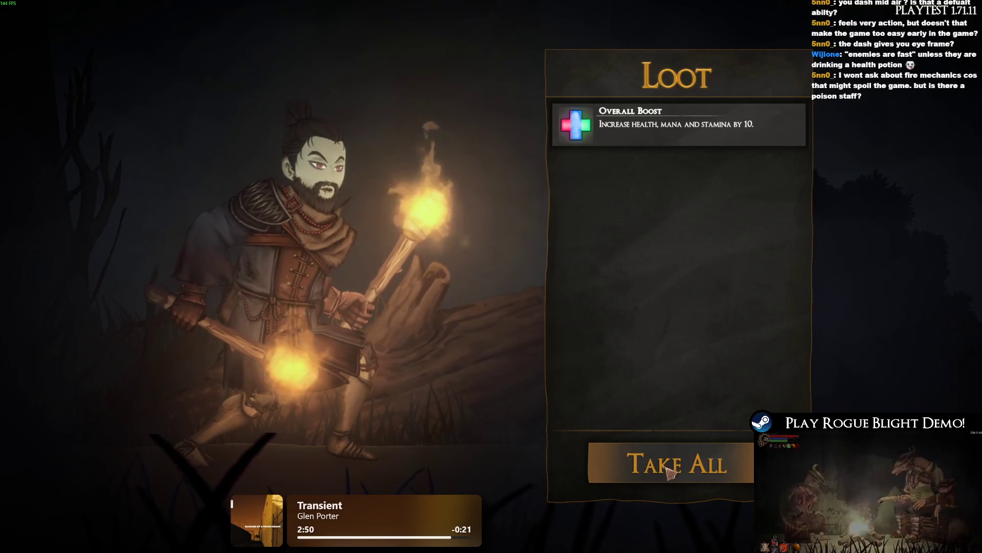
Step: Take all loot including the Overall Boost, check equipment and map, then travel to the bonfire node
click(677, 470)
key(Tab)
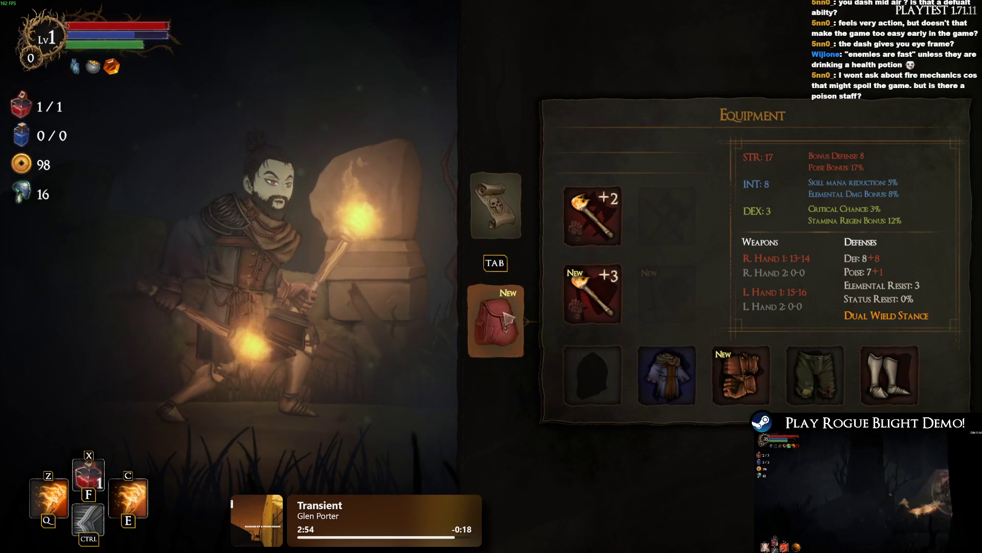
key(Tab)
key(Tab)
key(Tab)
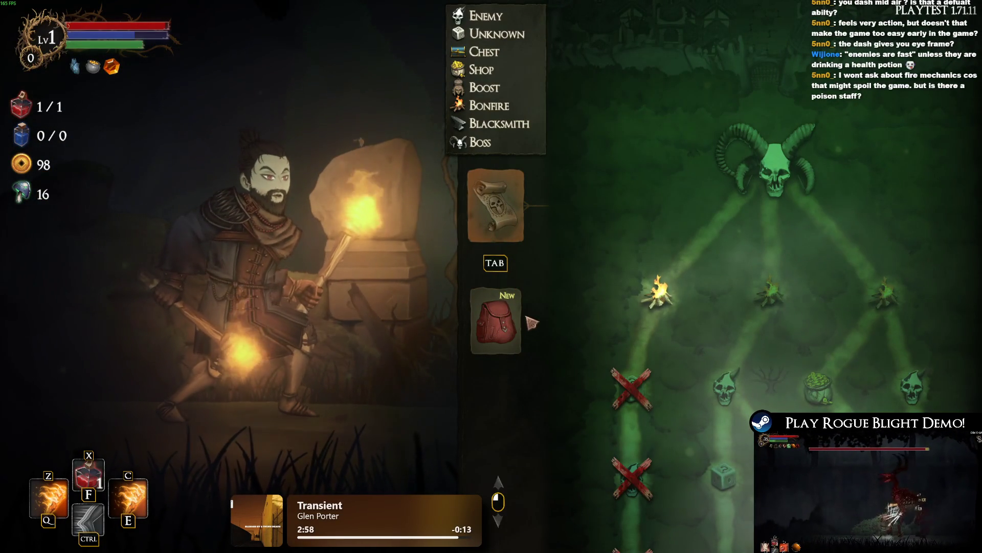
click(667, 303)
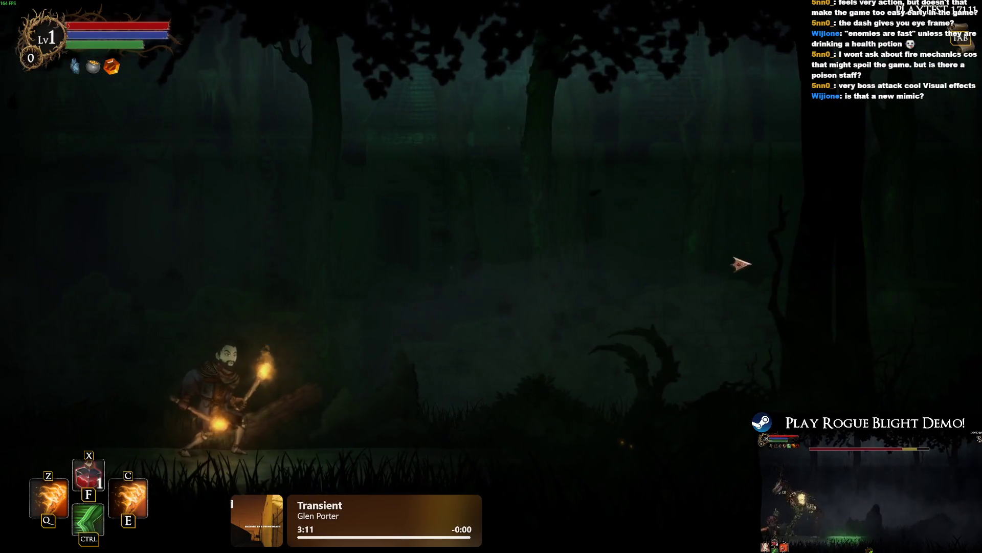
Step: Open the Wendigo fight with fire attacks and aerial strikes, pausing briefly and resuming
key(ctrl)
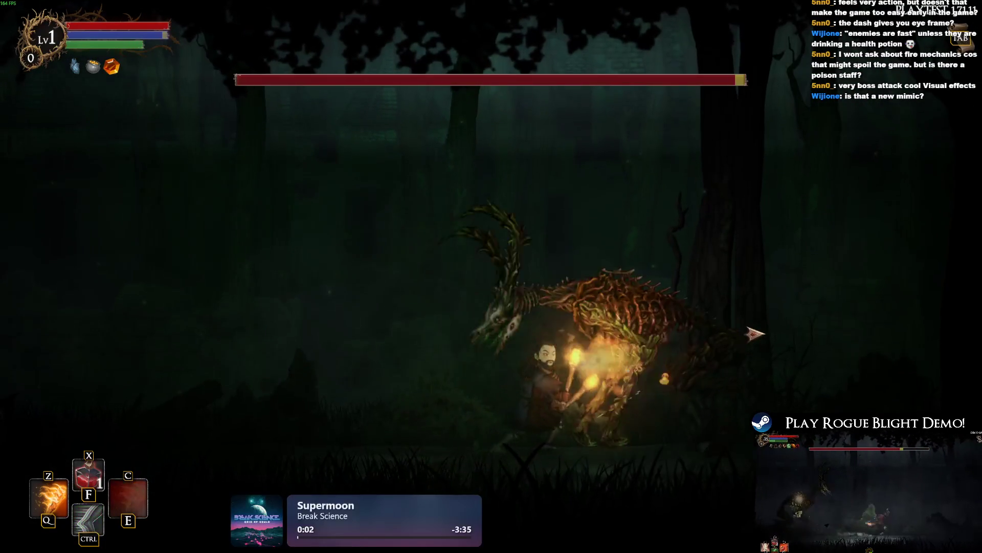
click(757, 337)
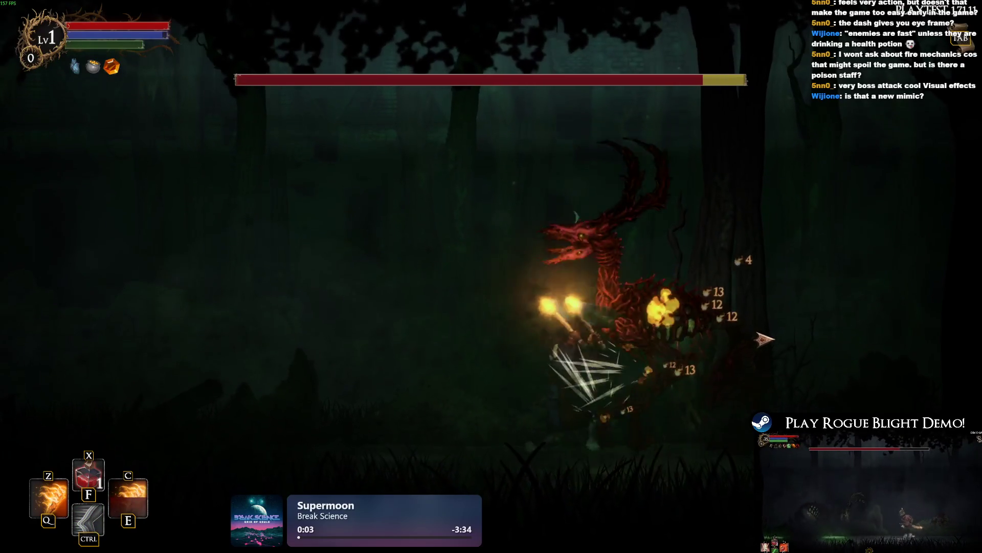
key(space)
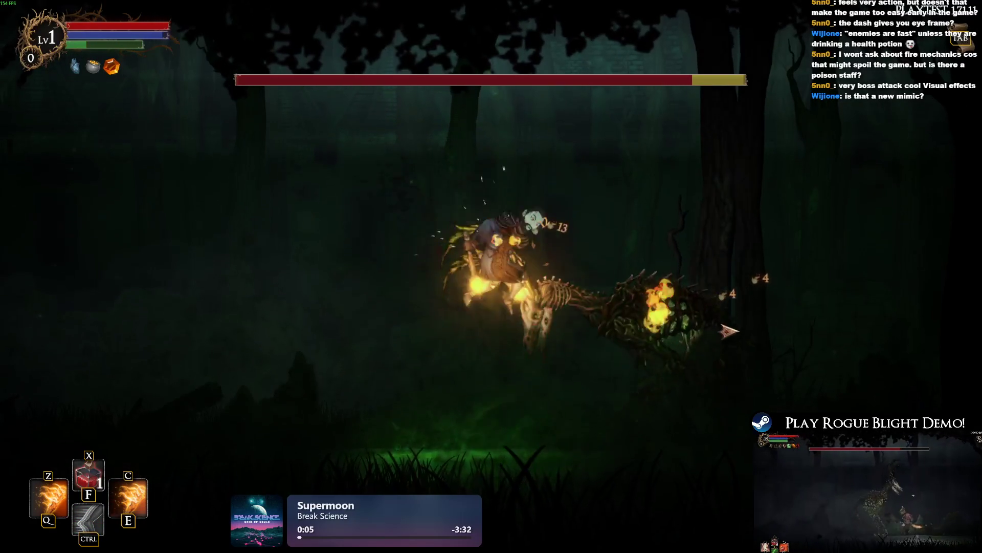
click(668, 395)
click(660, 397)
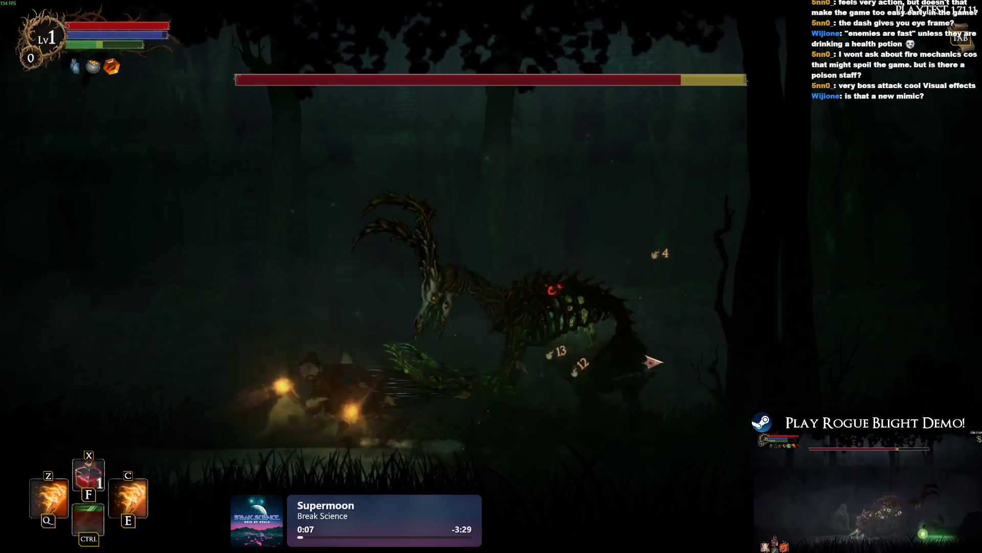
key(q)
click(655, 410)
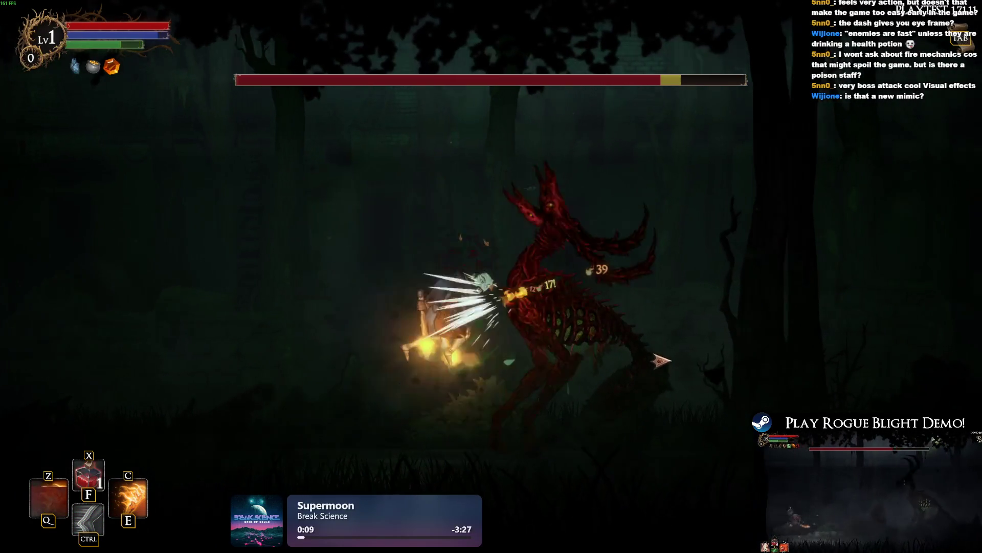
key(Escape)
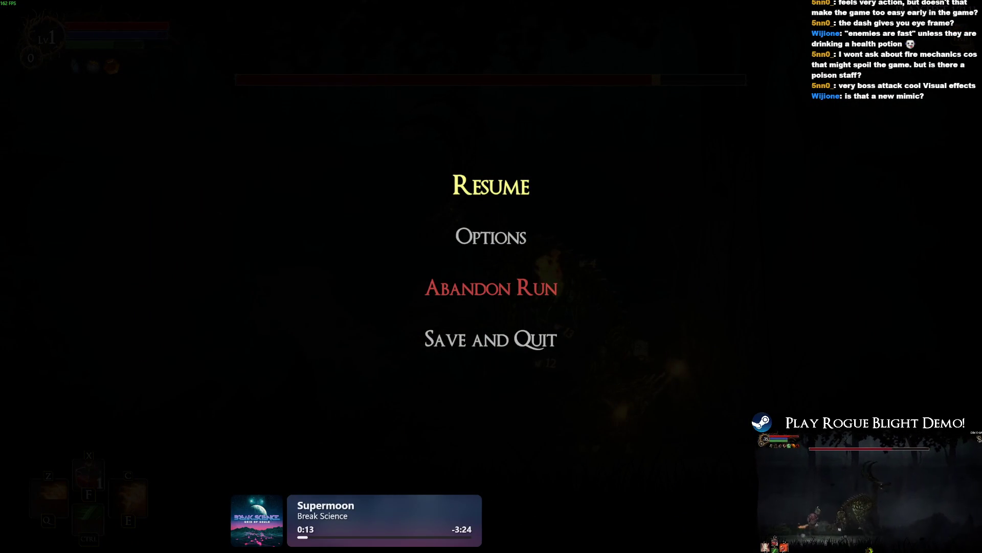
click(503, 198)
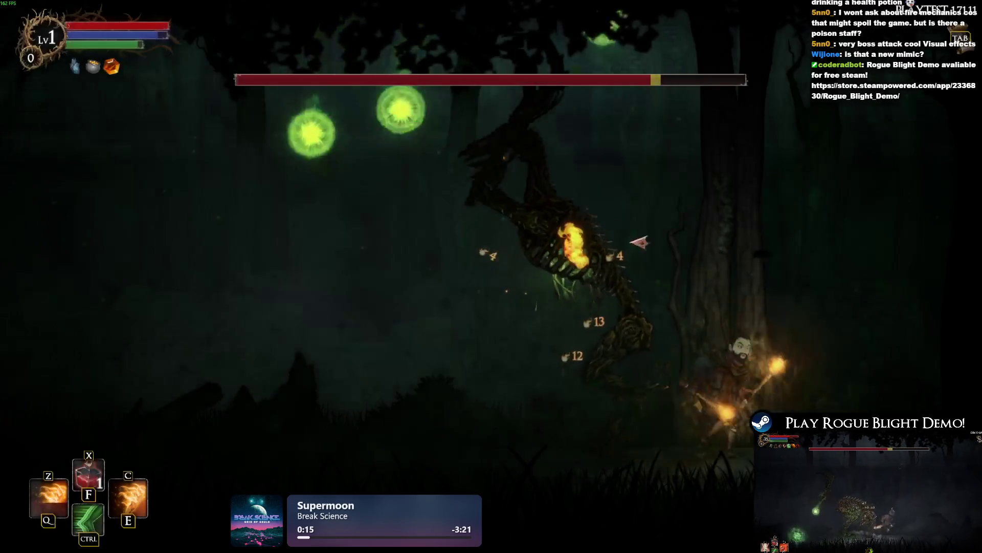
Step: Keep hitting the Wendigo with Q/E fire skills, dashes and slashes while dodging its green orbs
key(e)
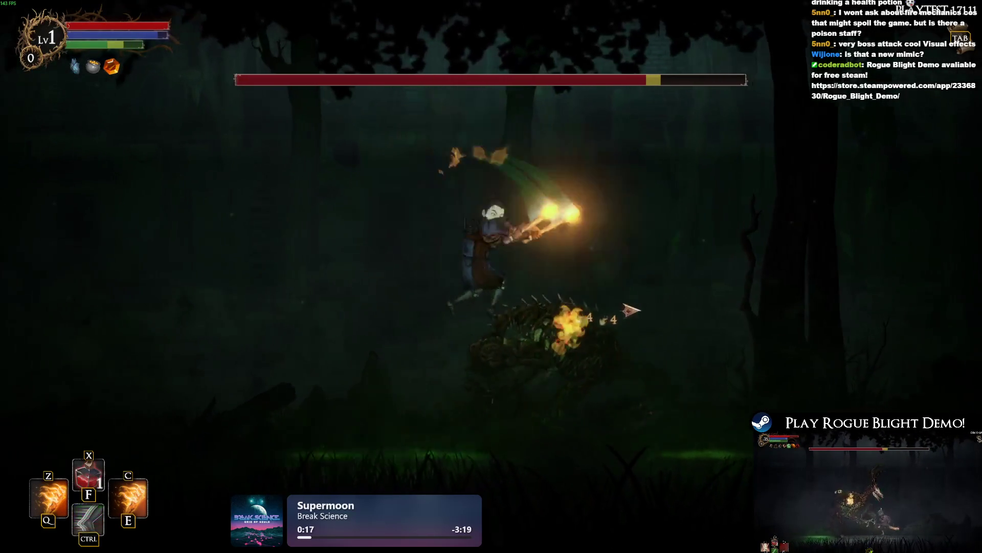
key(d)
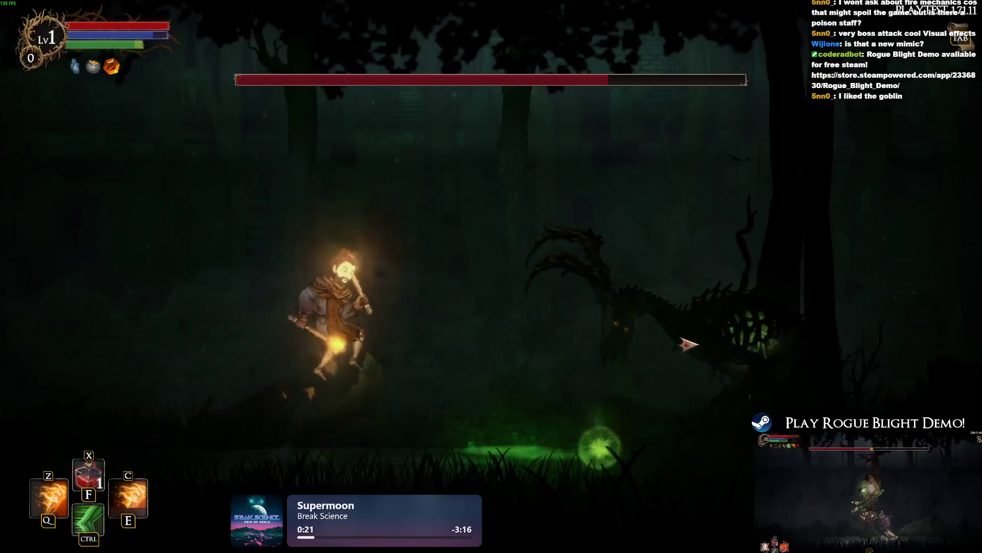
key(ctrl)
key(q)
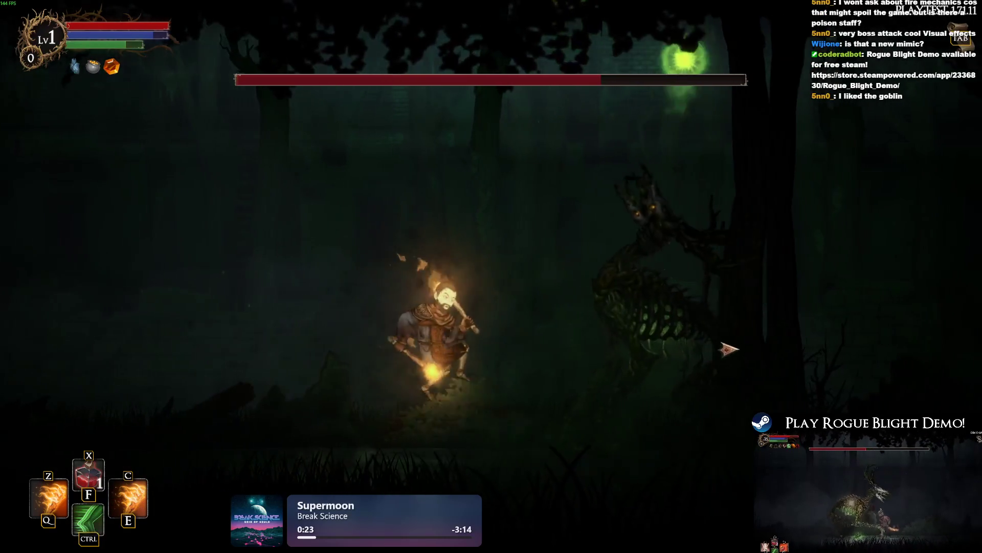
key(a)
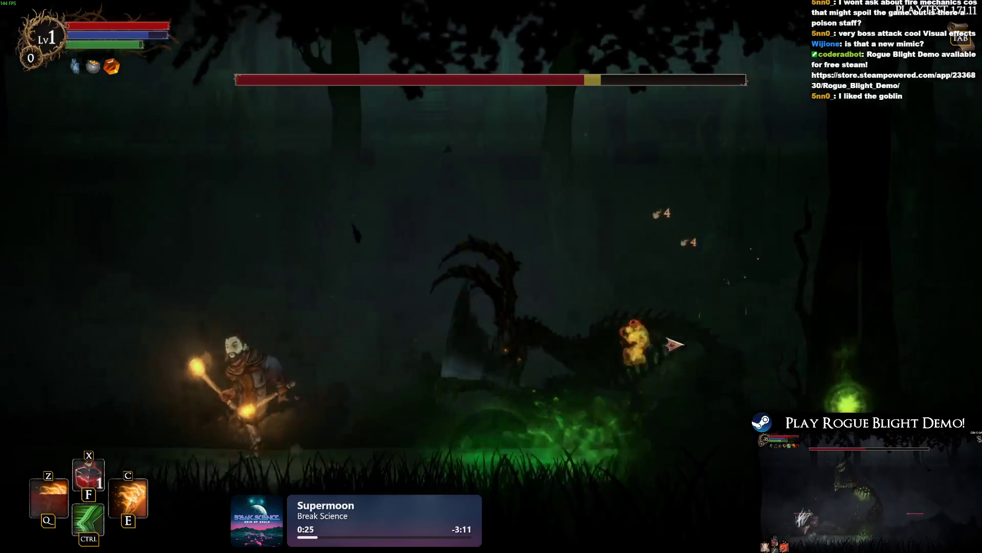
key(d)
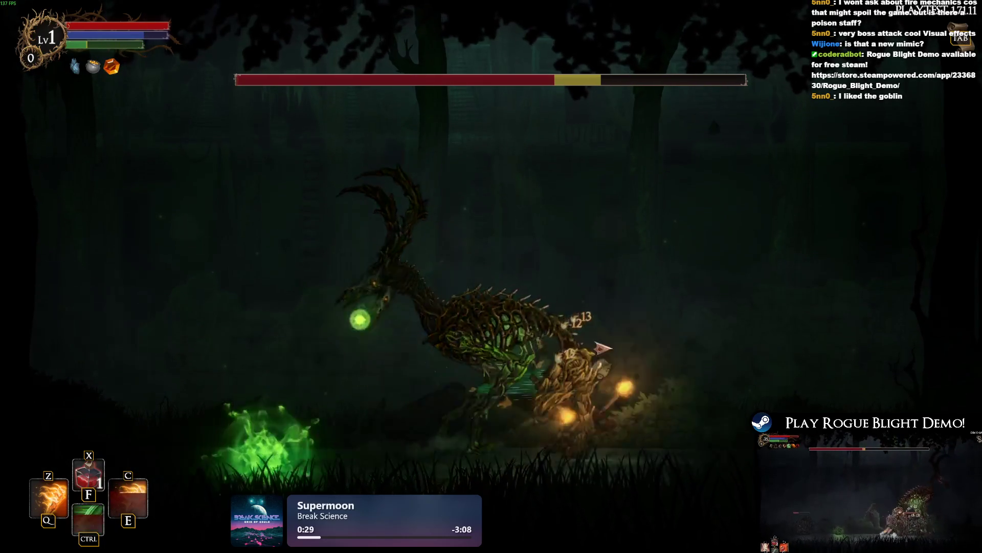
key(q)
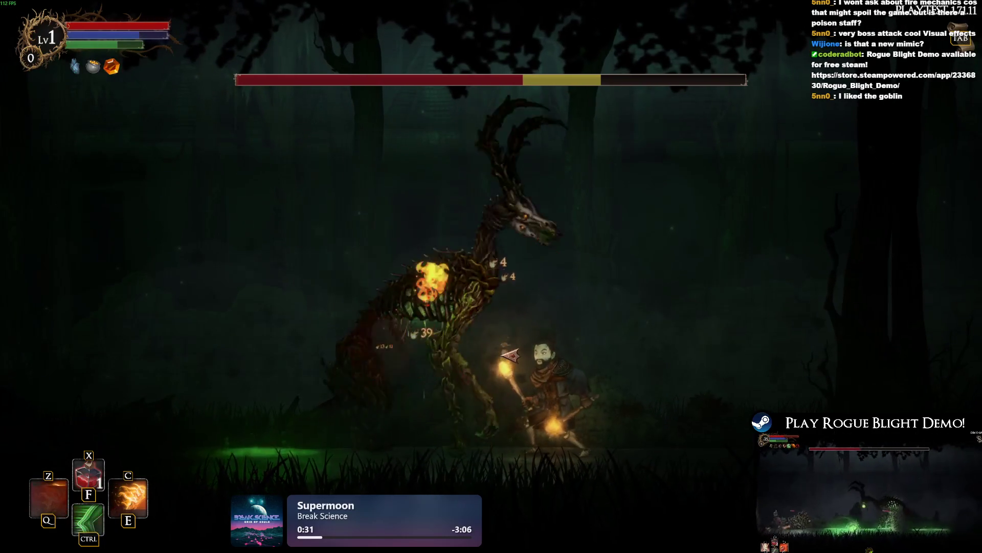
key(ctrl)
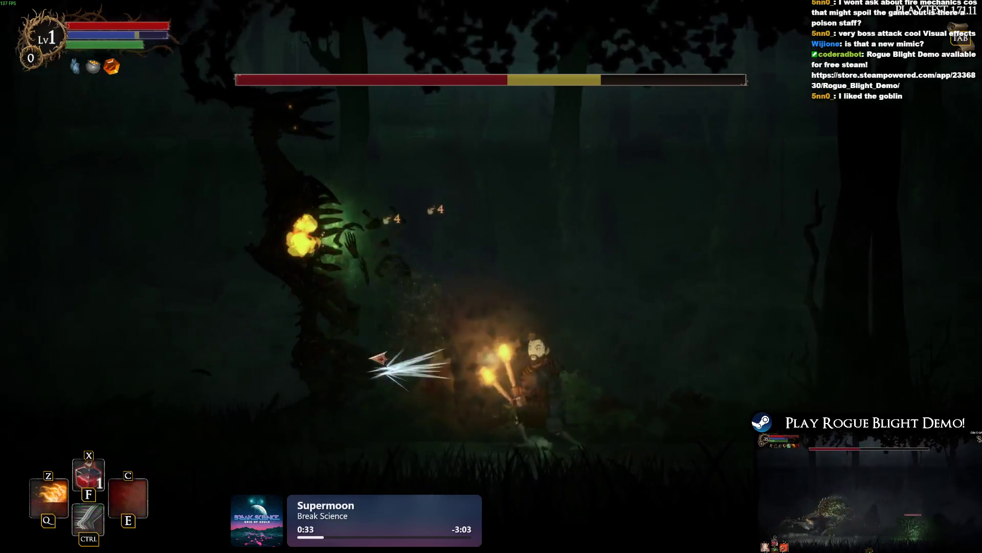
key(e)
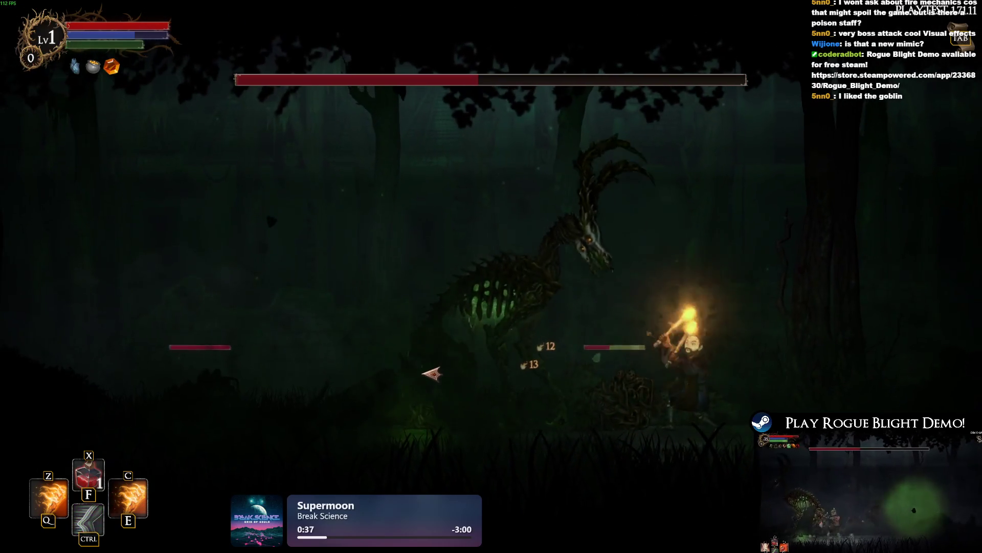
key(space)
key(q)
key(e)
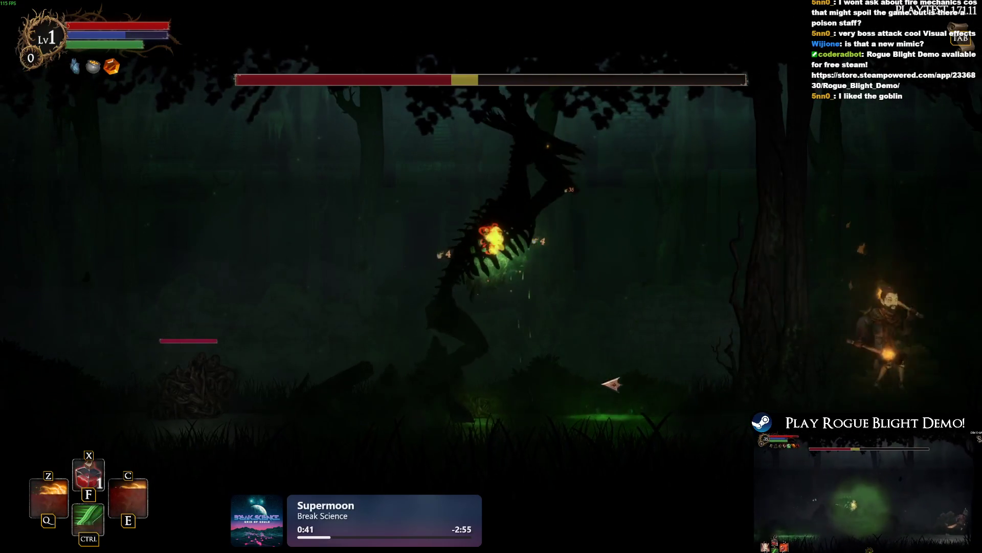
key(a)
click(680, 379)
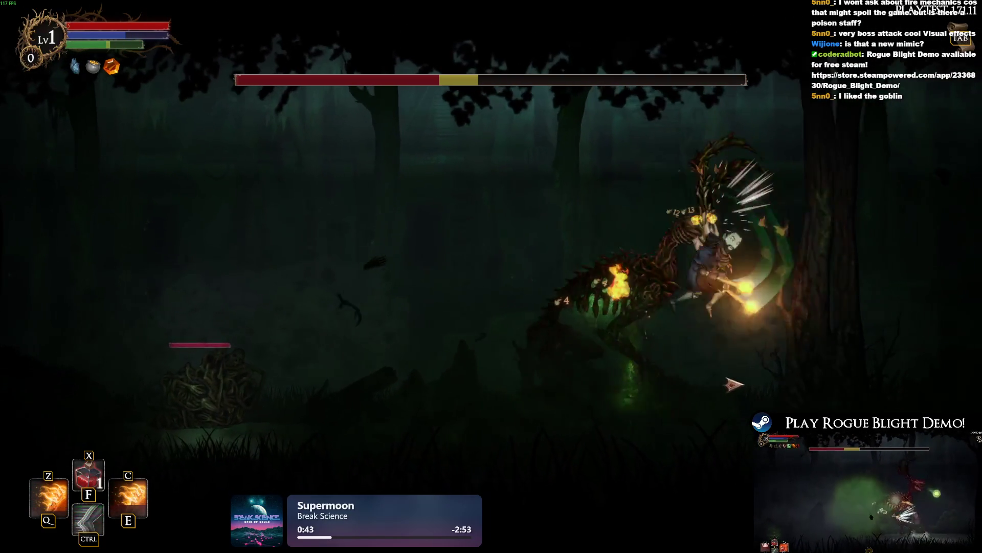
click(732, 385)
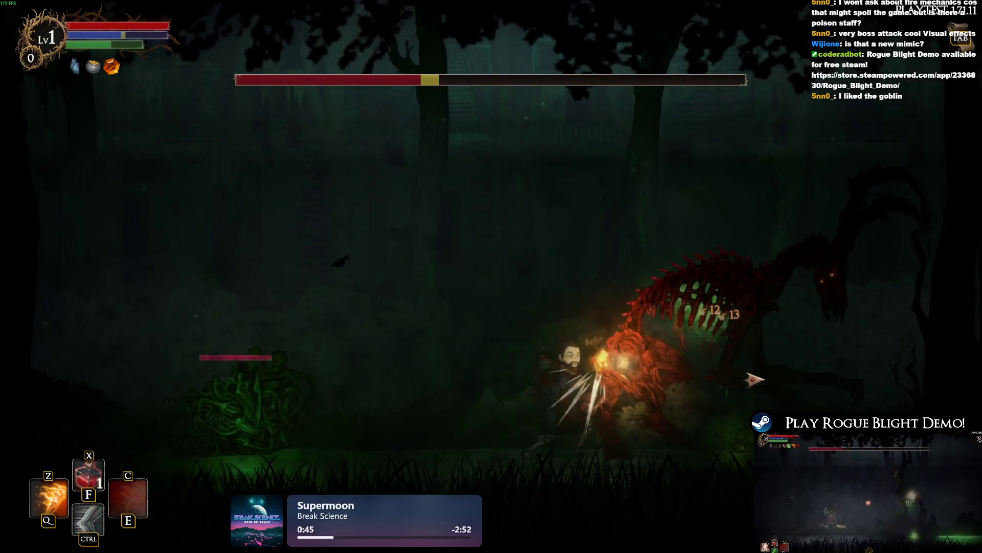
click(755, 374)
key(a)
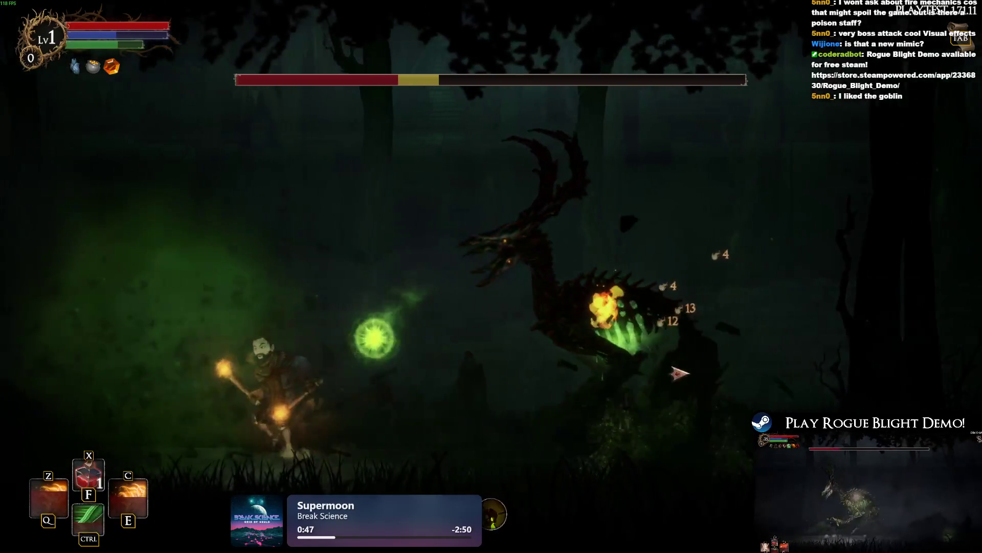
key(d)
click(701, 377)
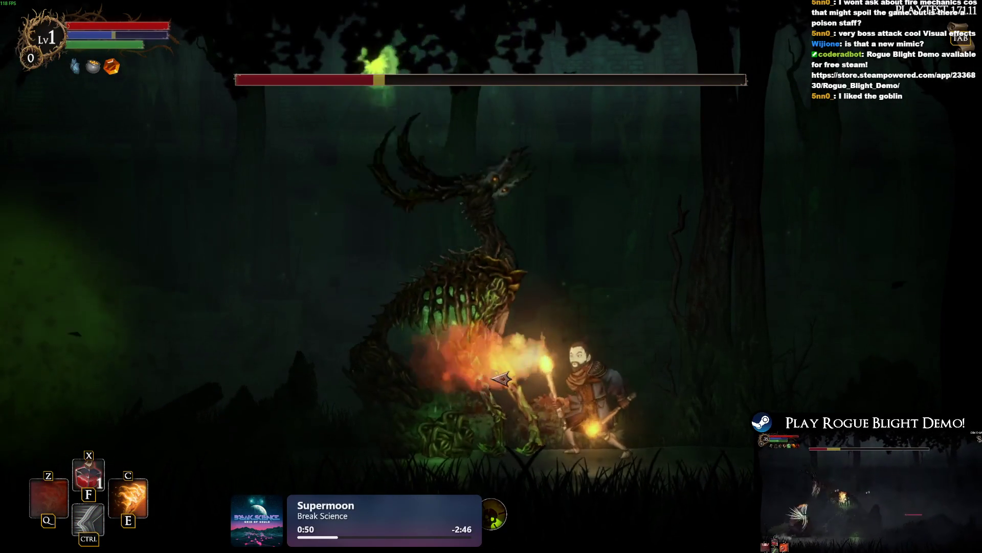
key(d)
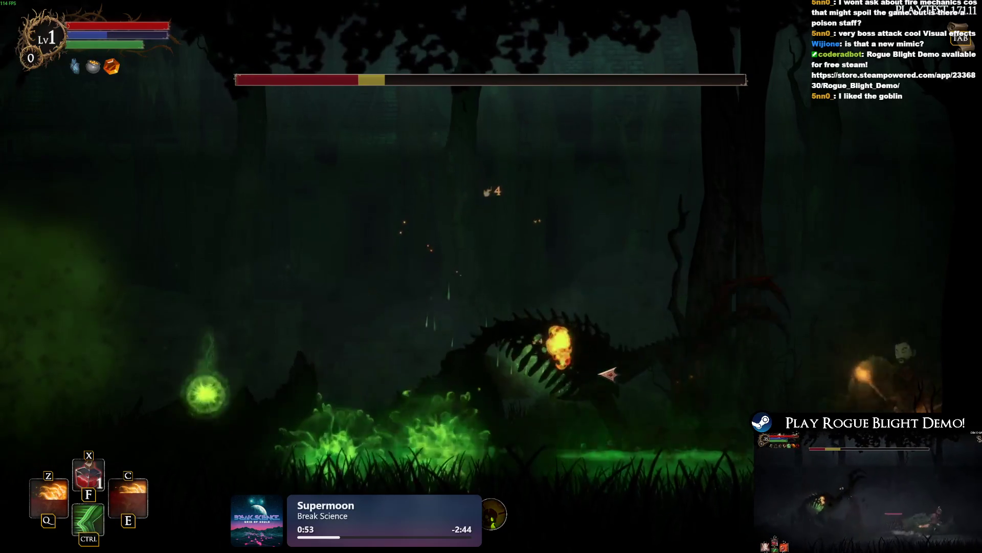
Step: Finish the Wendigo with repeated strikes and fire skills until its health bar is empty
key(space)
key(a)
click(604, 373)
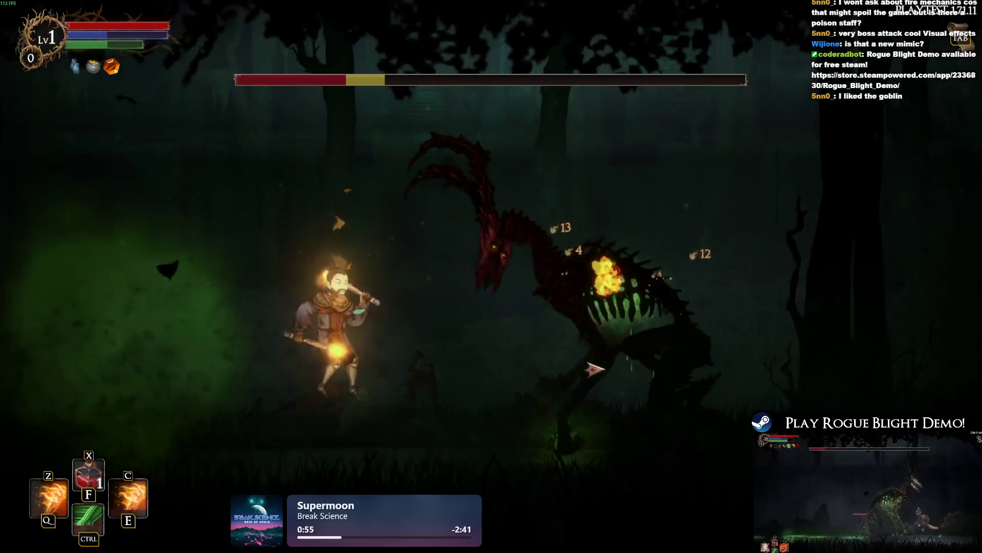
key(ctrl)
key(q)
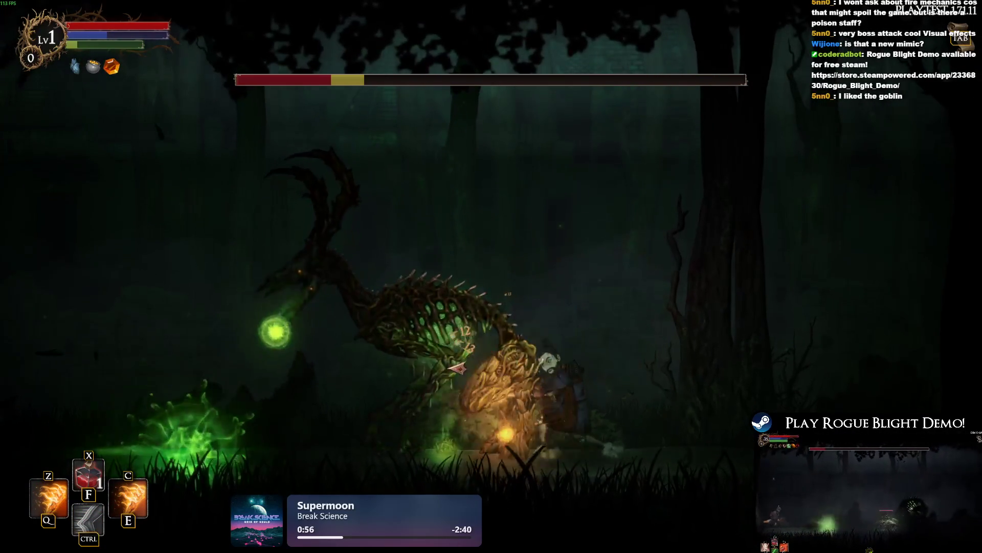
click(469, 363)
click(470, 363)
key(e)
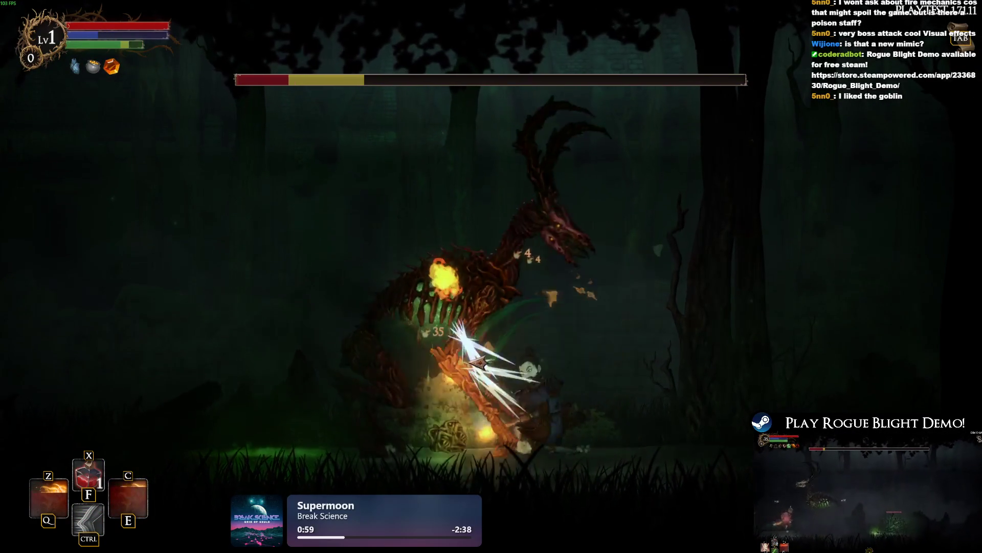
key(a)
click(483, 362)
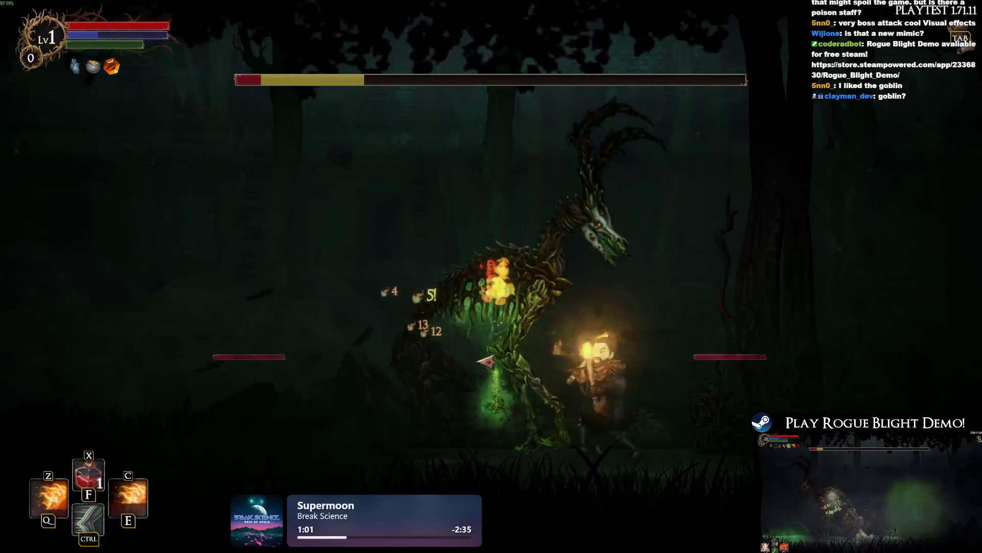
key(a)
click(514, 354)
key(d)
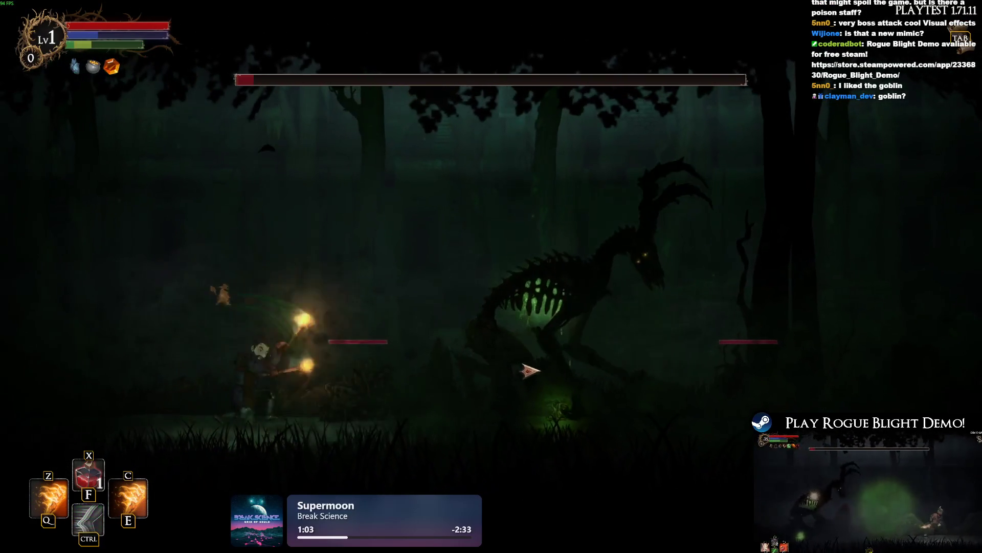
key(d)
key(ctrl)
click(596, 395)
key(e)
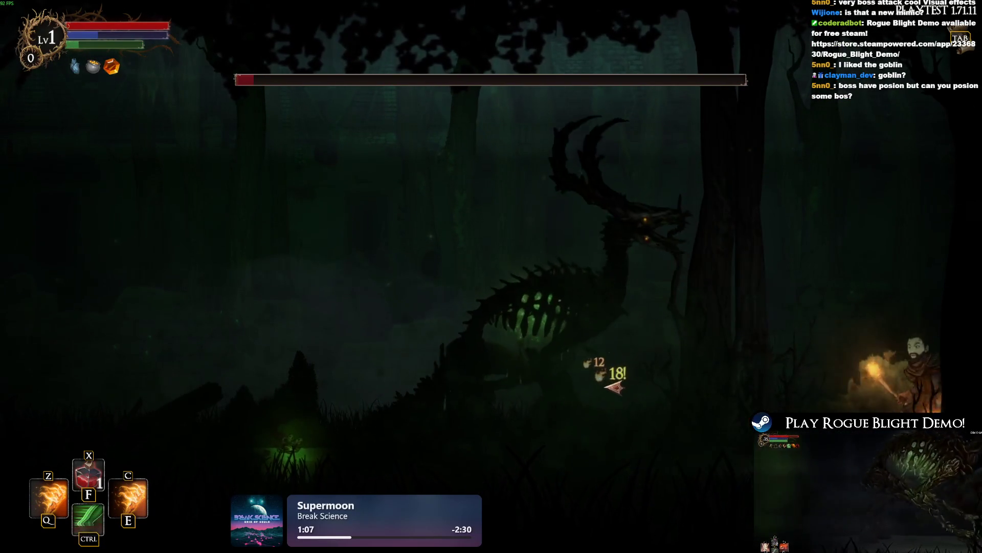
click(603, 382)
key(a)
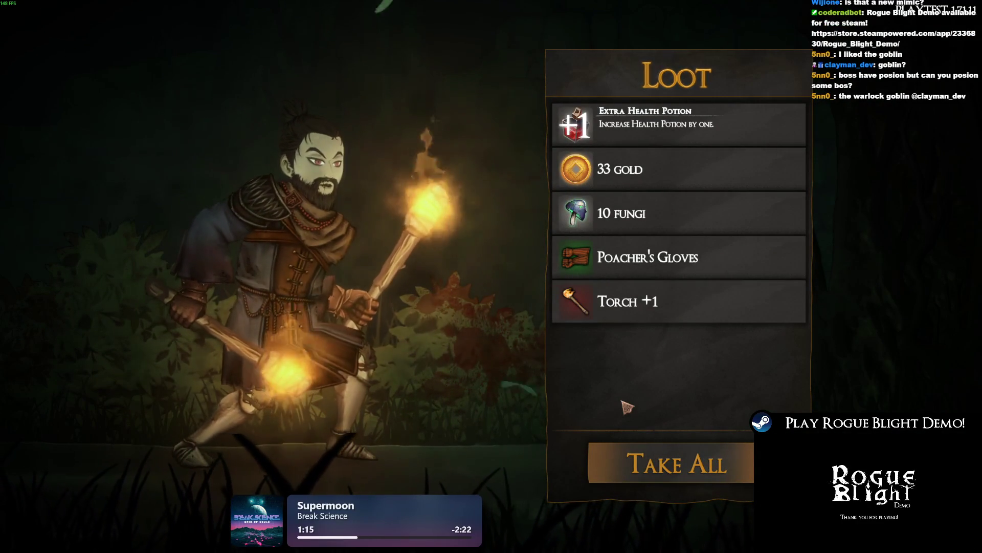
Step: Take the extra health potion, 33 gold, 10 fungi, Poacher's Gloves and Torch +1 from the Loot panel
click(717, 446)
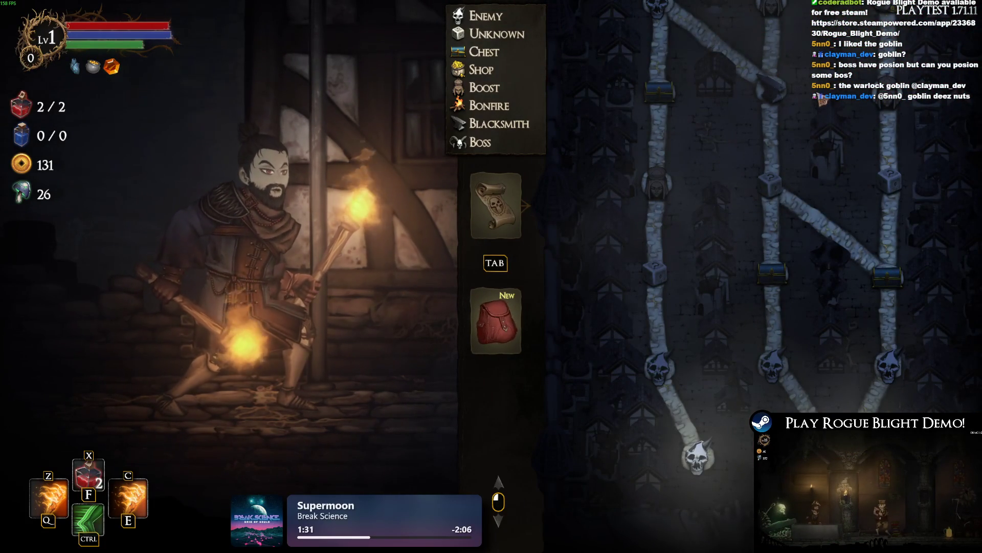
Step: Compare the new Thief's Gloves against the equipped Guard's Gloves on the equipment screen
key(Tab)
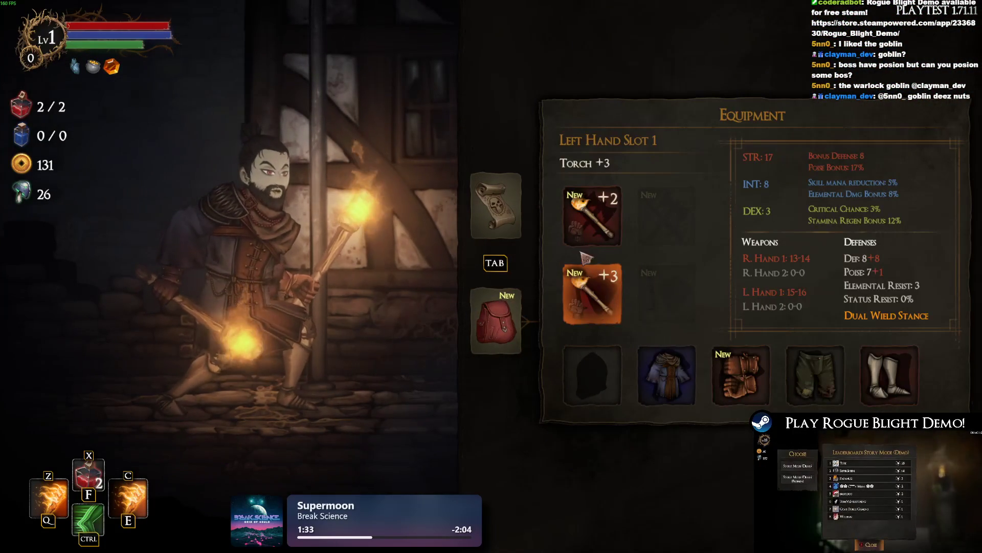
click(741, 375)
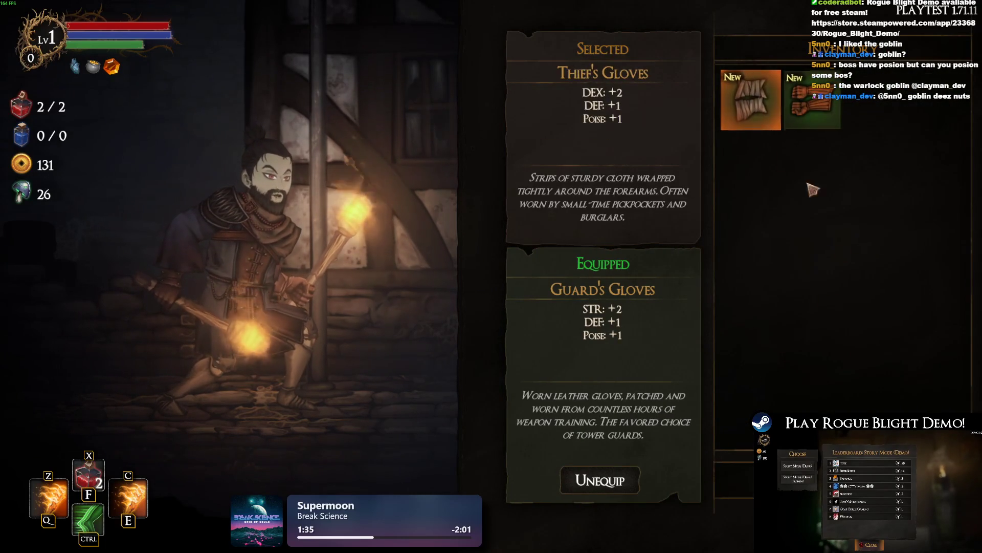
key(Escape)
Step: Scroll through the Fireworn City run map, then close it to resume play
click(500, 193)
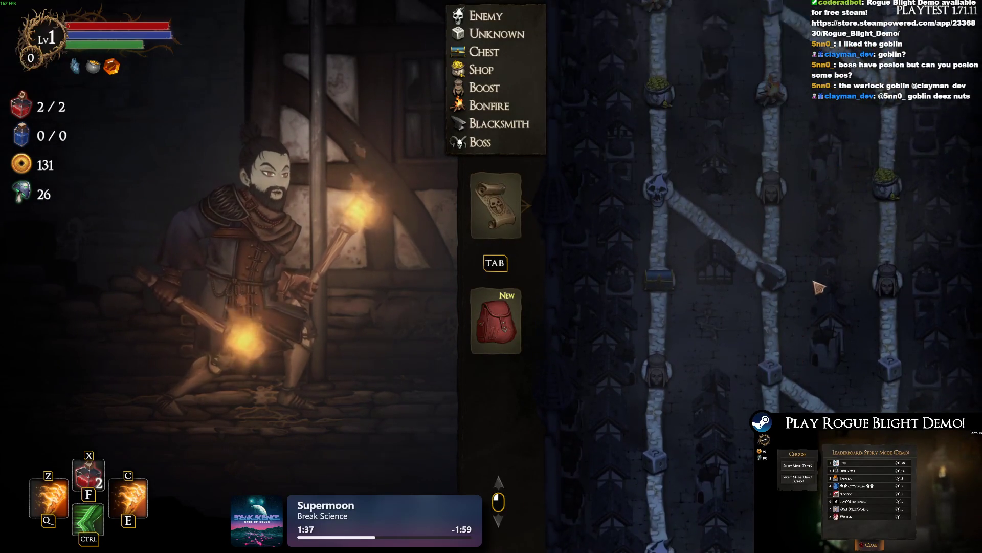
scroll(775, 171, up, 5)
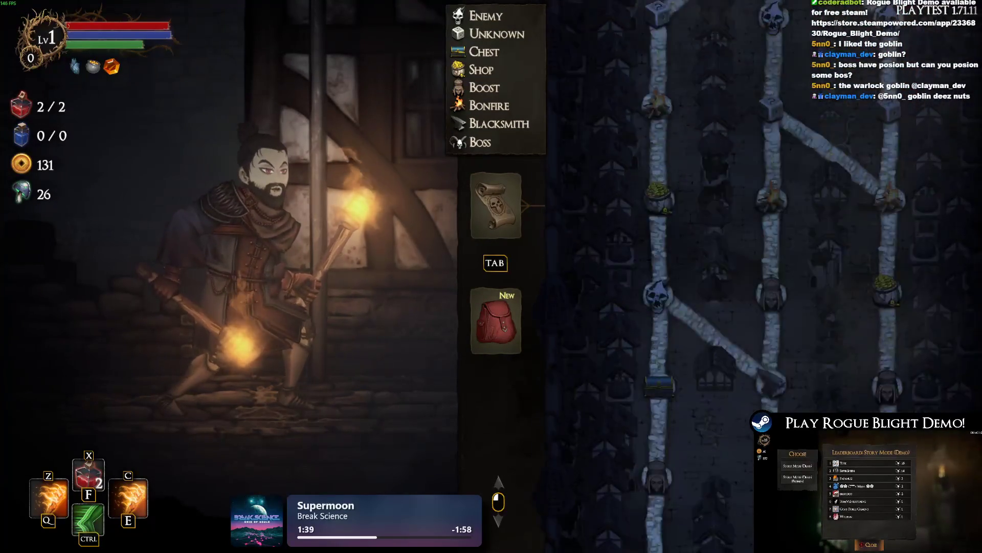
scroll(836, 225, up, 5)
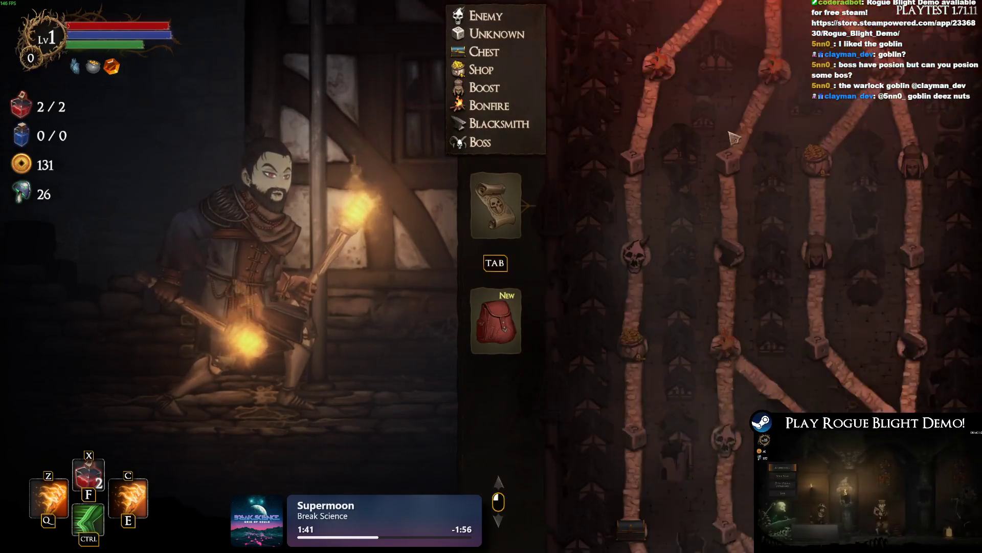
scroll(757, 218, down, 5)
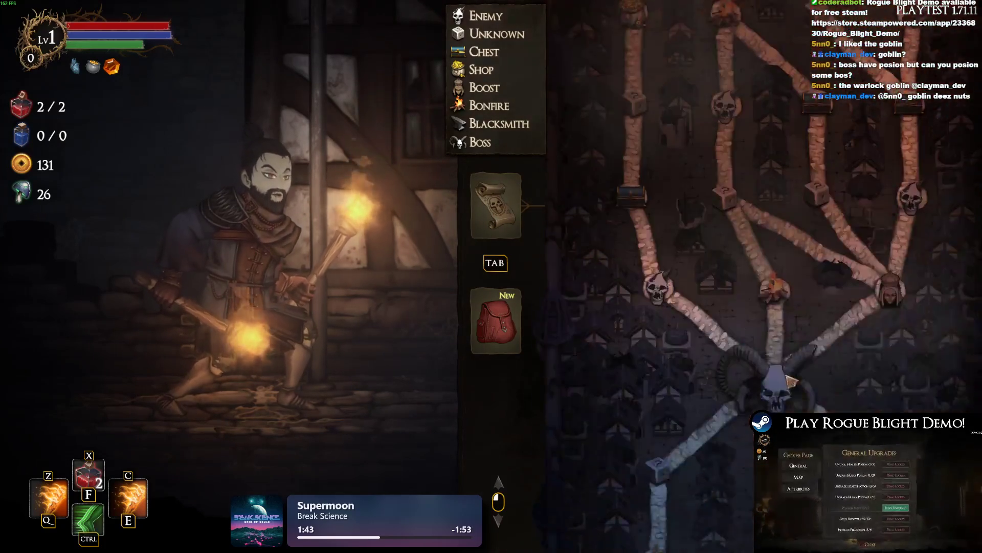
scroll(739, 380, down, 1)
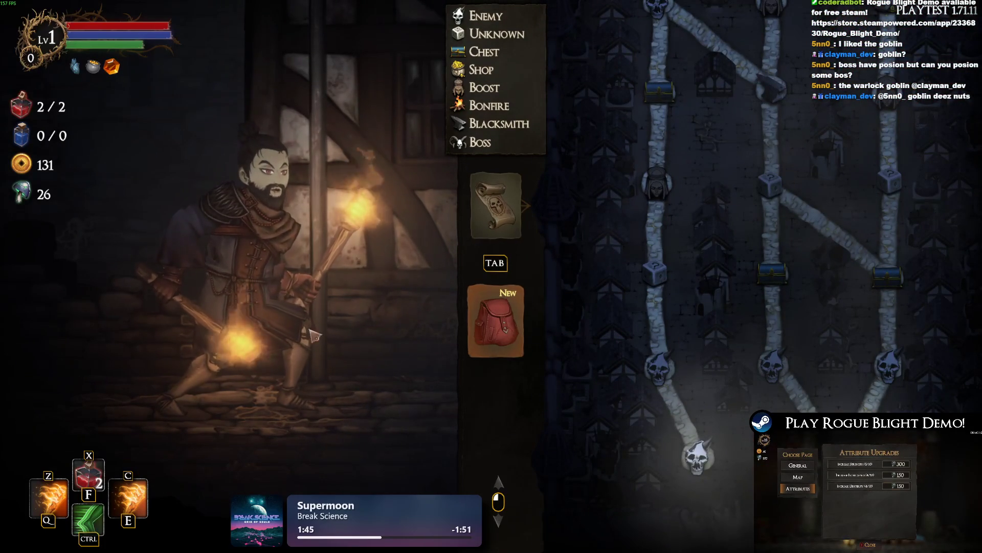
click(490, 318)
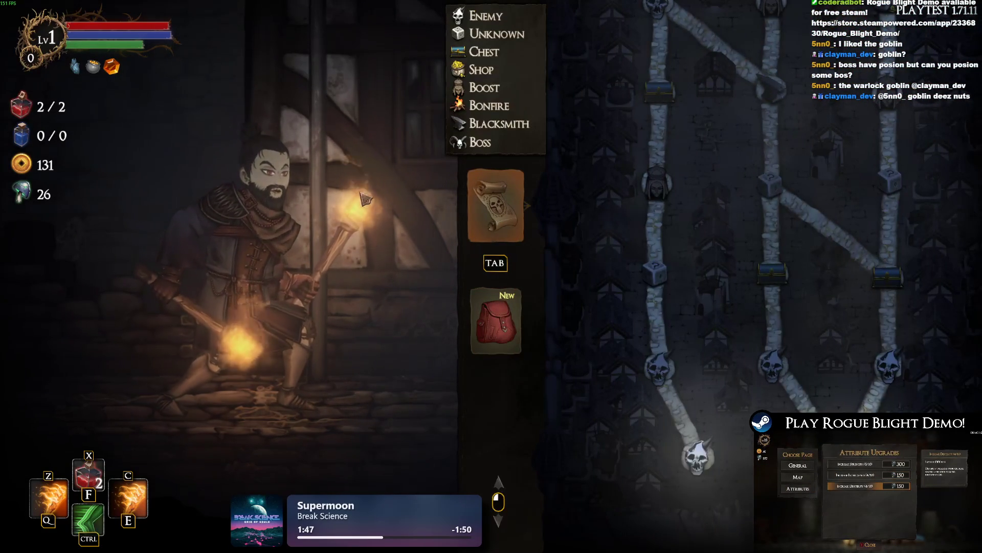
key(Tab)
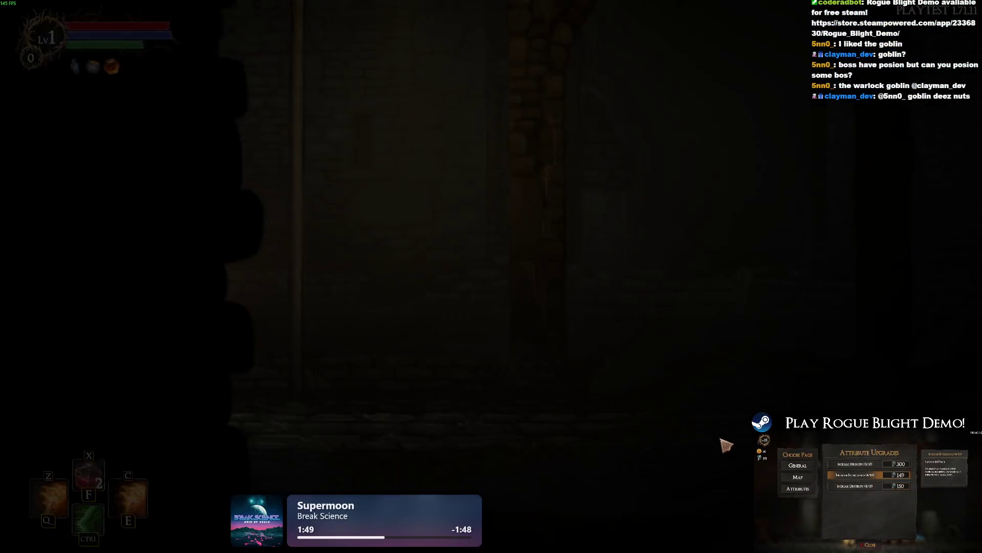
Step: Walk into the next street, enable cheats and set health to 1 so the run ends
key(a)
key(a)
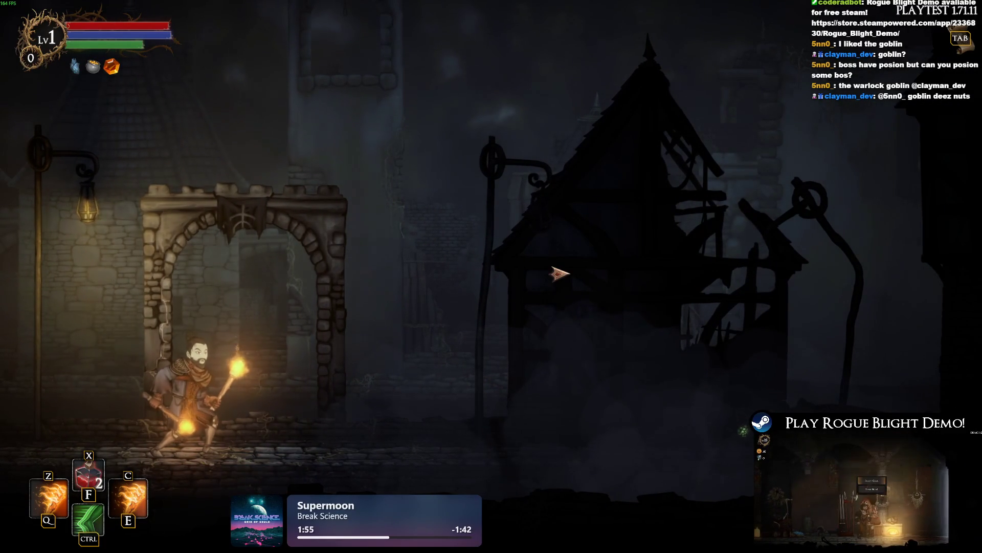
key(d)
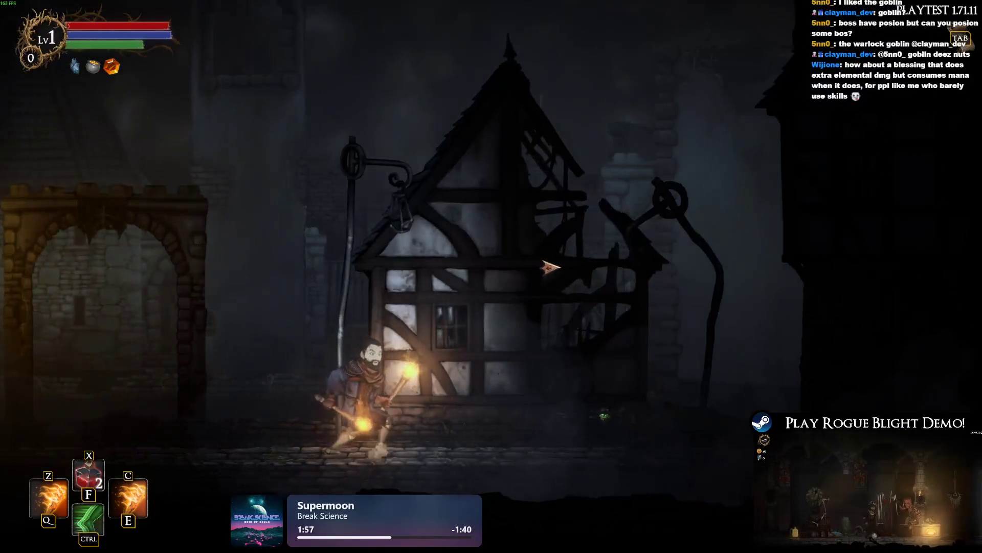
key(h)
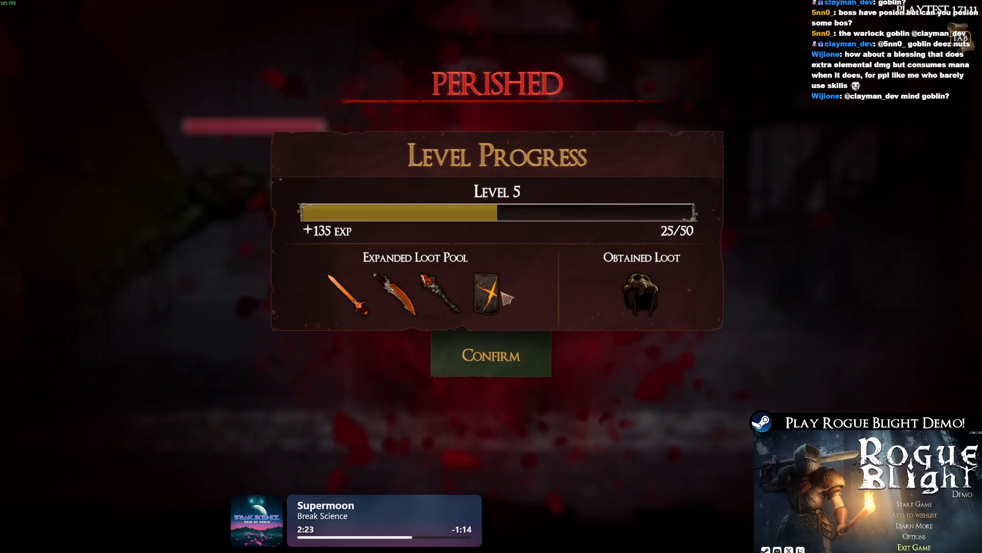
Step: Confirm the +135 EXP level progress at Level 5 and return to The Sanctuary
click(502, 361)
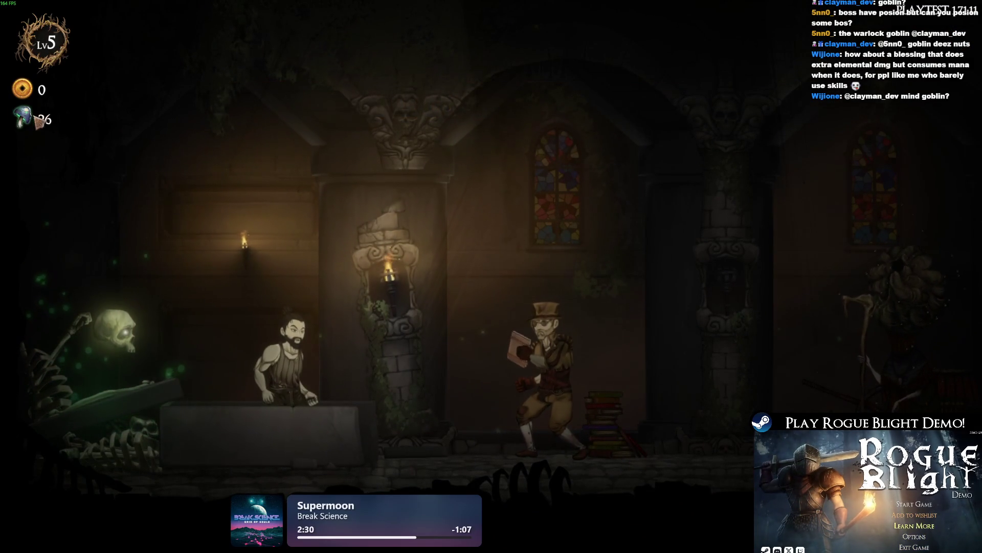
Step: Buy every level of Unlock Health Potion and Unlock Mana Potion from the upgrade vendor
key(d)
key(e)
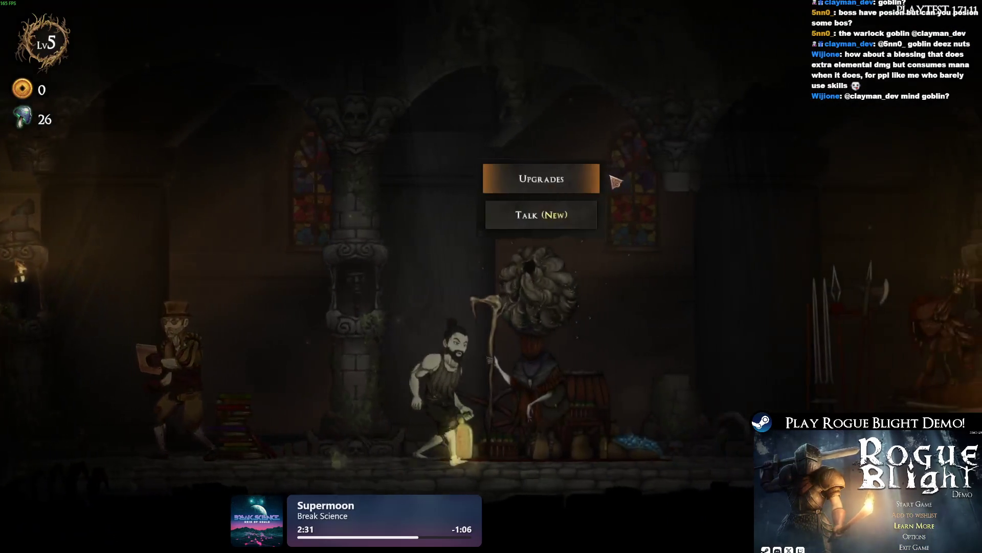
key(e)
click(201, 178)
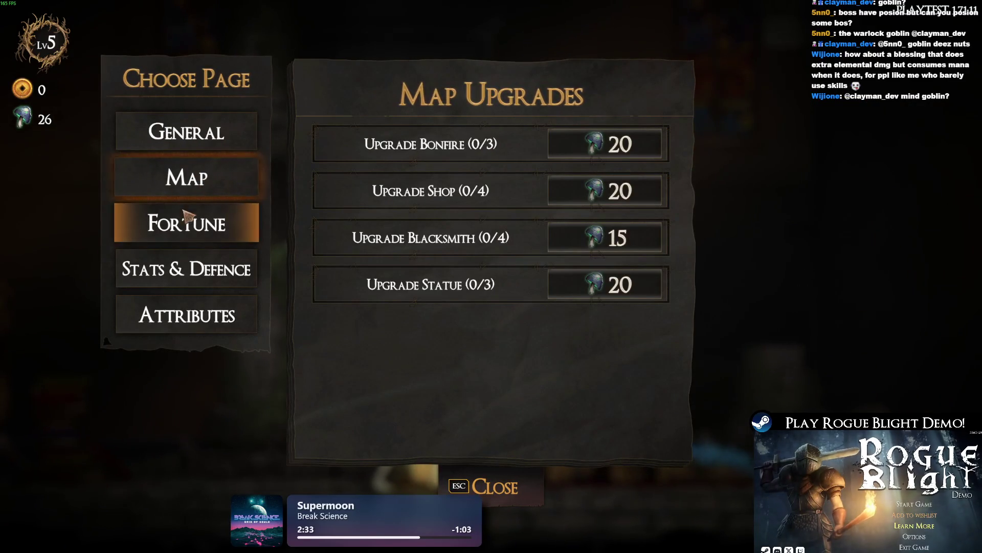
mouse_move(194, 134)
click(634, 148)
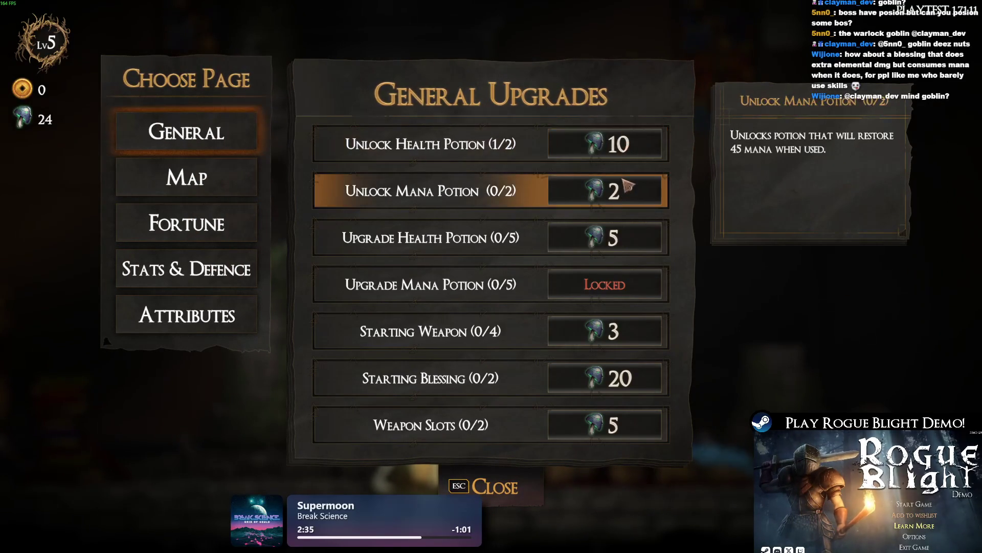
click(625, 201)
click(621, 145)
Step: Browse the Fortune, Stats & Defence, Attributes, General and Map upgrade pages, then close the window
mouse_move(225, 180)
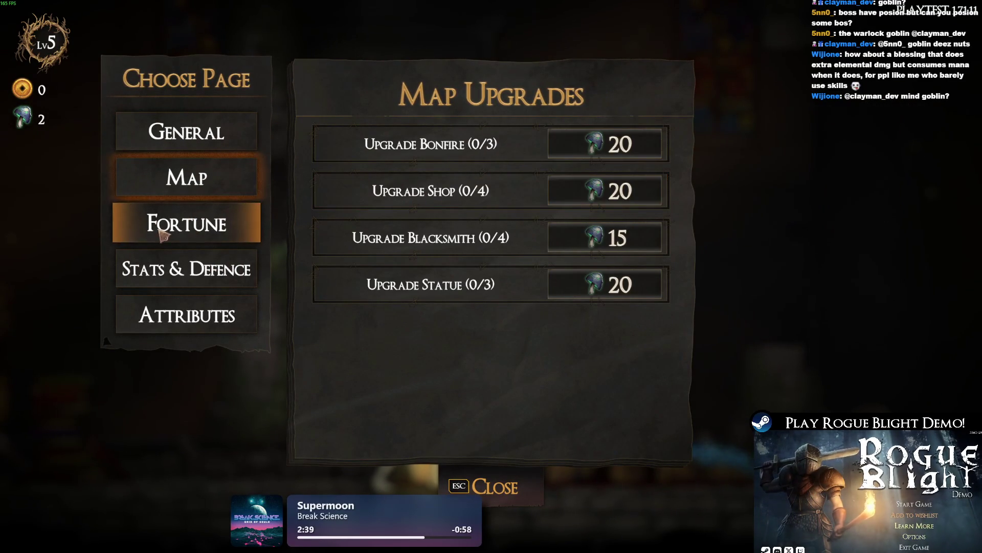
click(235, 230)
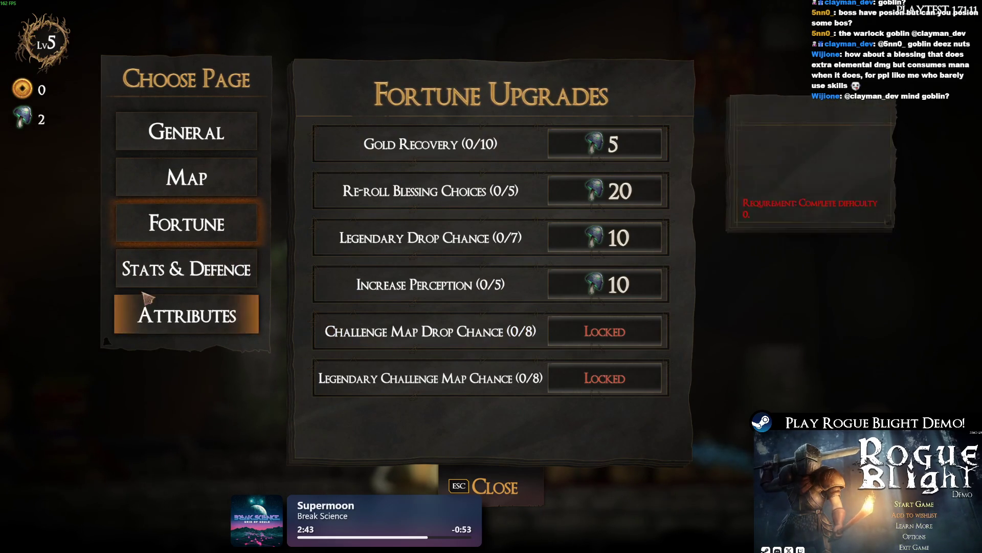
click(187, 270)
click(202, 317)
click(187, 223)
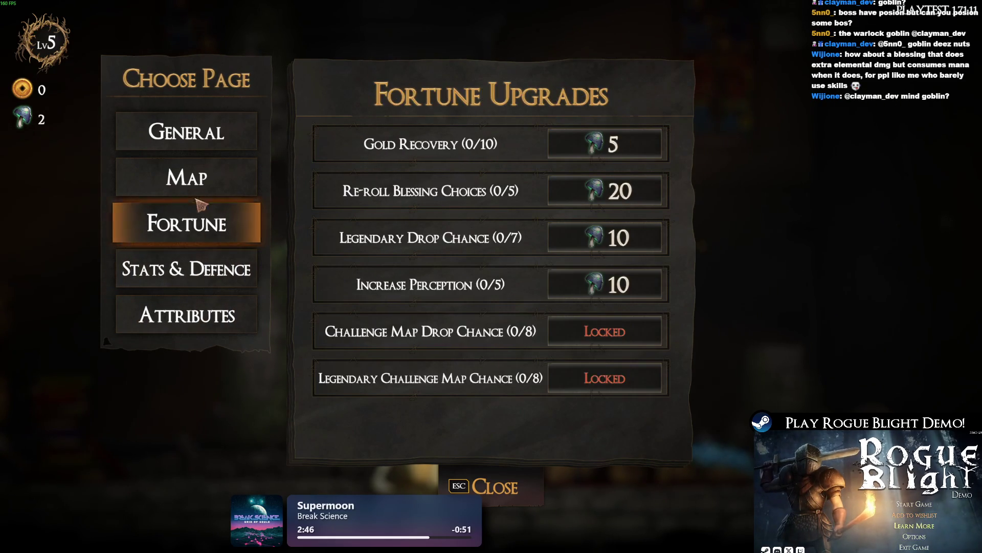
click(194, 129)
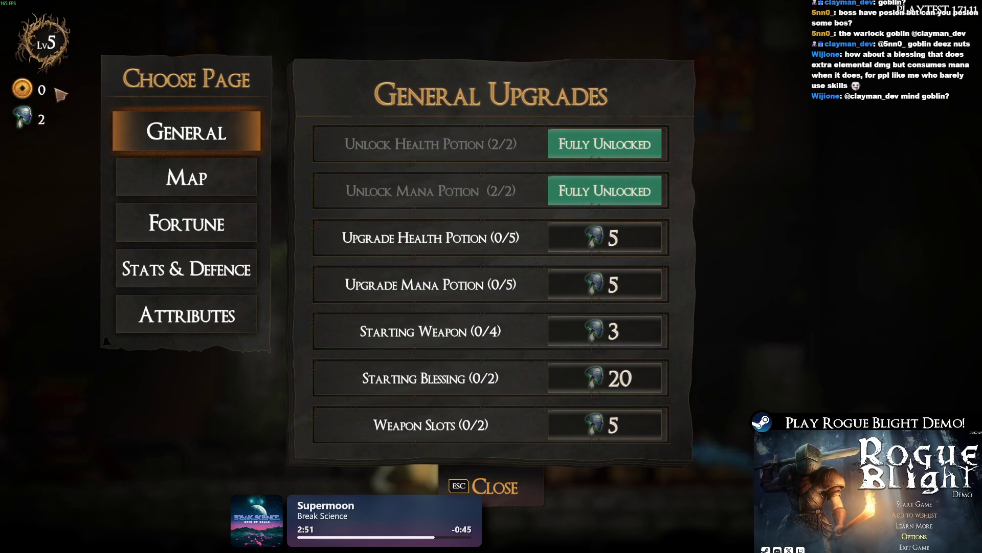
click(246, 169)
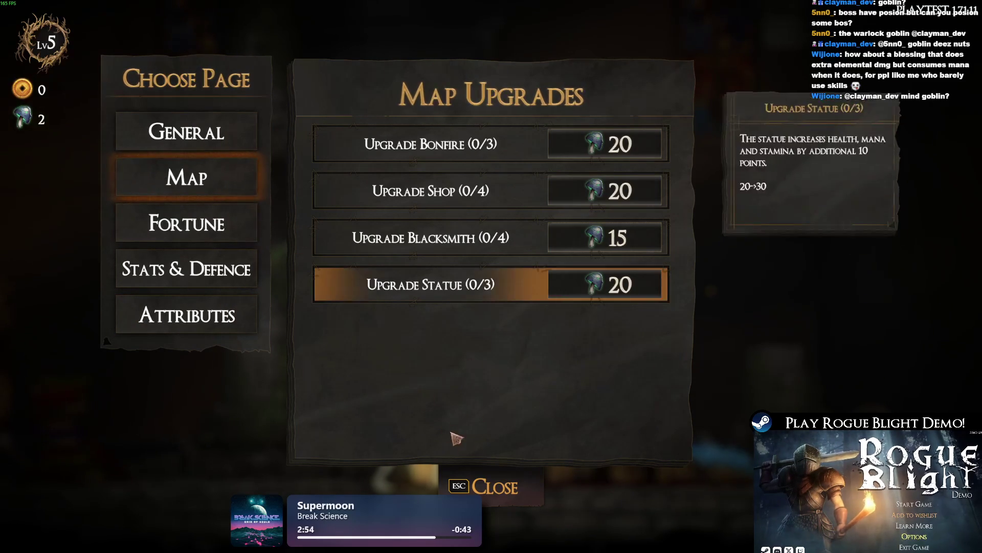
click(532, 481)
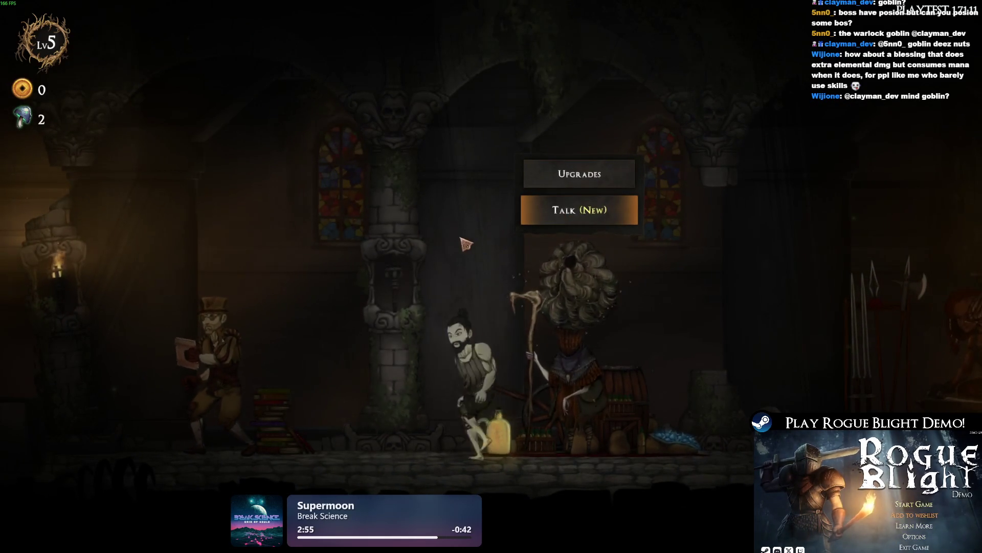
Step: Walk to the blacksmith and equip Gorilla's Skull (DEF +1) as starting headgear
key(a)
key(d)
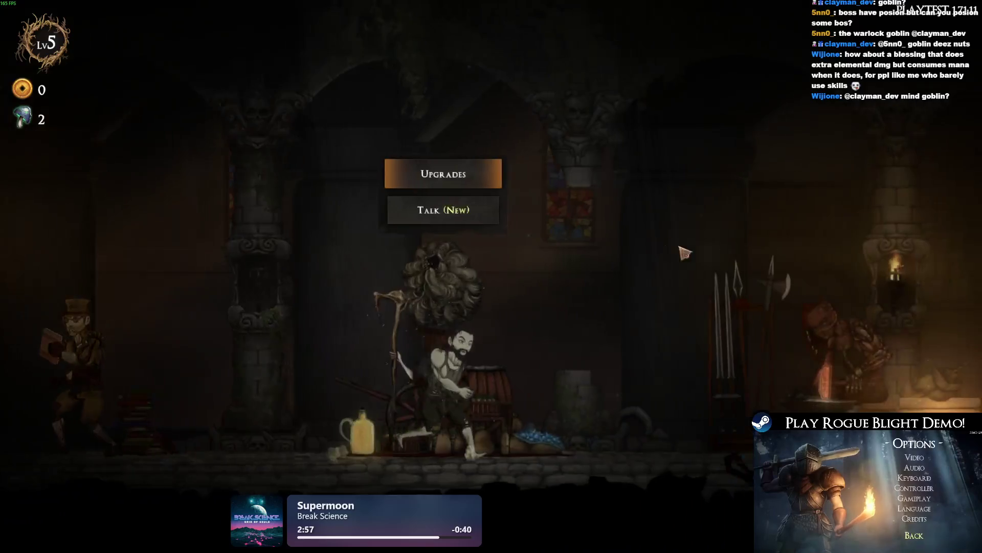
key(d)
click(463, 156)
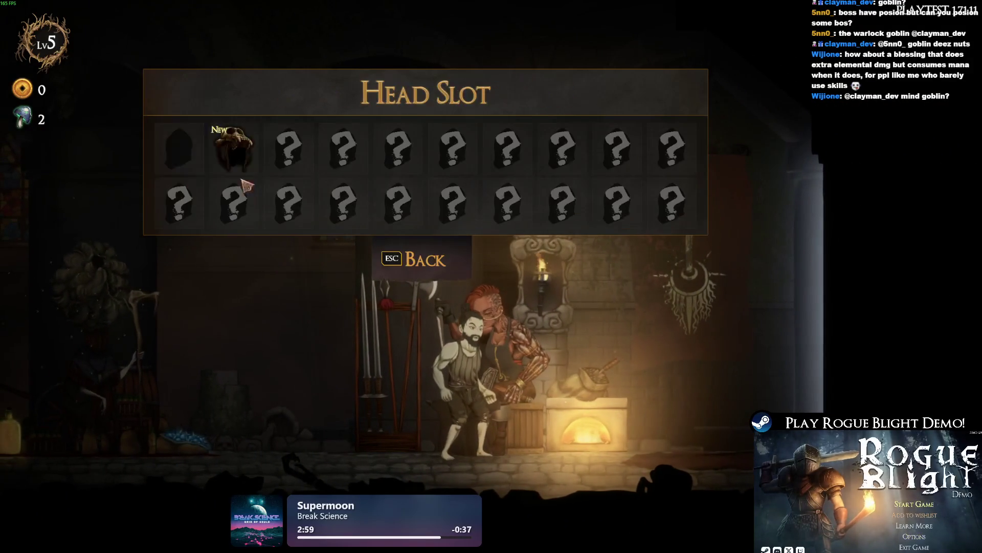
click(235, 149)
click(217, 107)
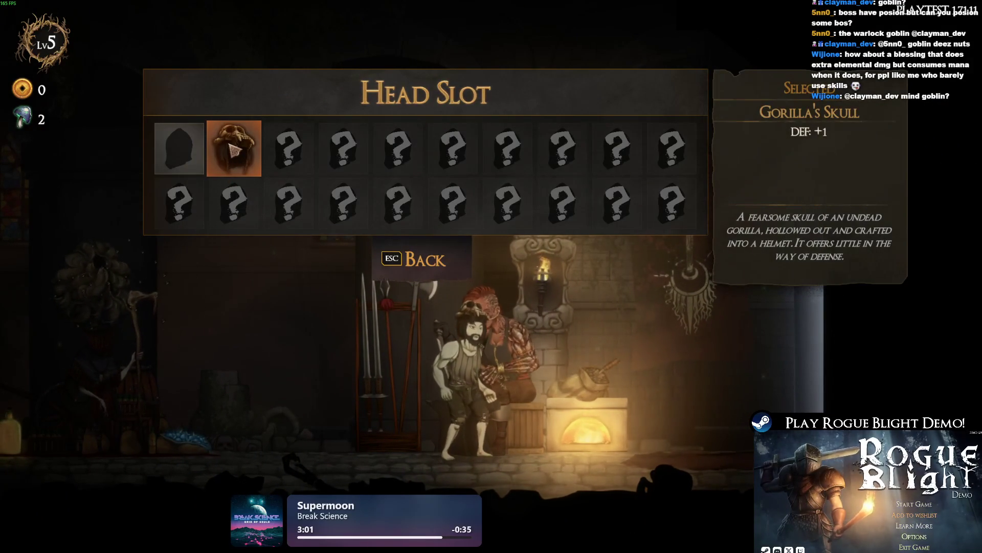
click(240, 153)
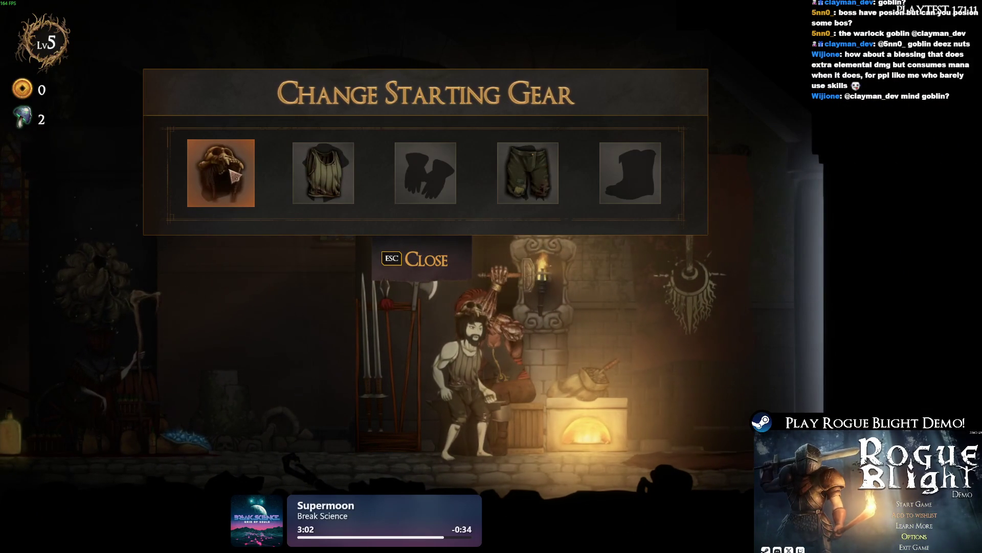
key(Escape)
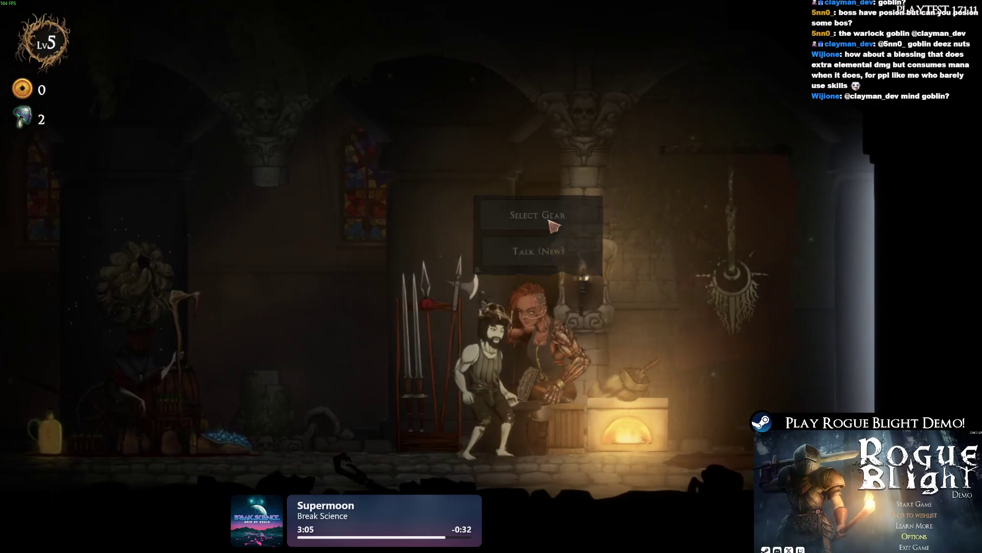
Step: Review the available head-slot gear again, then close the starting gear window
click(506, 152)
click(219, 178)
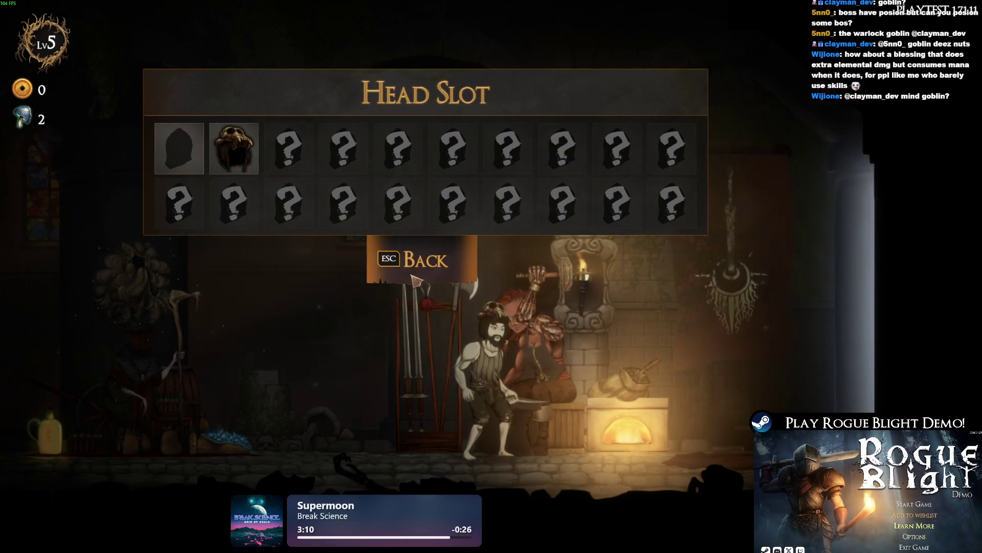
click(459, 247)
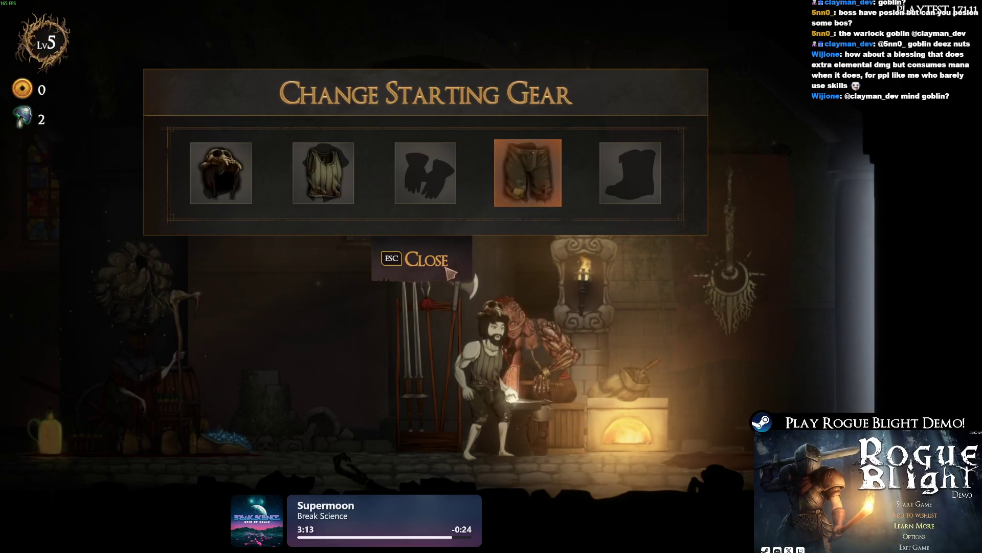
key(Escape)
Step: Walk to the map merchant and scroll through the blessing and minor blessing lists
key(d)
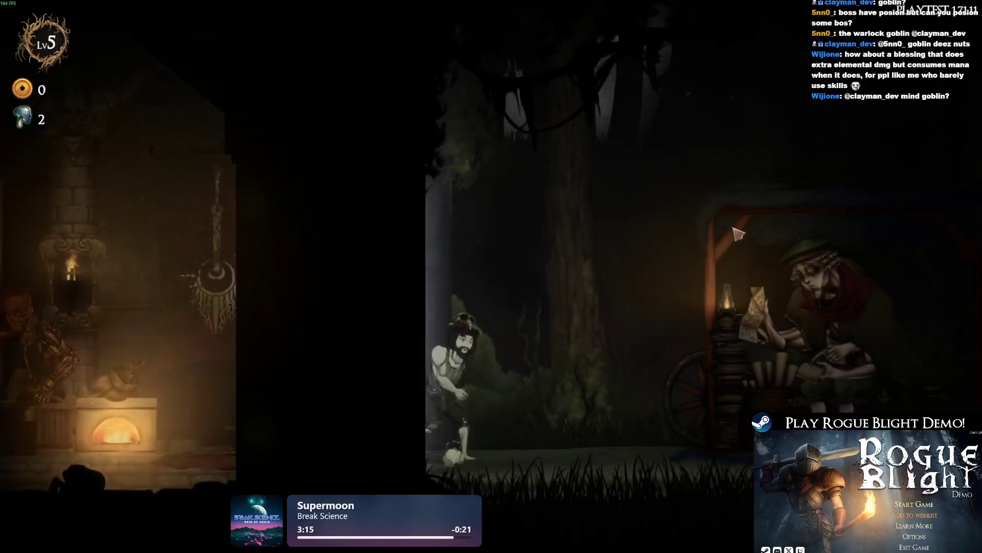
key(e)
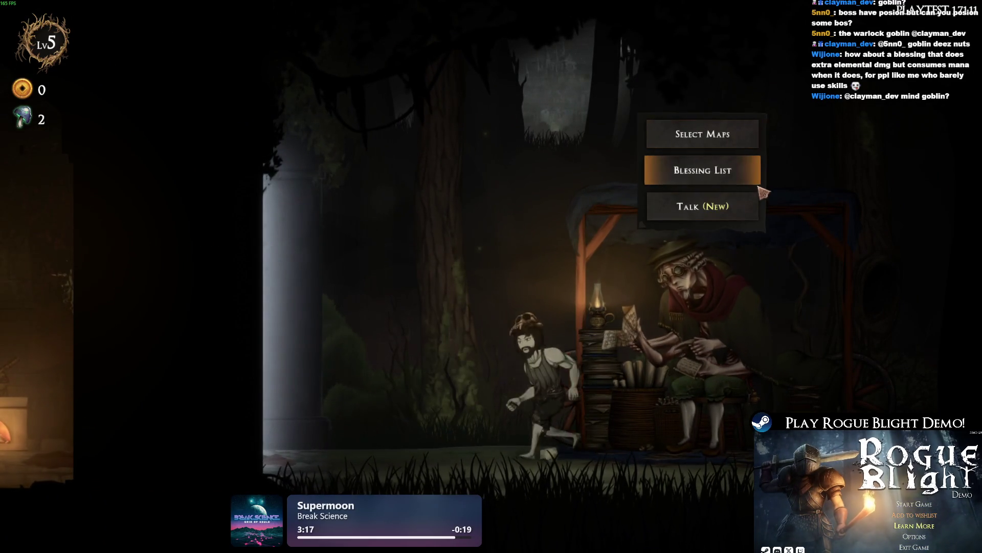
click(716, 171)
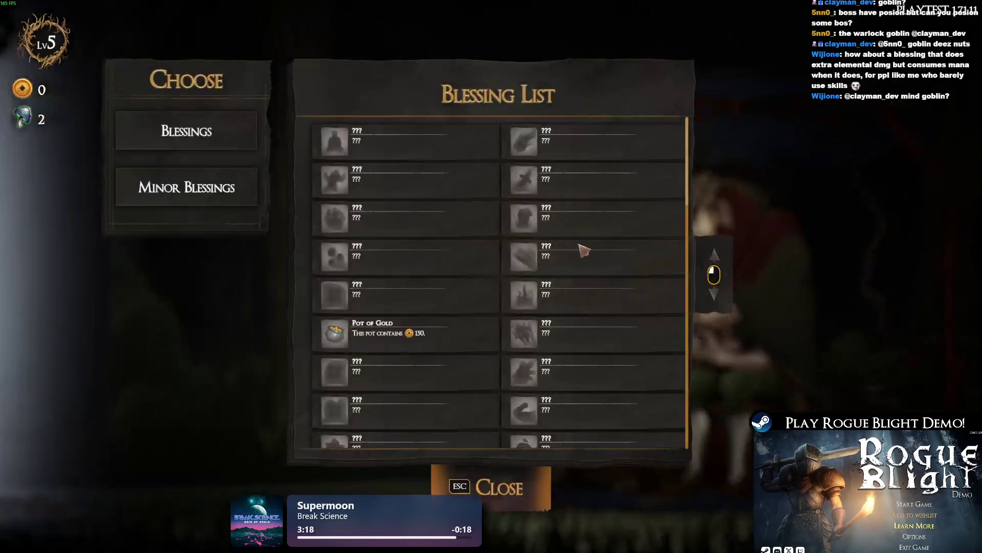
scroll(607, 273, down, 3)
scroll(508, 174, down, 2)
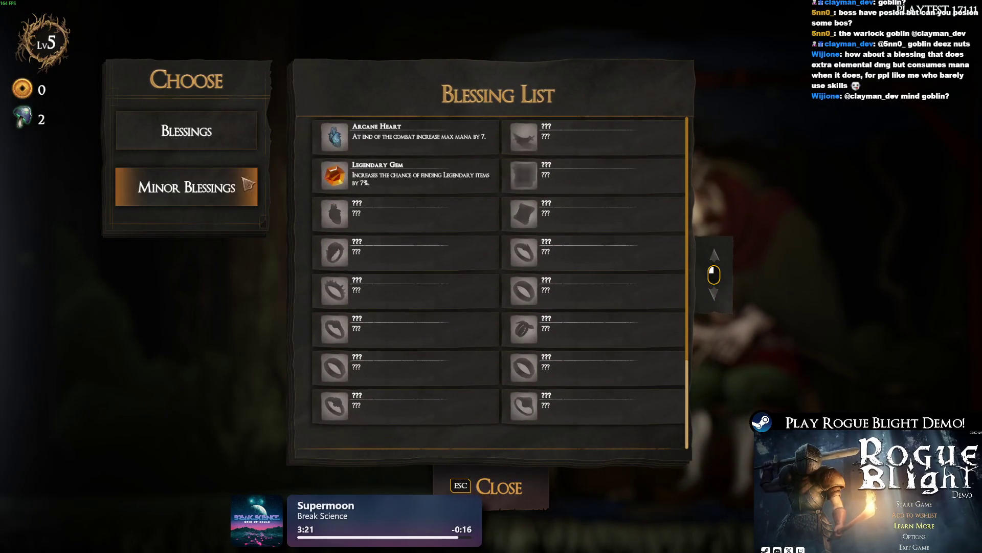
click(246, 187)
scroll(460, 164, down, 5)
click(485, 479)
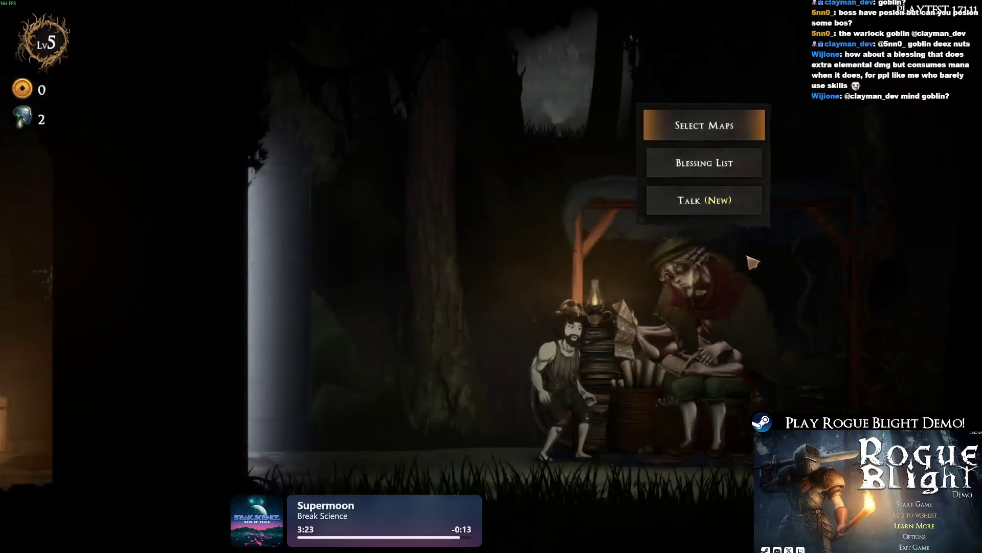
Step: Check the Story Mode difficulty options under map selection, then back out to the merchant menu
click(684, 189)
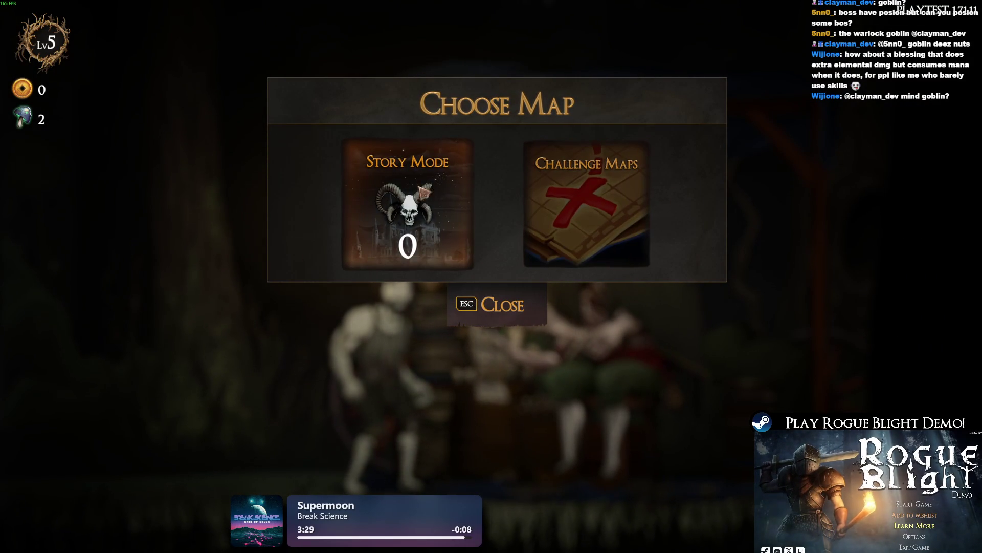
click(453, 213)
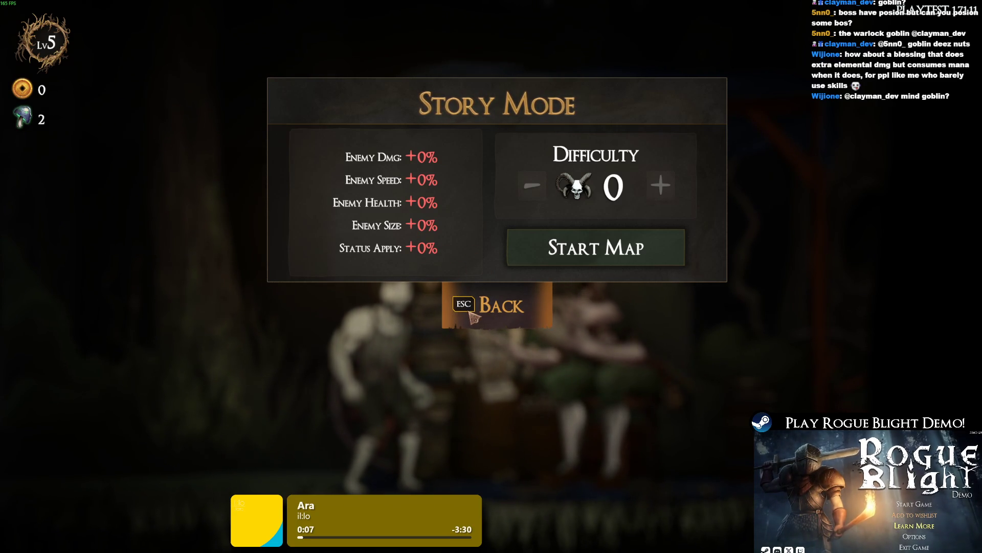
key(Escape)
key(Escape)
key(Escape)
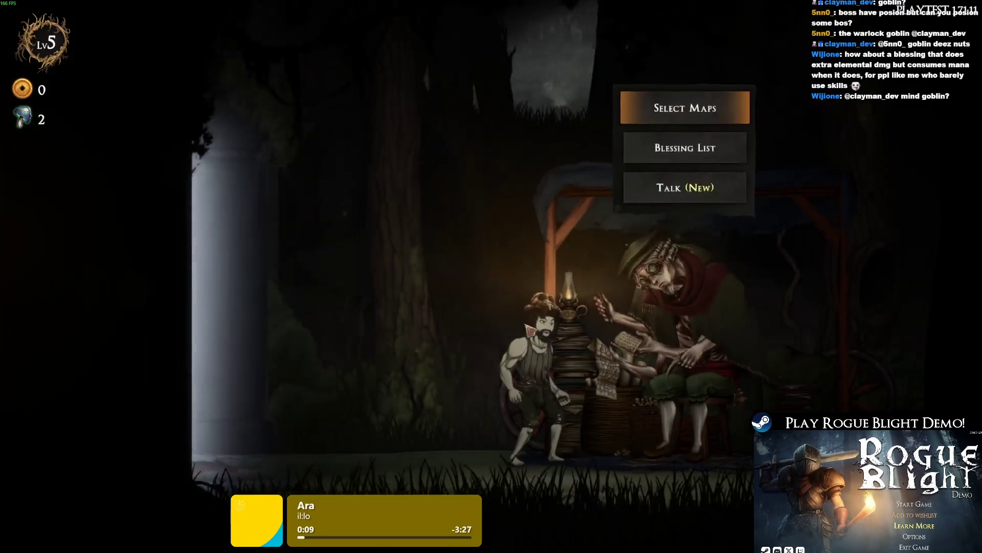
Step: Walk left past the blacksmith to the bookish NPC and open the Story Mode leaderboard
key(a)
key(e)
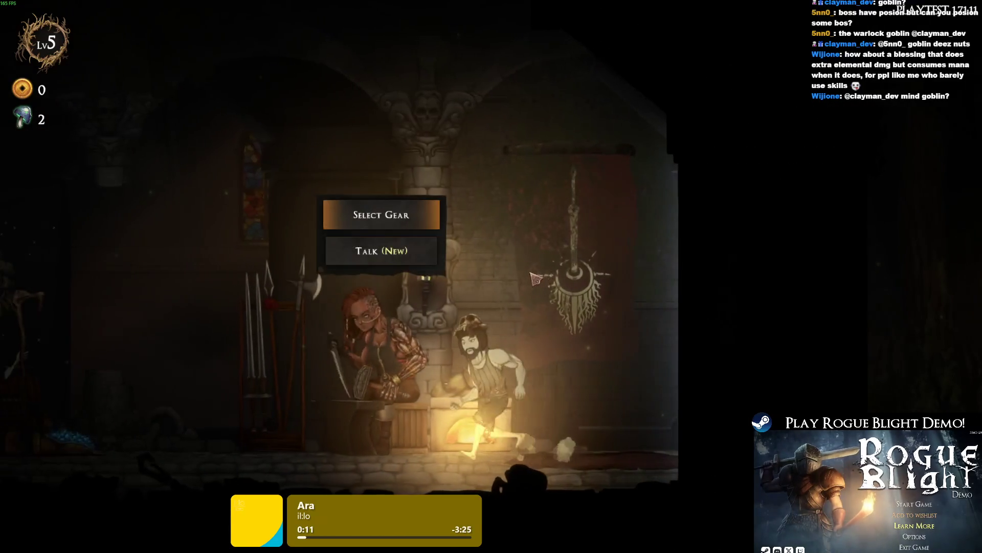
key(a)
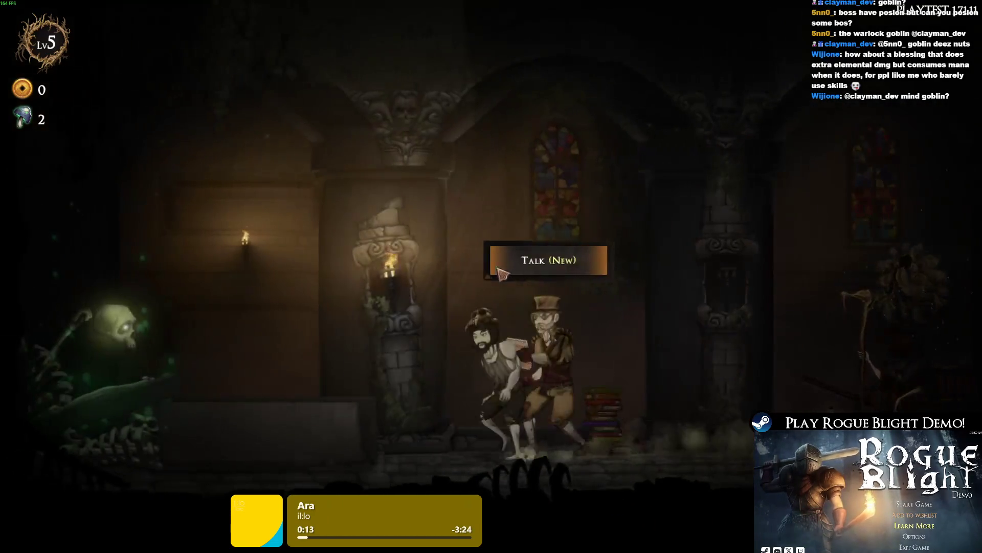
key(e)
key(Return)
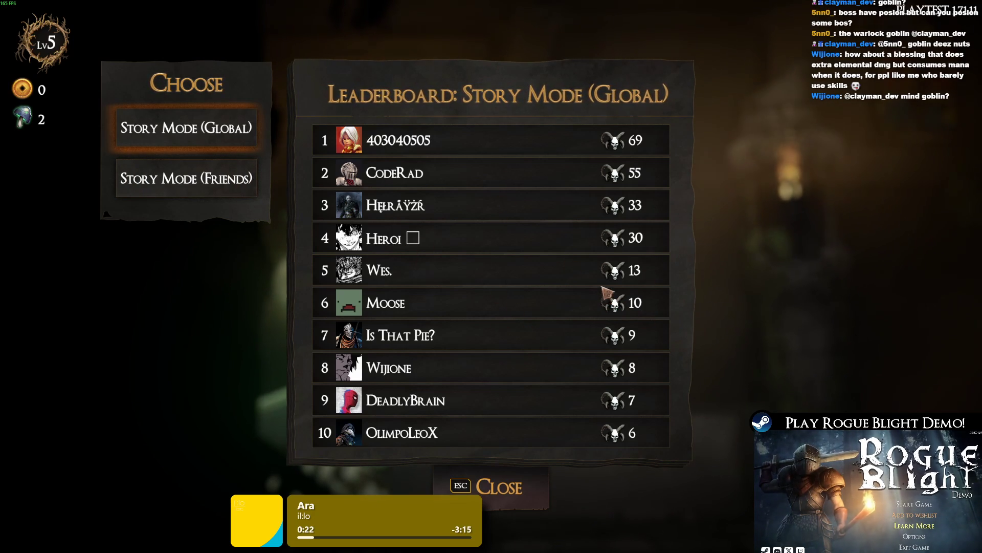
Step: Compare the friends and global Story Mode leaderboards, then close the leaderboard
click(220, 178)
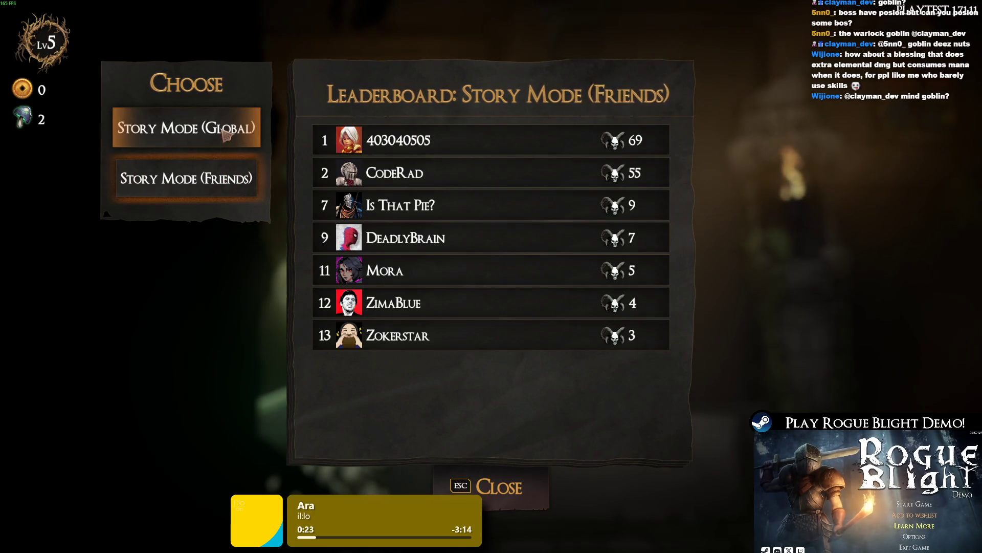
click(224, 135)
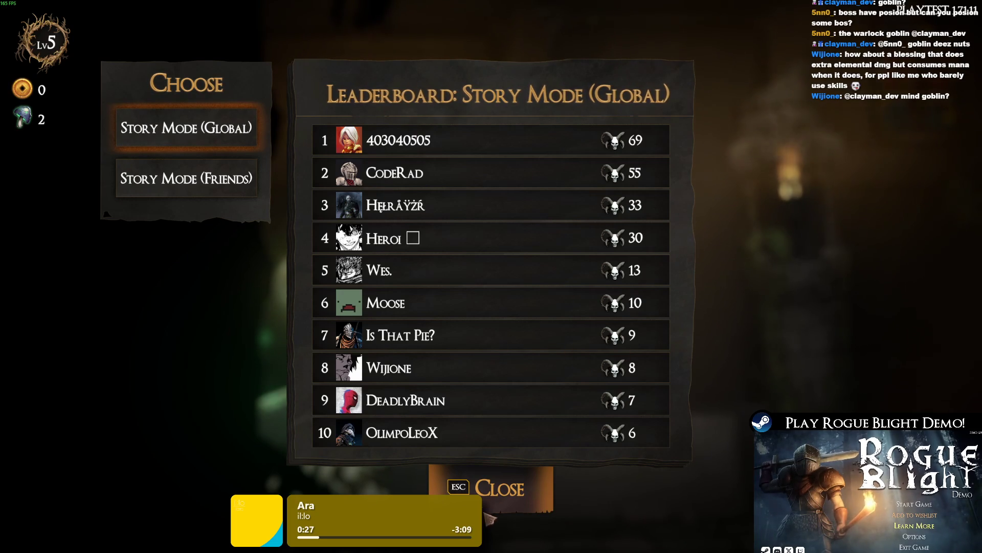
click(496, 481)
Step: At the upgrades NPC, view the General and then the Map upgrade pages
key(d)
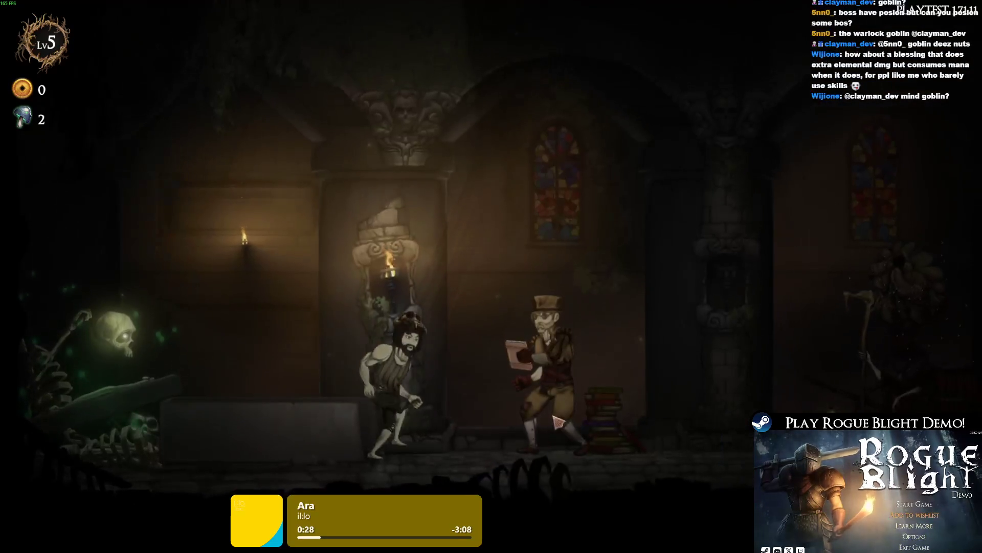
key(e)
click(500, 173)
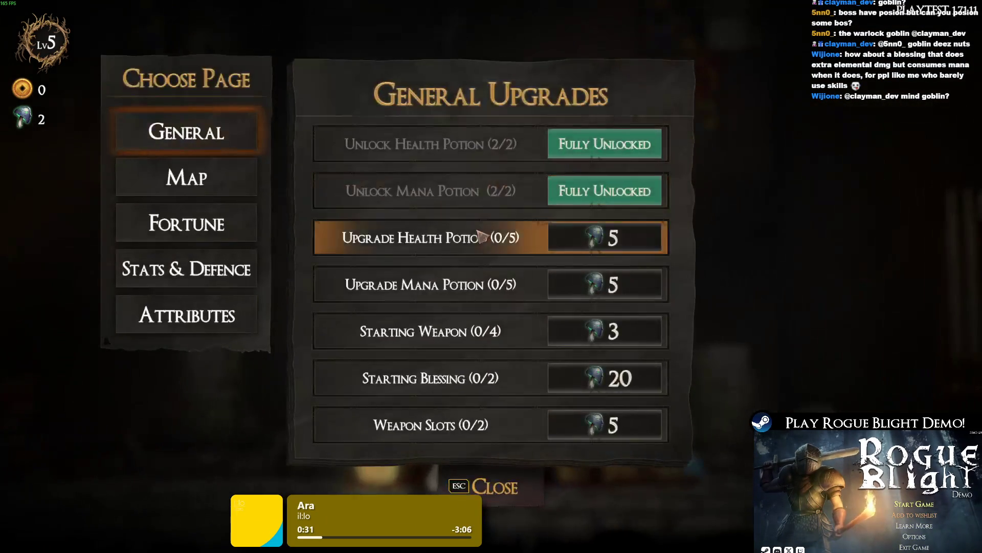
click(212, 187)
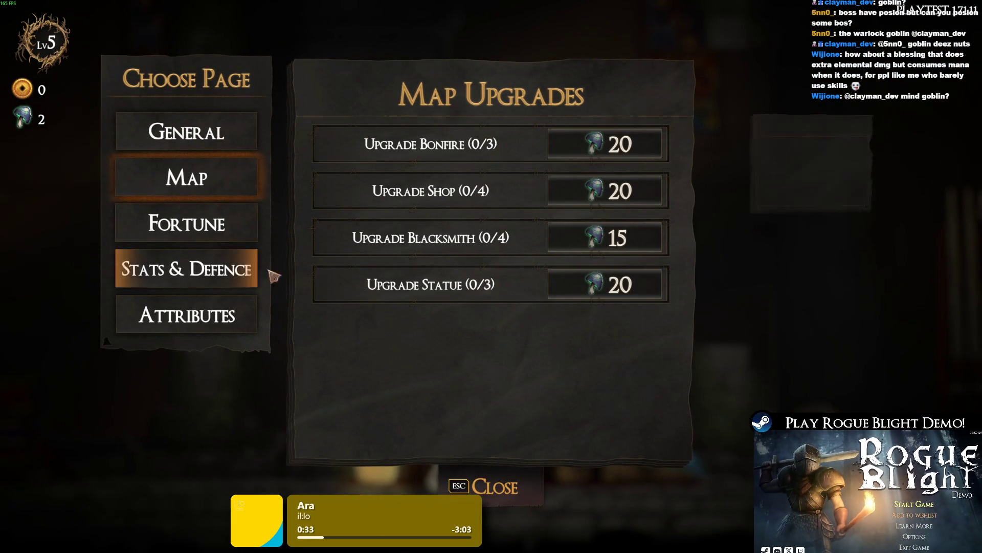
key(Escape)
Step: Recheck the blacksmith's starting gear choices
key(a)
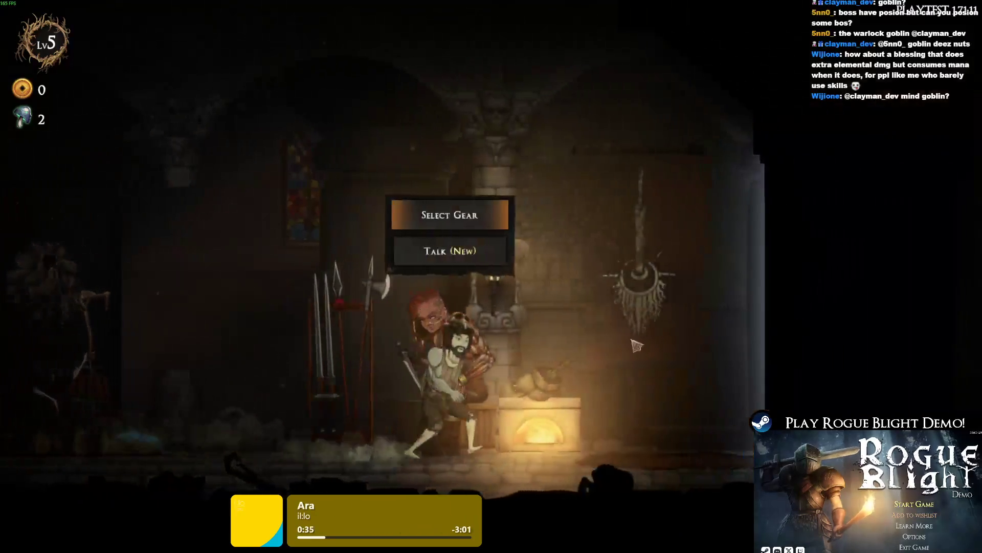
click(500, 149)
key(Escape)
Step: Recheck the merchant's Story Mode map options, then leave the game for the Unity editor
key(d)
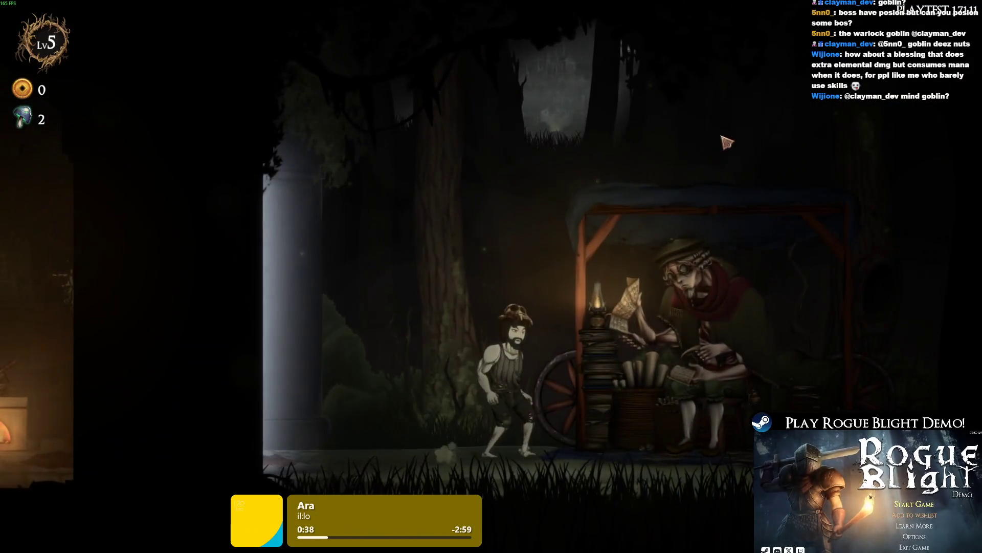
key(e)
click(703, 133)
click(454, 164)
key(Escape)
key(Escape)
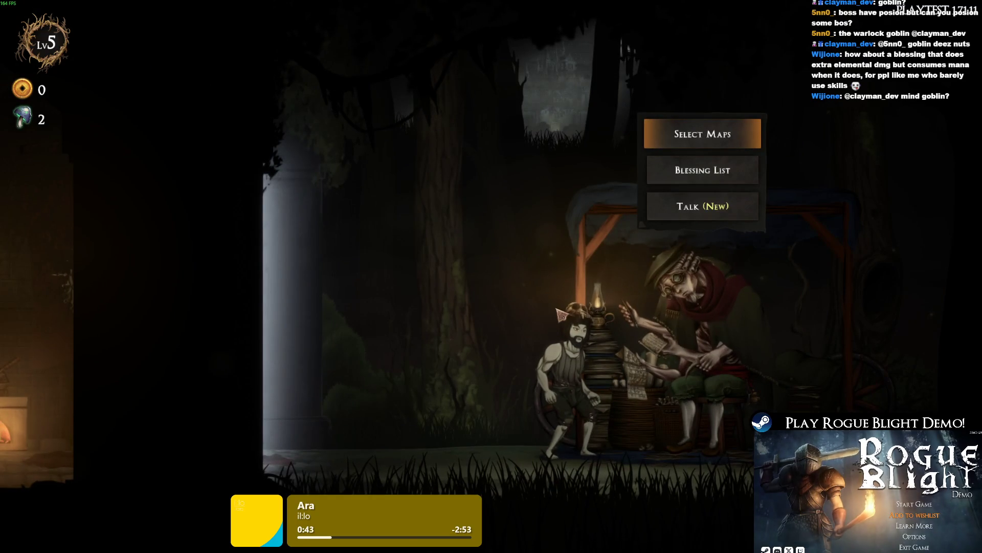
key(alt+Tab)
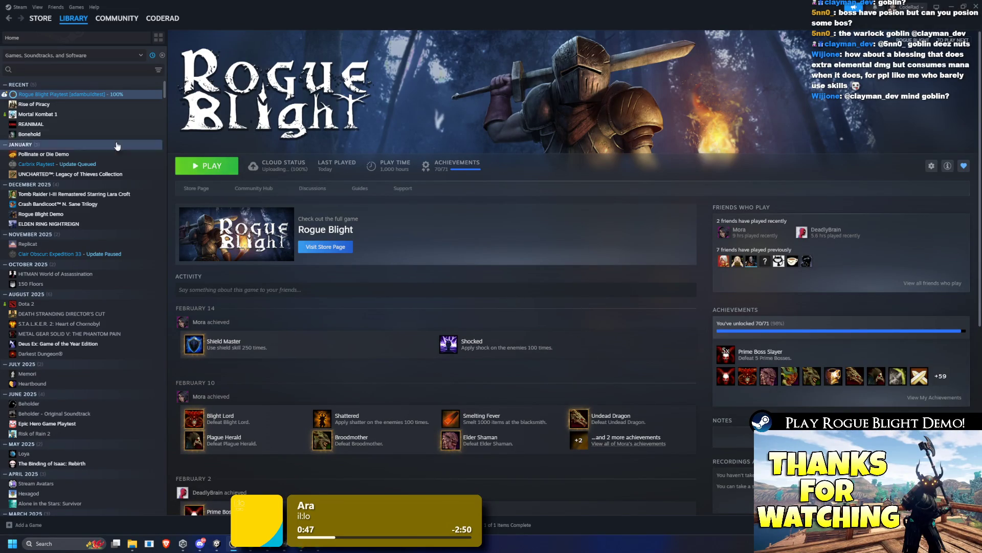
click(937, 7)
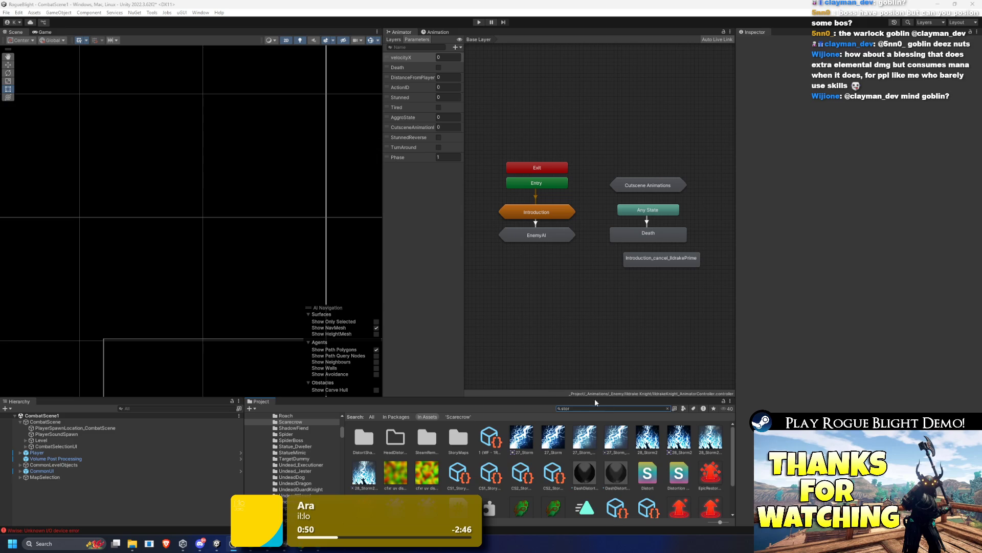
Step: Search the Project panel for "scare" to list Scarecrow folders, prefabs and animation clips
text(care)
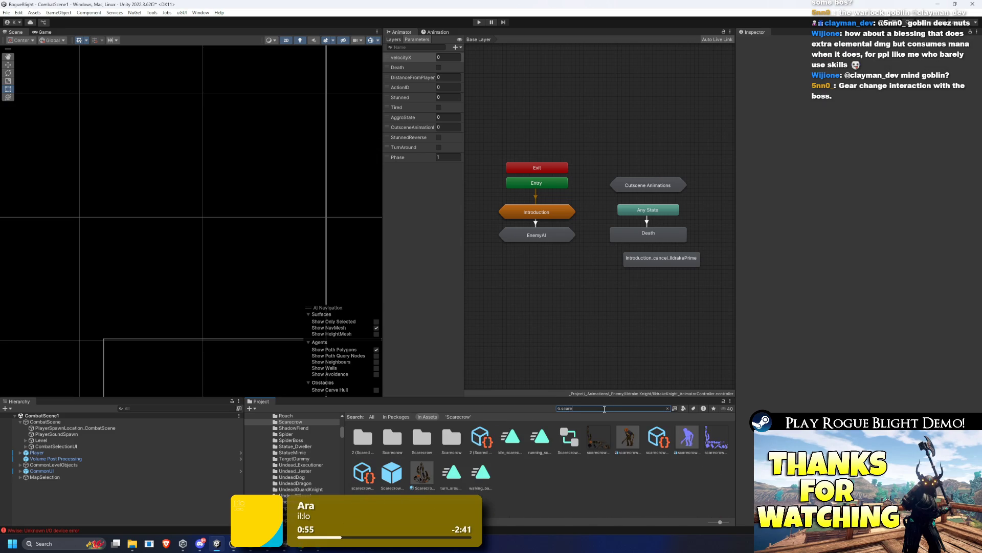
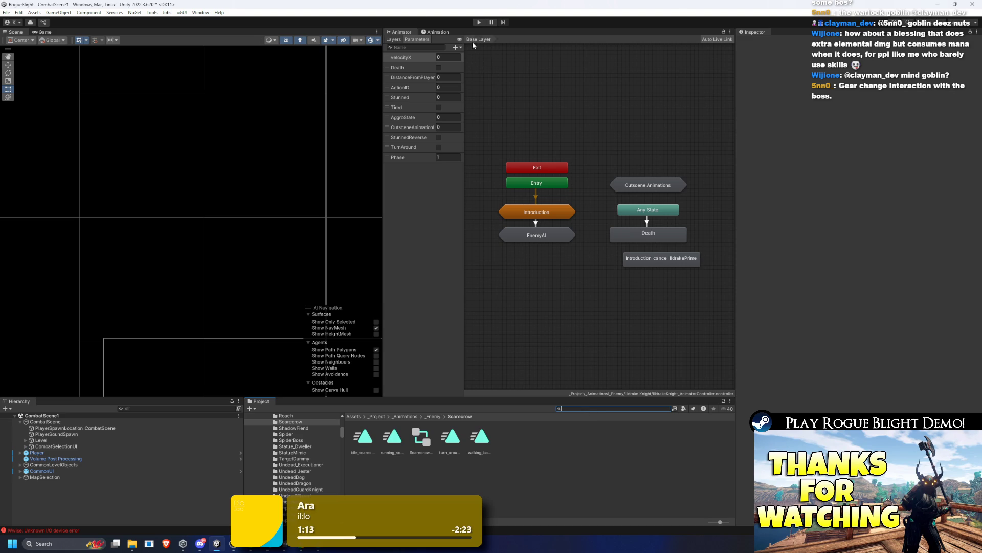
Step: Enter Play mode so the game boots into the Waywood Forest level
click(478, 23)
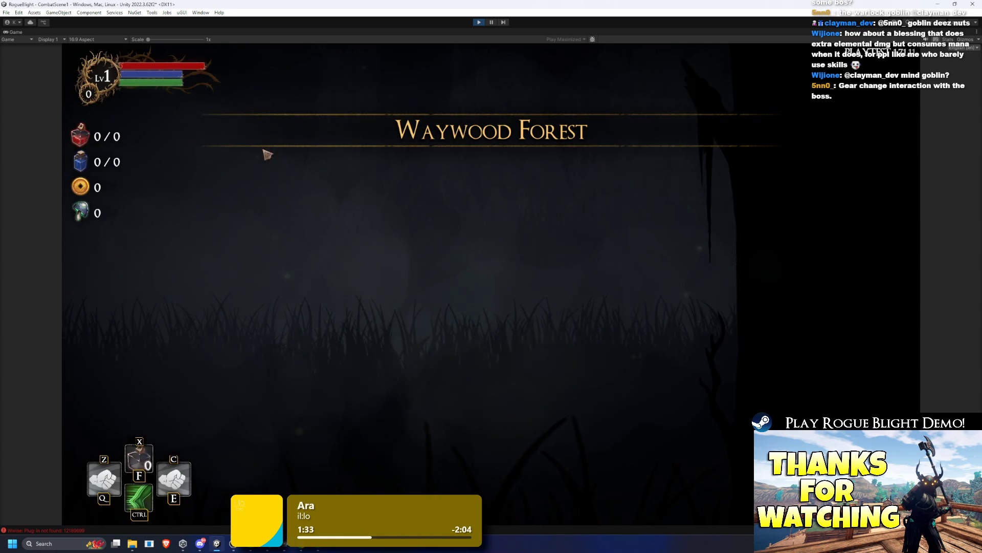
Step: Abandon the current run, then save and quit to the main menu
key(Escape)
click(481, 300)
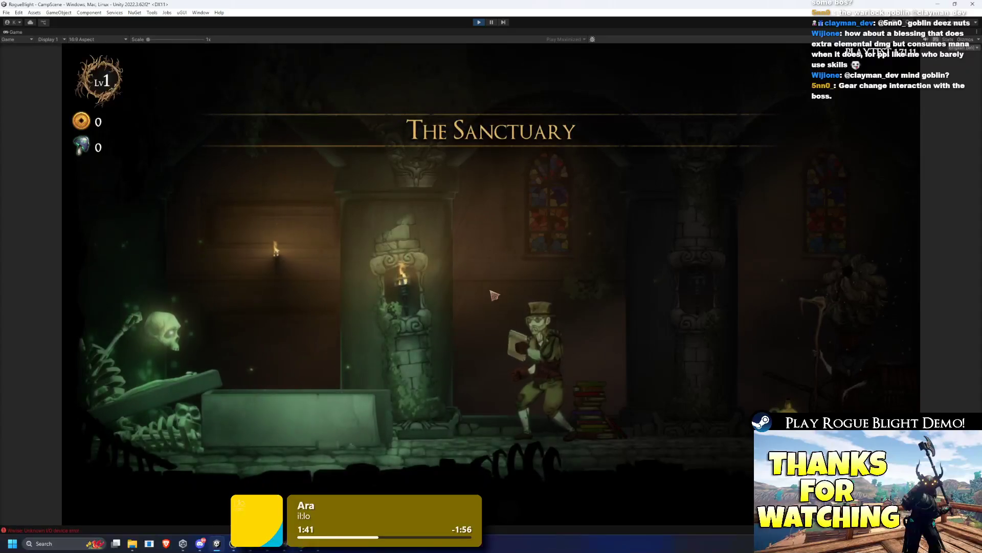
key(d)
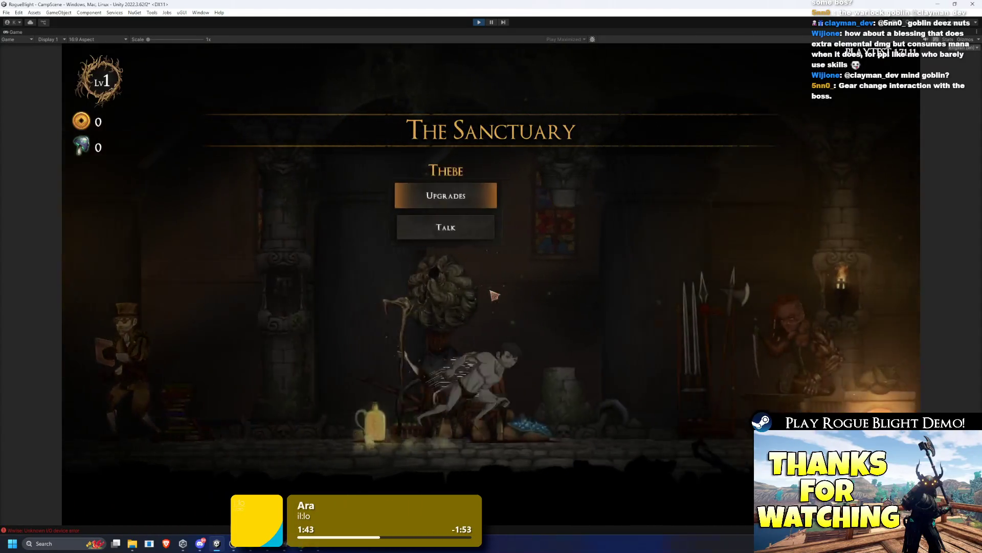
key(d)
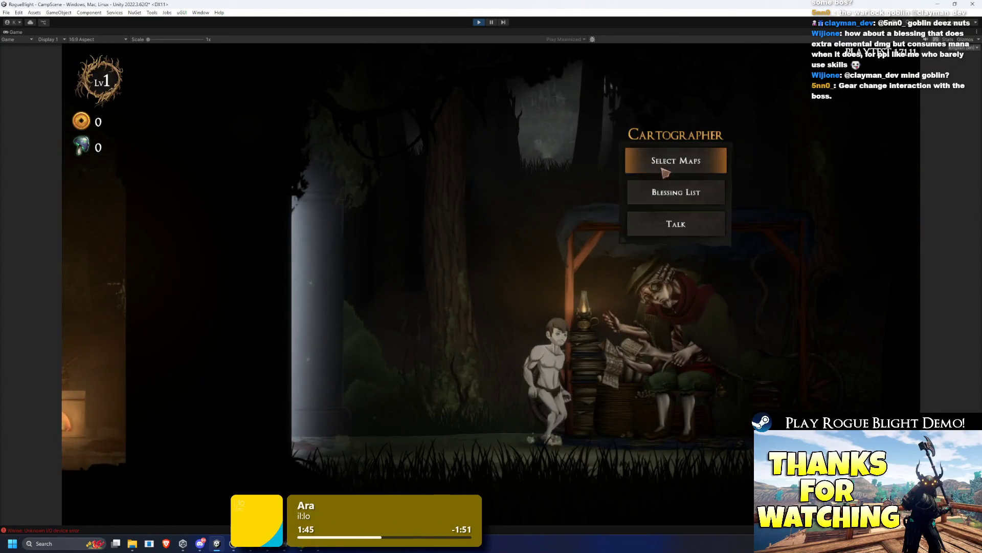
key(e)
click(511, 313)
key(Escape)
click(560, 300)
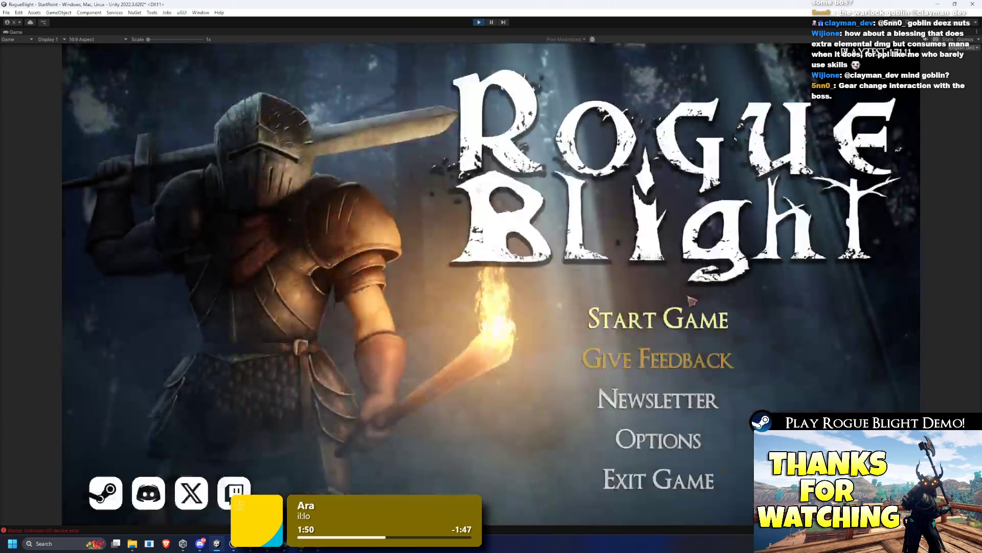
Step: Delete save slot 1, start a new game with preset 8, and end the tutorial
click(658, 313)
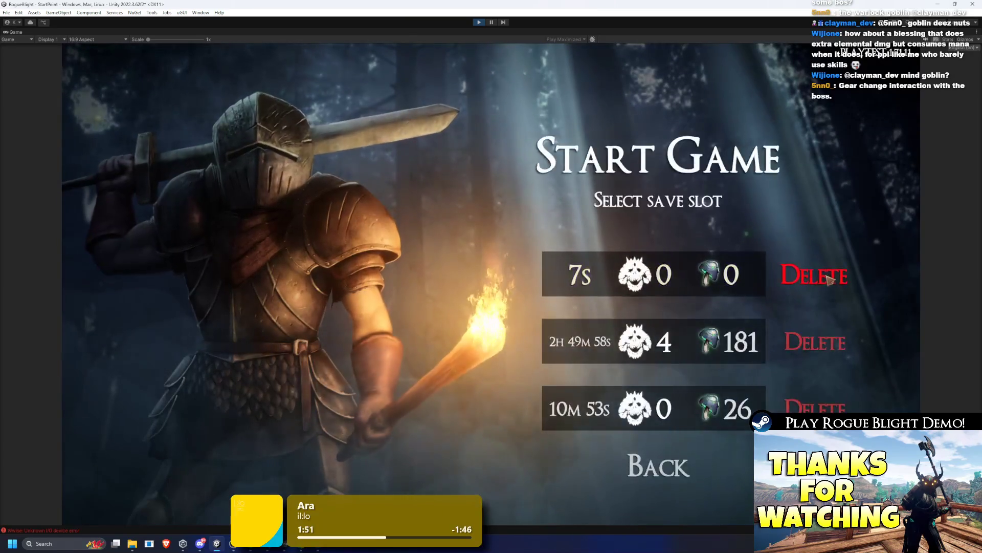
click(829, 279)
click(641, 302)
click(639, 280)
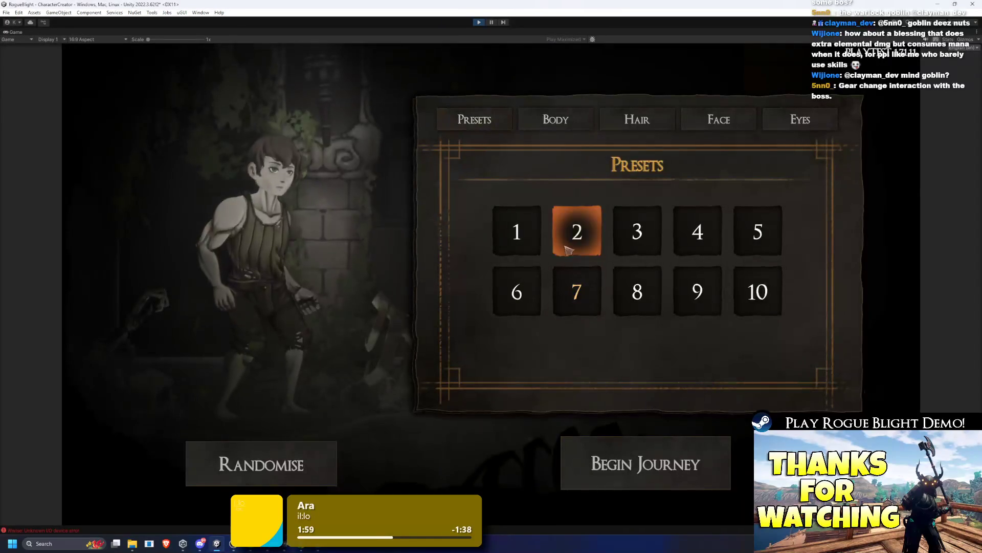
click(637, 290)
click(630, 462)
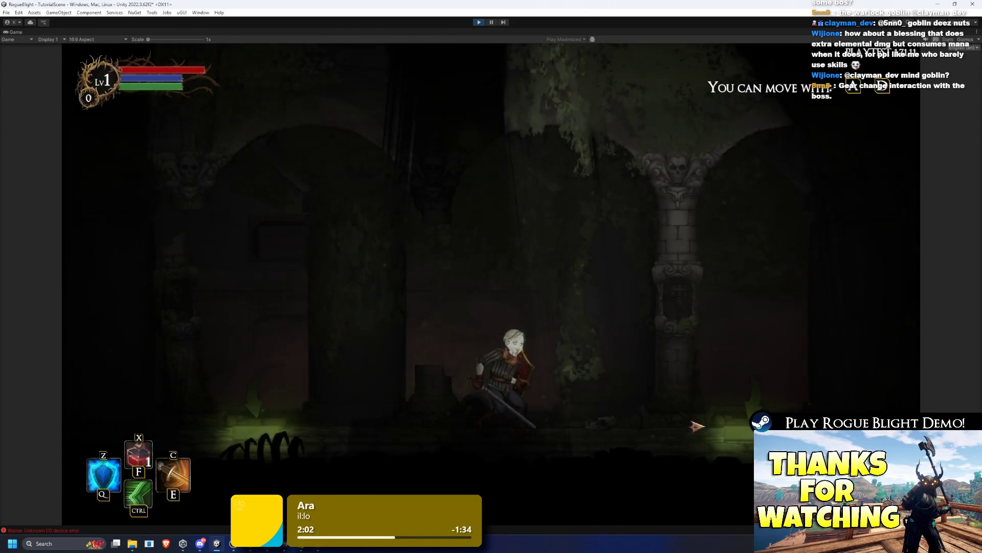
key(Escape)
click(504, 306)
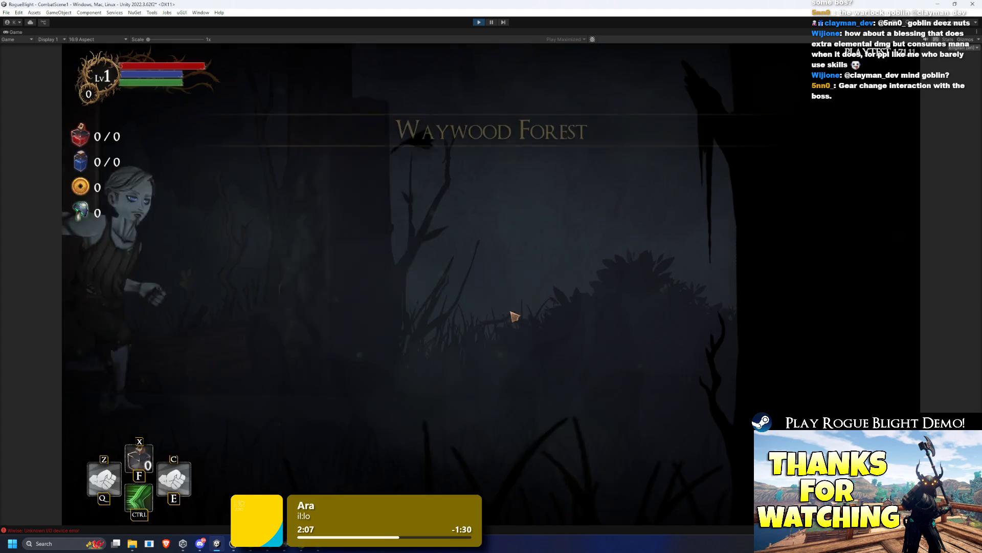
Step: Take the Wooden Sword, add all gear with the F1 cheat, and bring up Equipment
click(447, 258)
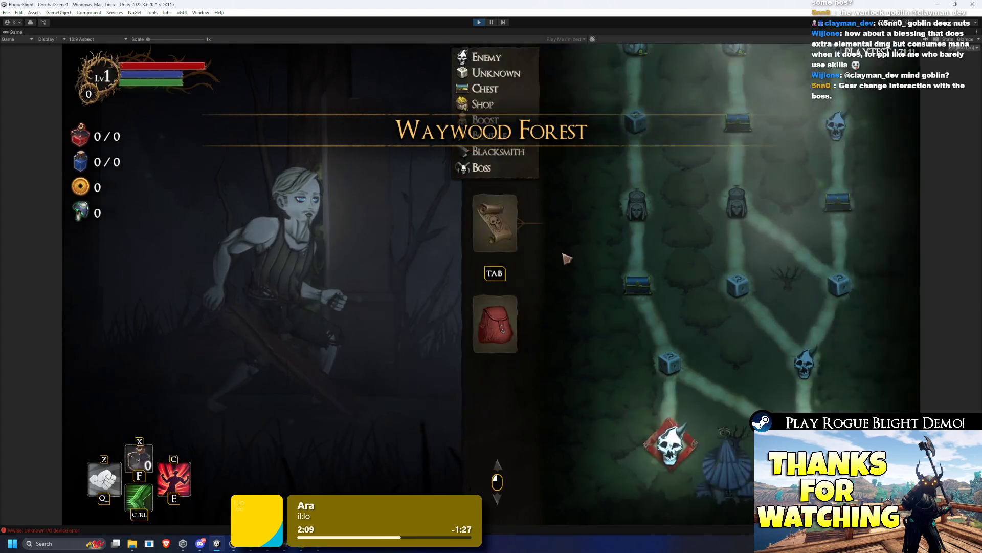
key(F1)
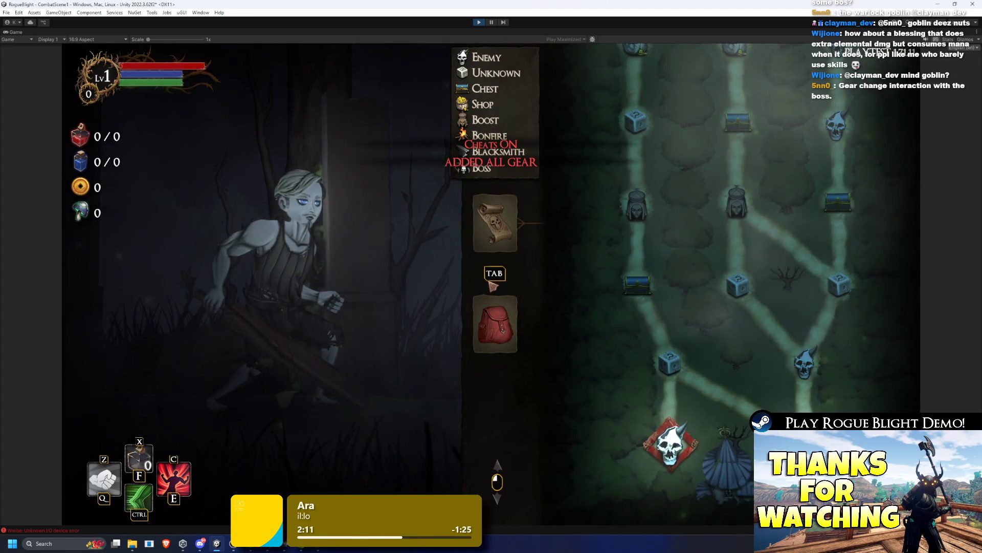
key(Tab)
Step: Equip the Aghast Mask in the head slot in place of Zoker's Hat
click(580, 371)
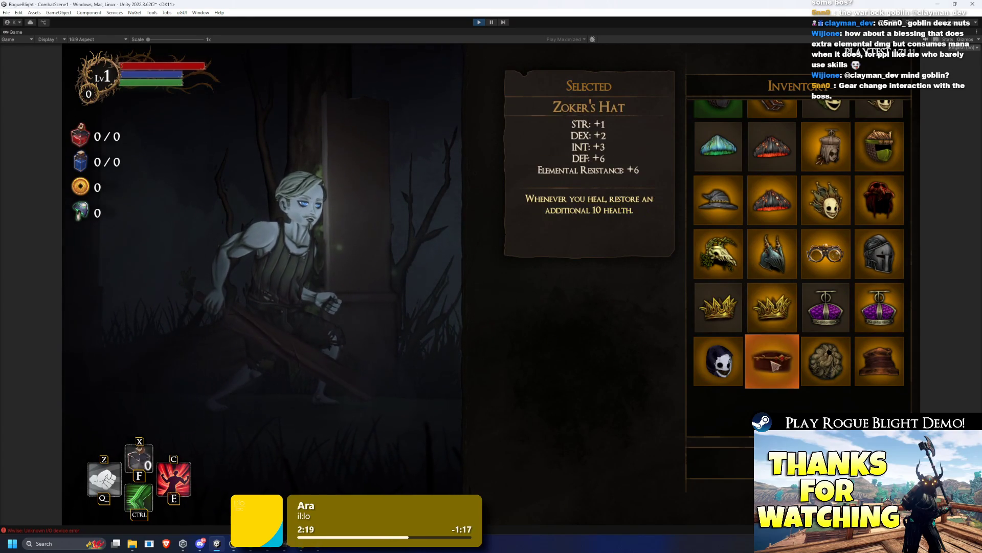
click(750, 377)
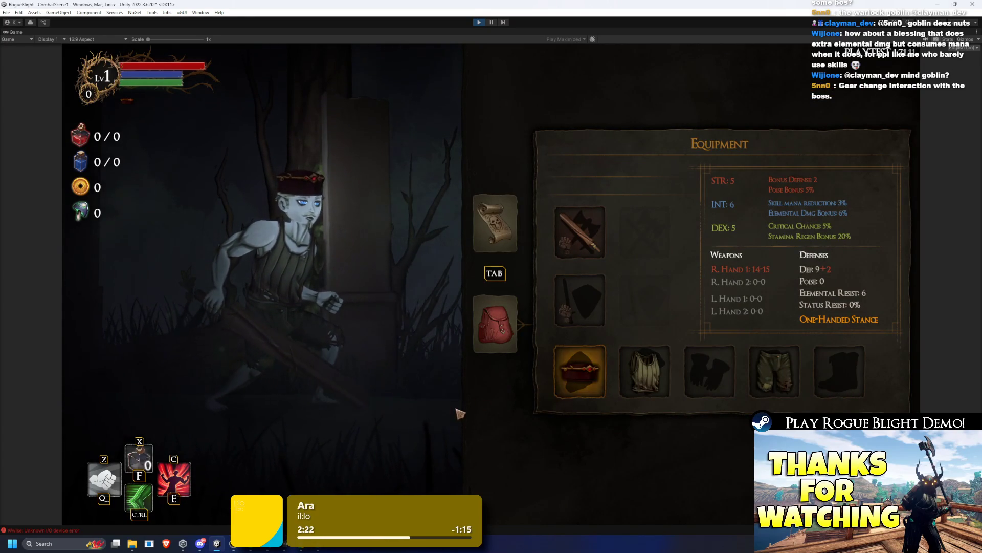
click(559, 375)
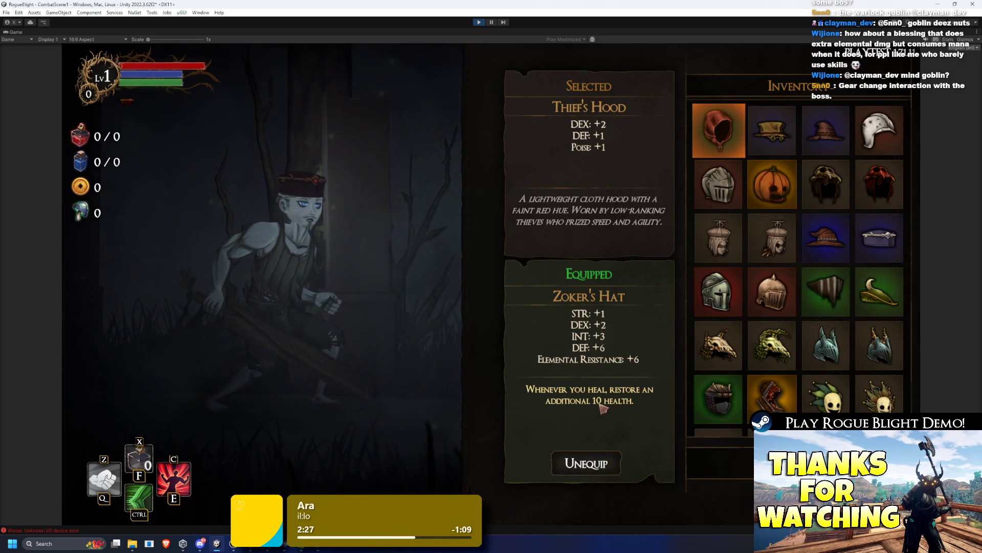
key(Escape)
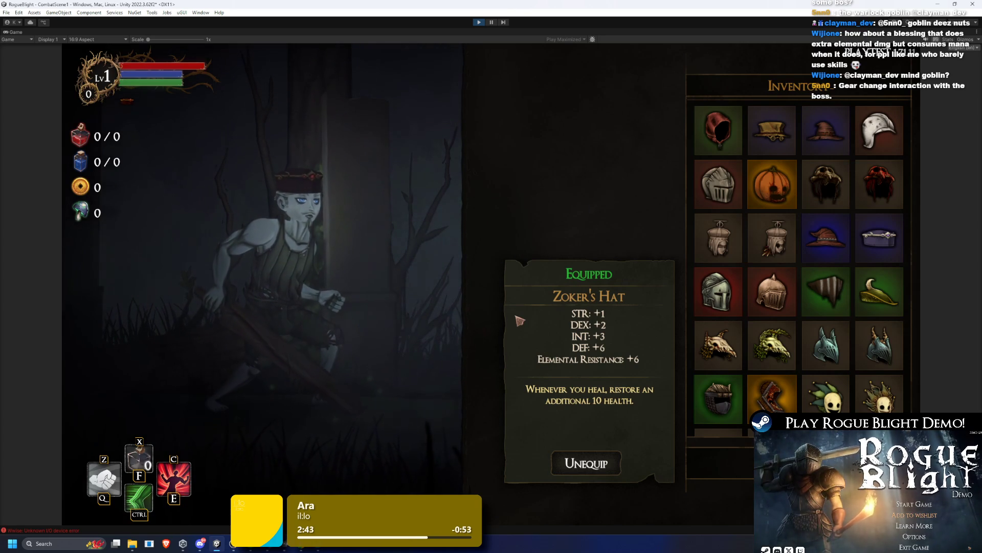
scroll(829, 266, down, 5)
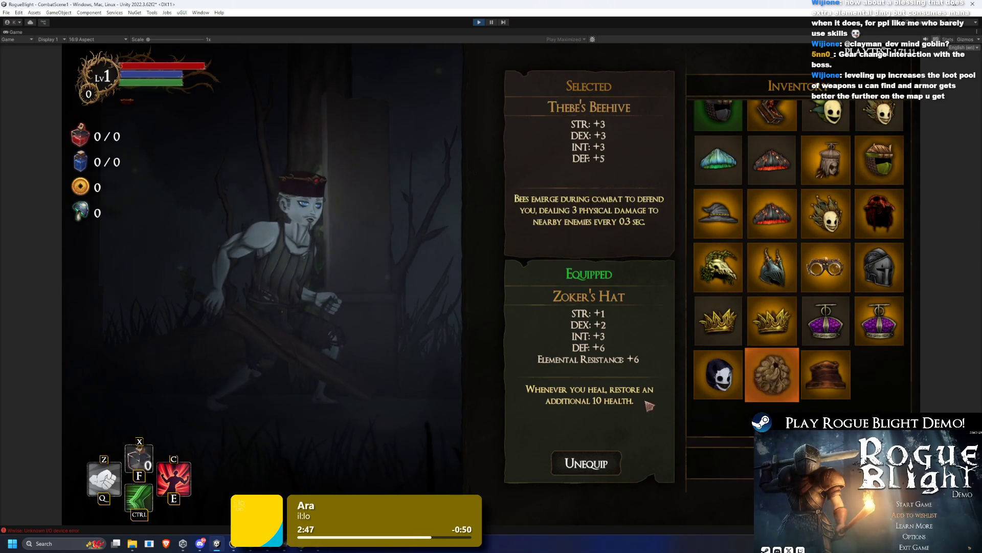
click(720, 374)
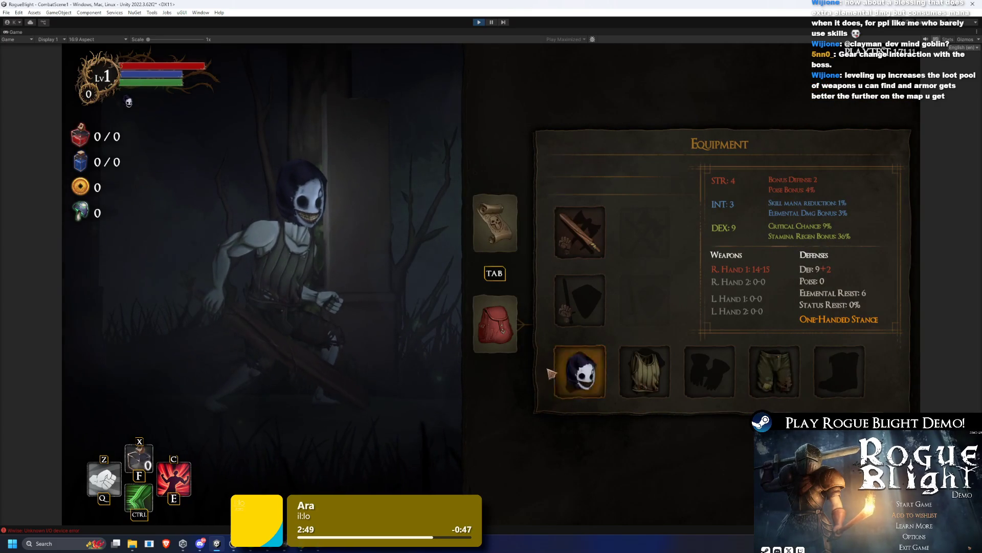
Step: Equip Poisoned Wendigo's Skull on the head and Poisoned Wendigo's Armor on the body
click(569, 372)
click(757, 374)
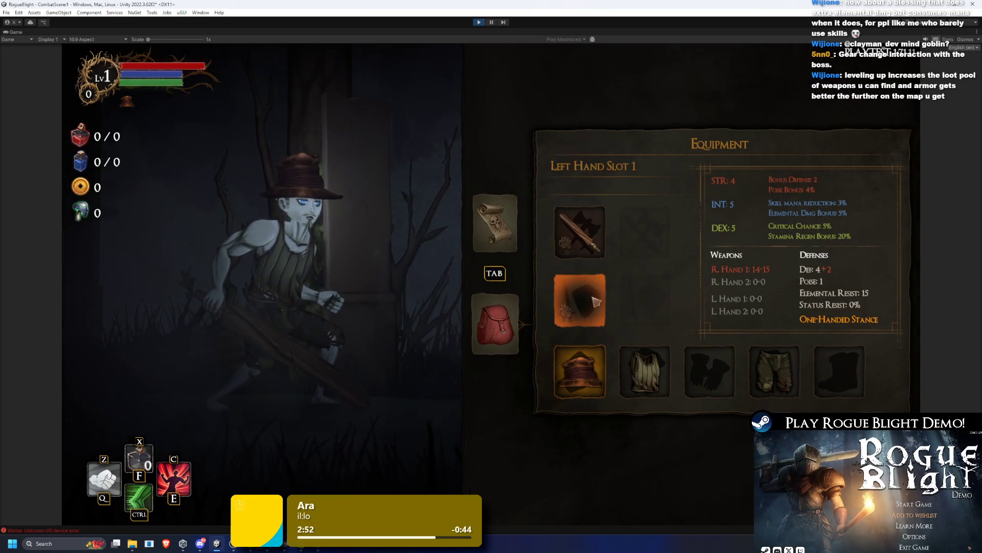
click(645, 371)
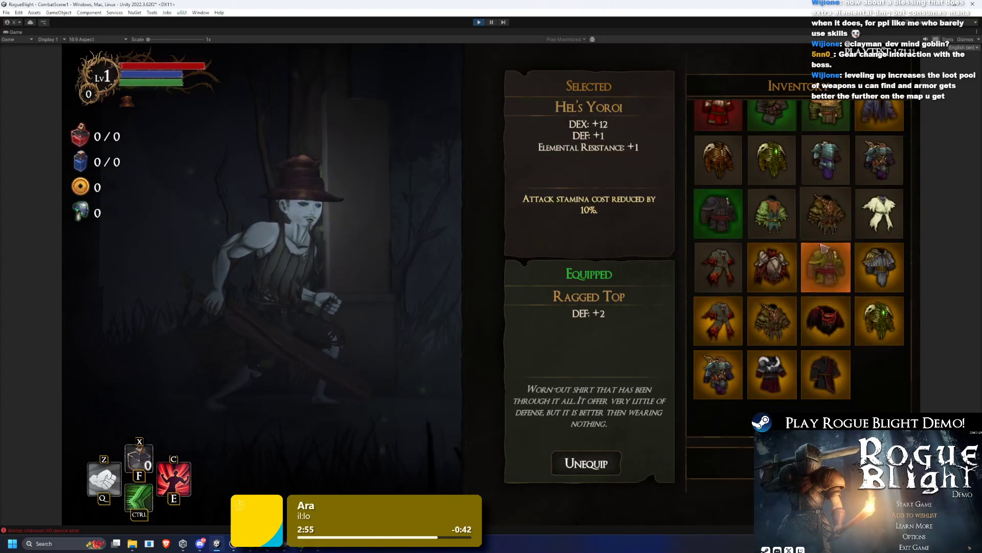
click(780, 392)
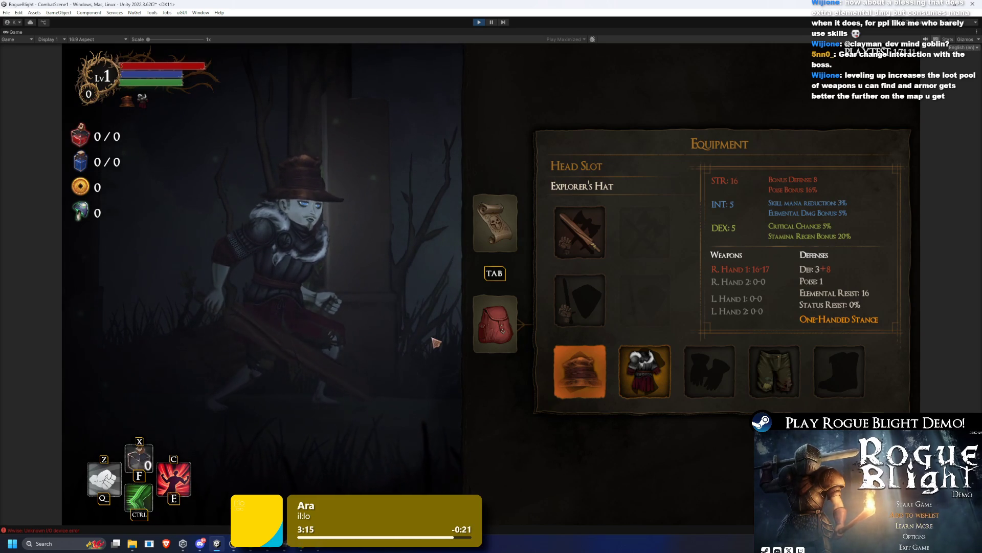
click(645, 370)
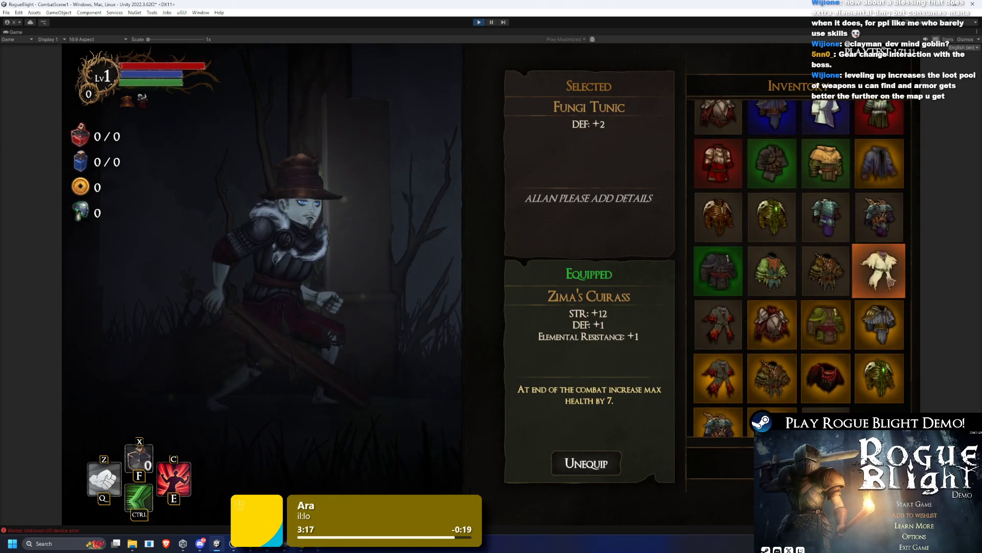
key(Escape)
click(582, 372)
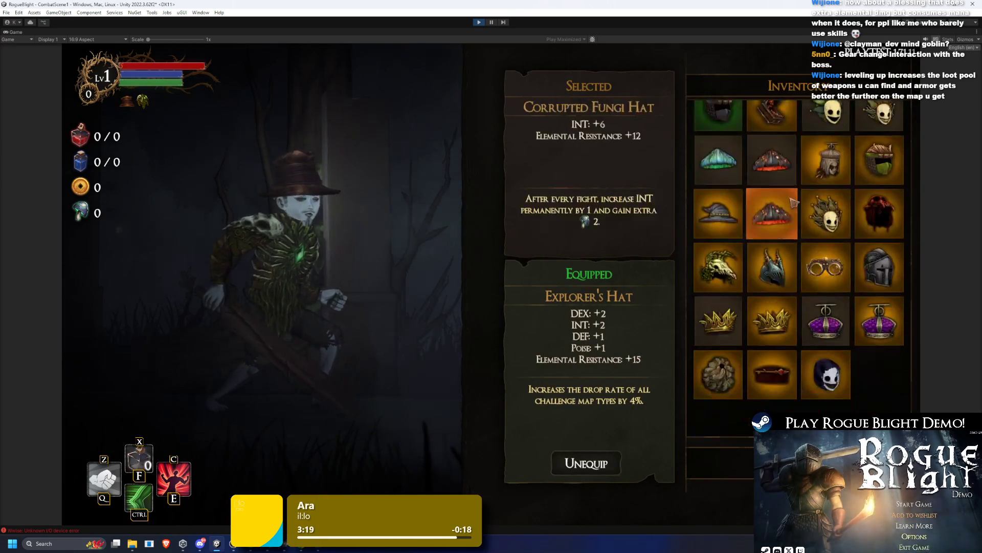
click(718, 266)
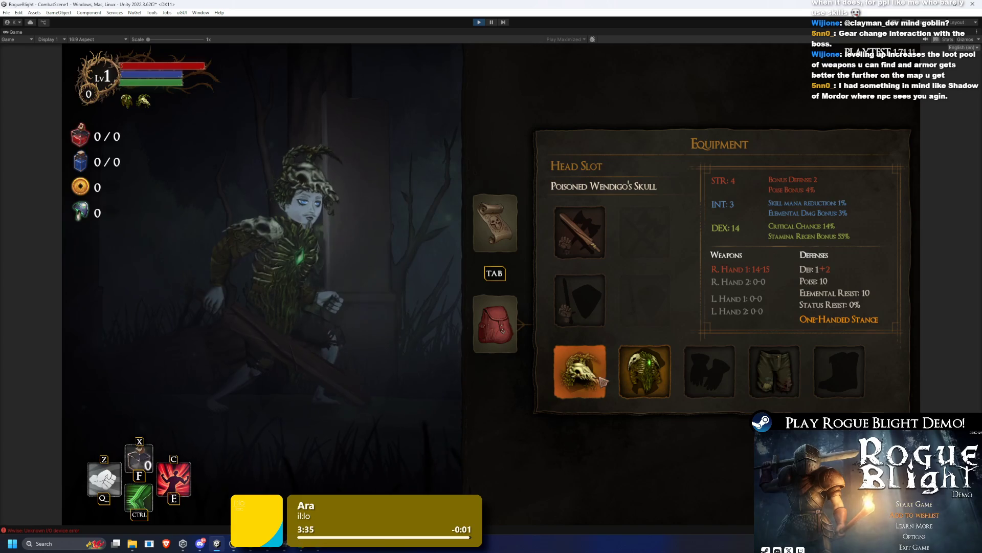
click(645, 371)
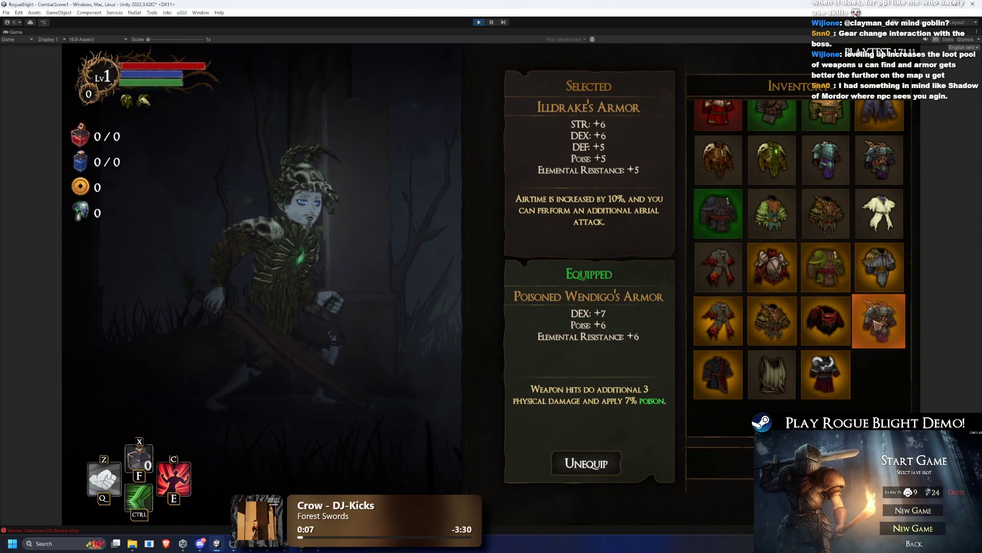
Step: Unequip the skull helmet and the Wendigo armour, leaving a bare torso
click(718, 463)
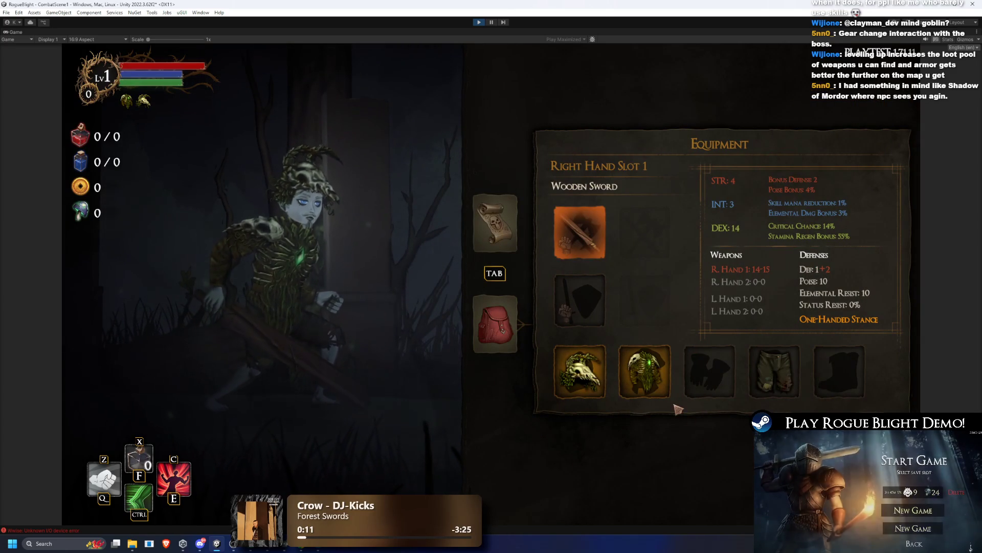
click(593, 391)
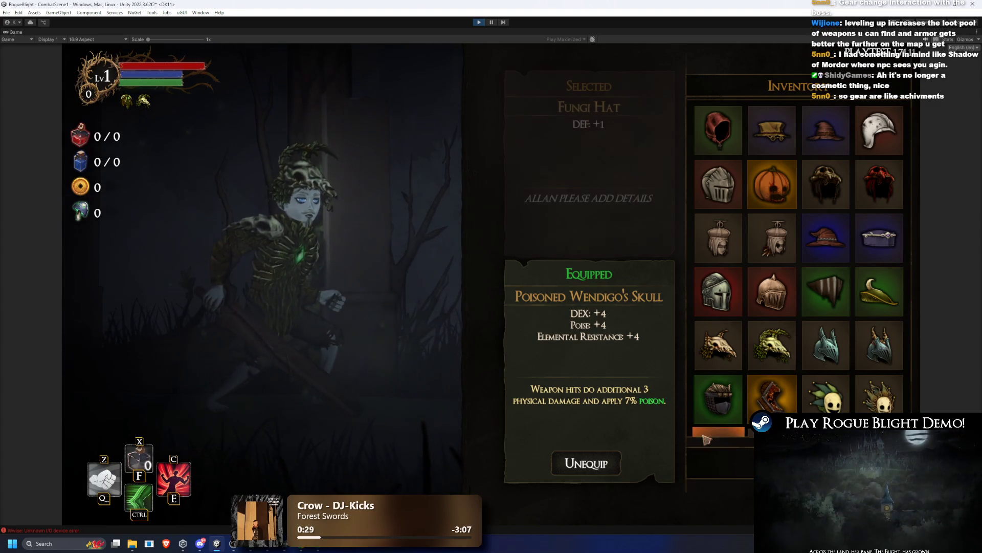
click(716, 463)
click(560, 394)
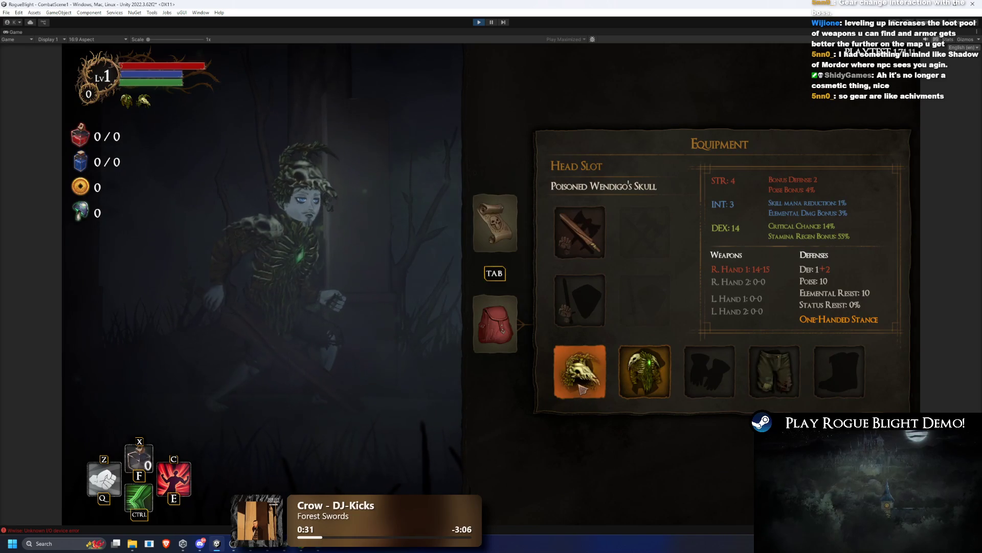
click(579, 394)
click(583, 463)
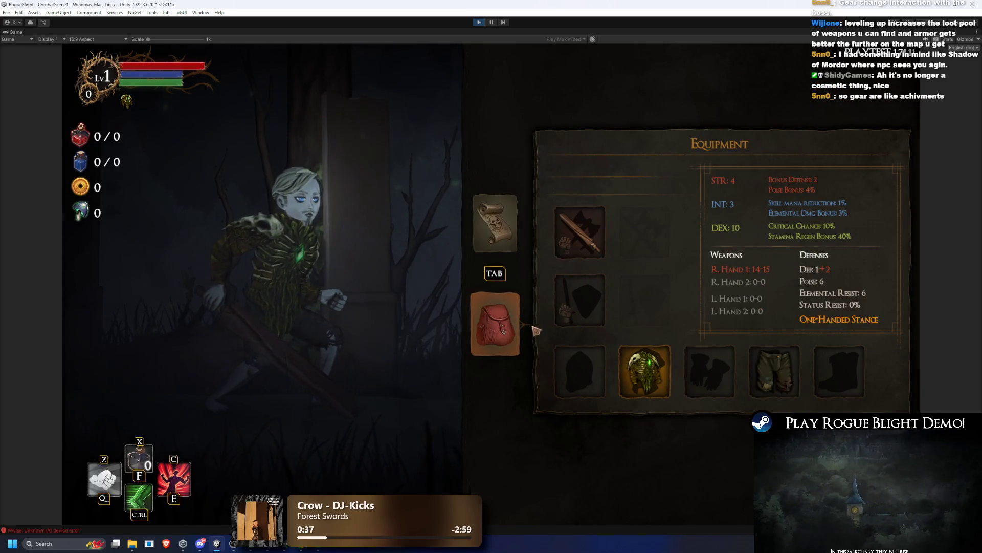
click(646, 372)
click(583, 463)
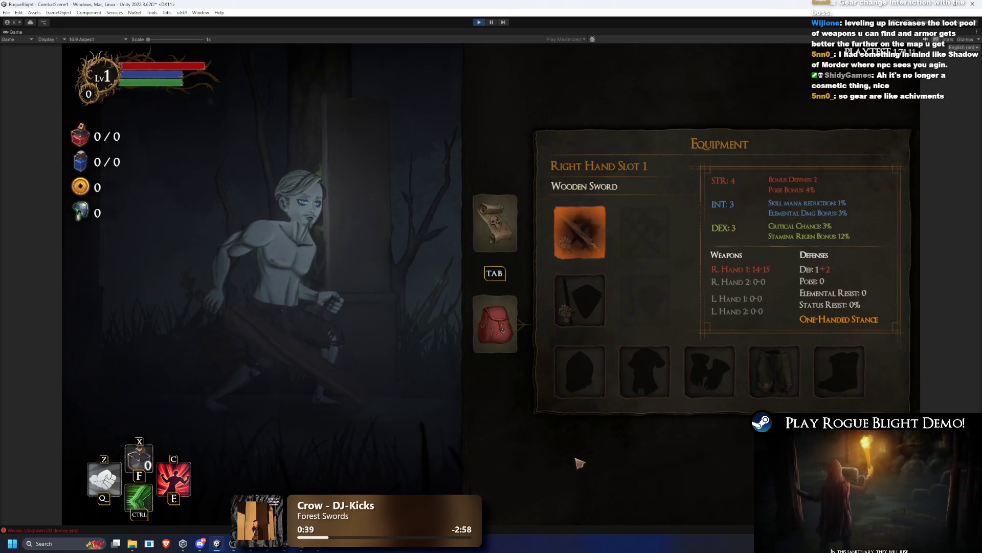
Step: Equip the Mimic Head from the head-slot item list
click(576, 369)
key(Down)
key(Down)
key(Down)
key(Escape)
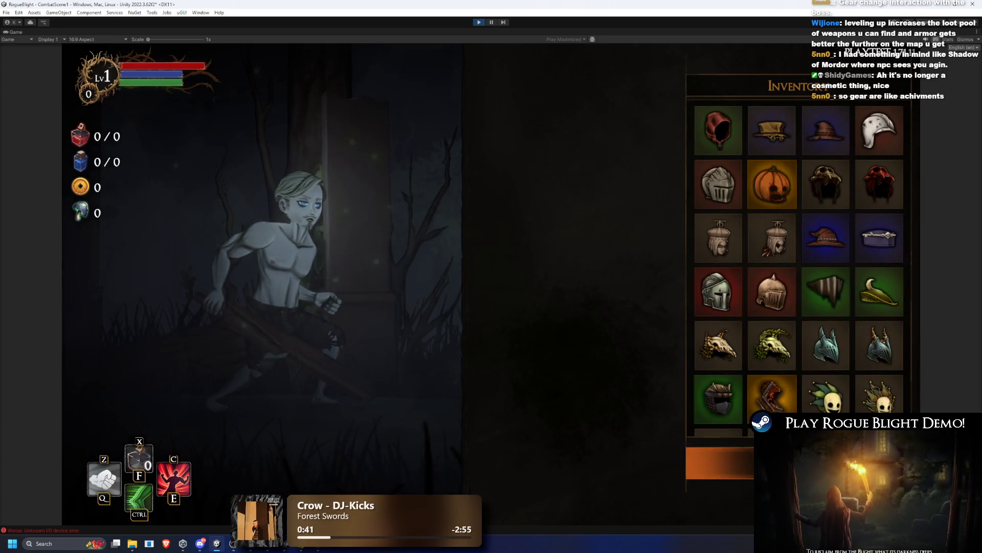
click(581, 376)
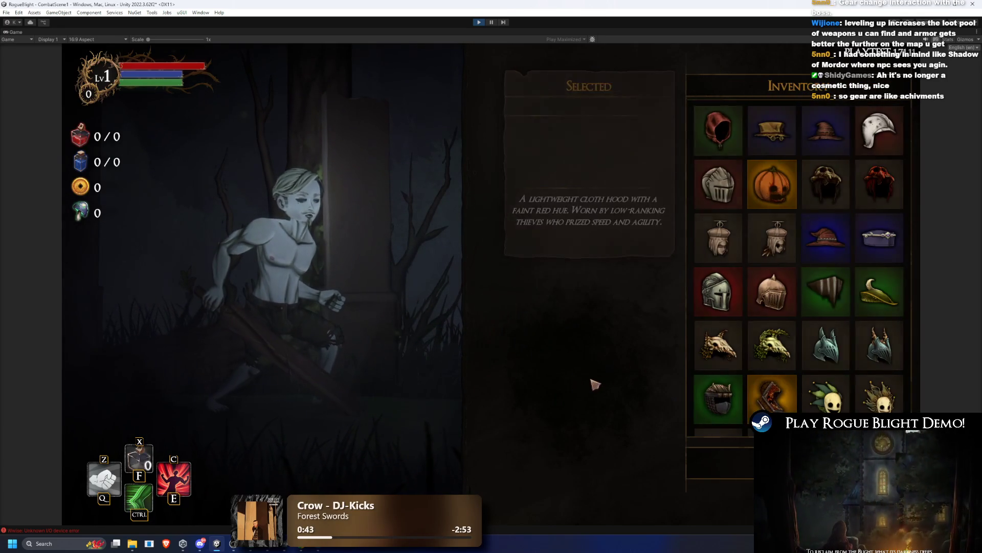
click(790, 283)
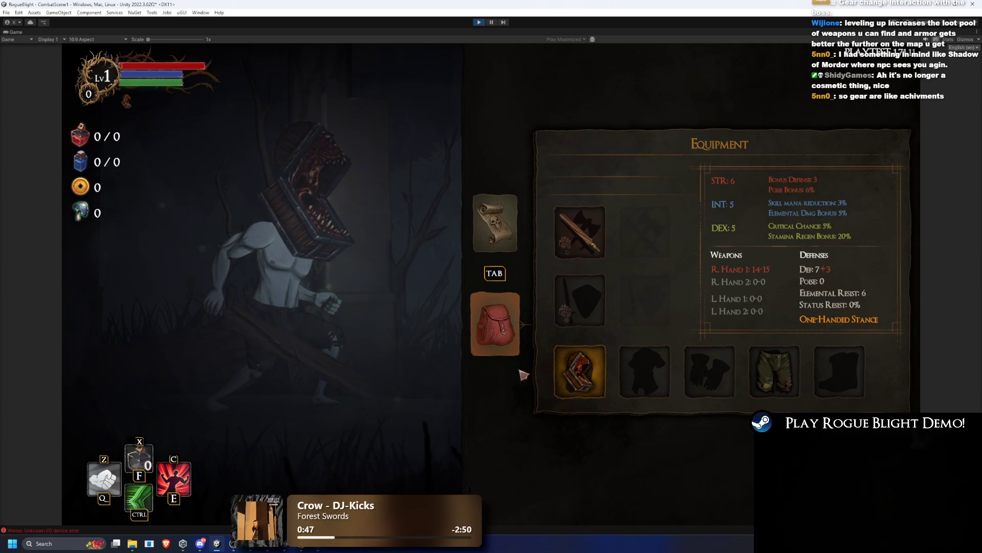
Step: Equip Zoker's Trousers on the legs, raising INT to 10 and DEX to 7
click(774, 371)
click(825, 232)
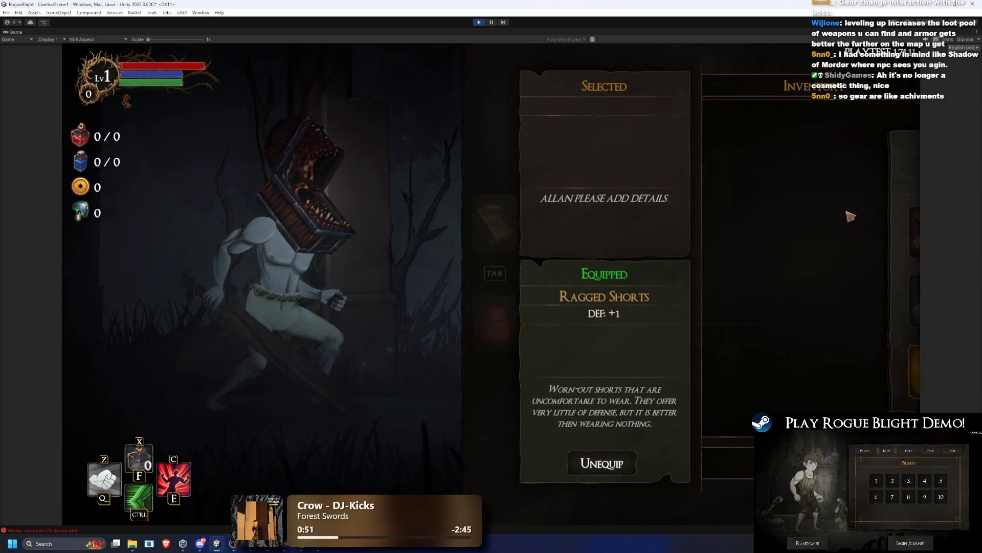
click(775, 372)
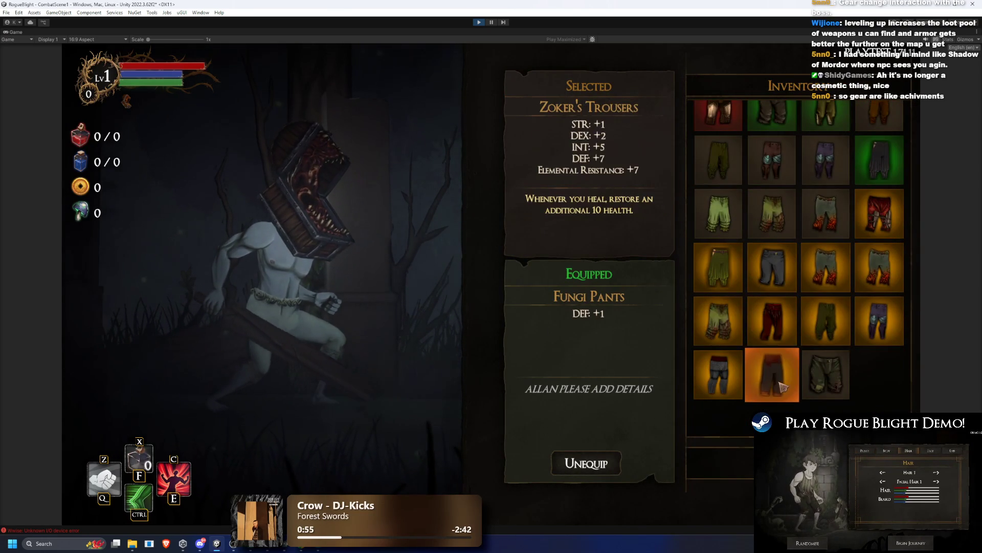
click(772, 373)
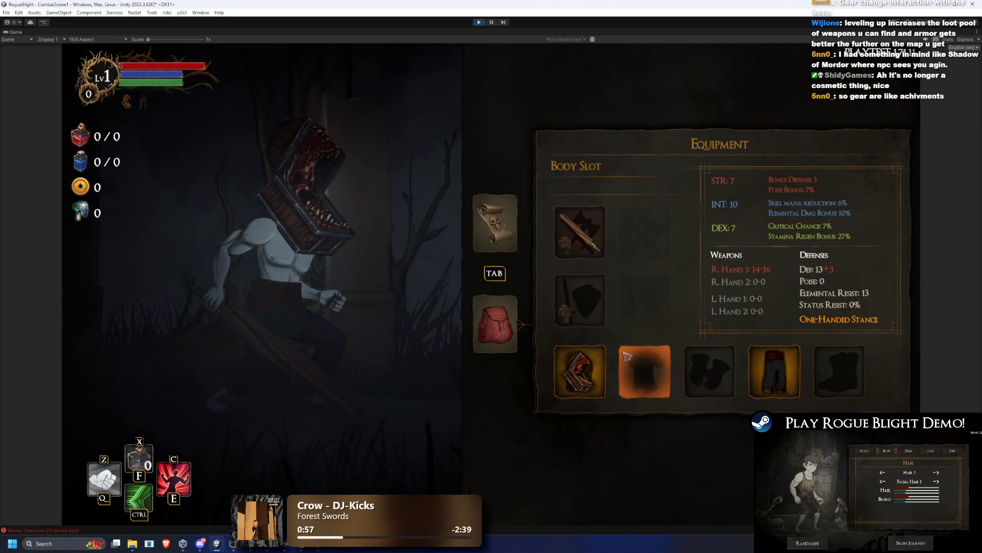
Step: Check the run map and head items, then open the right-hand weapon list
click(492, 225)
key(Tab)
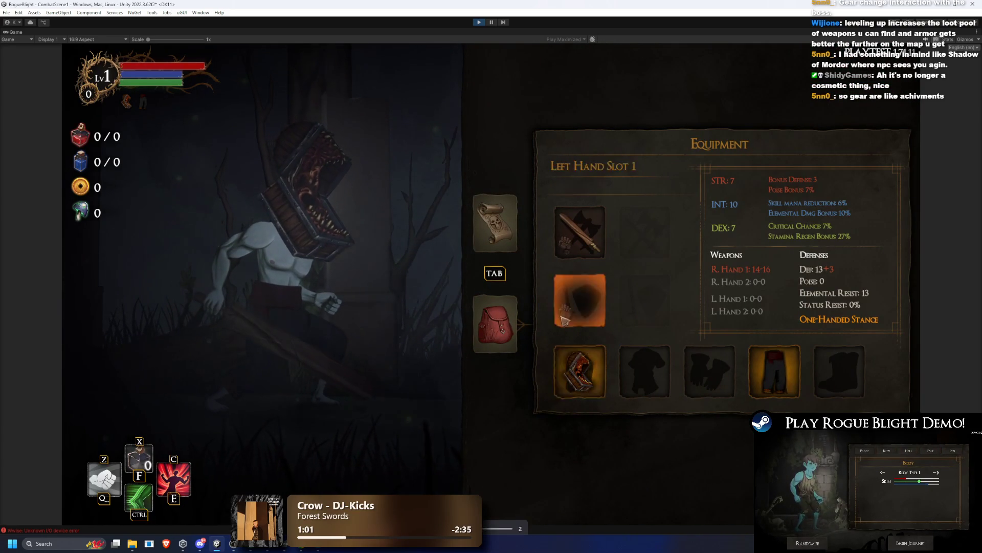
click(592, 383)
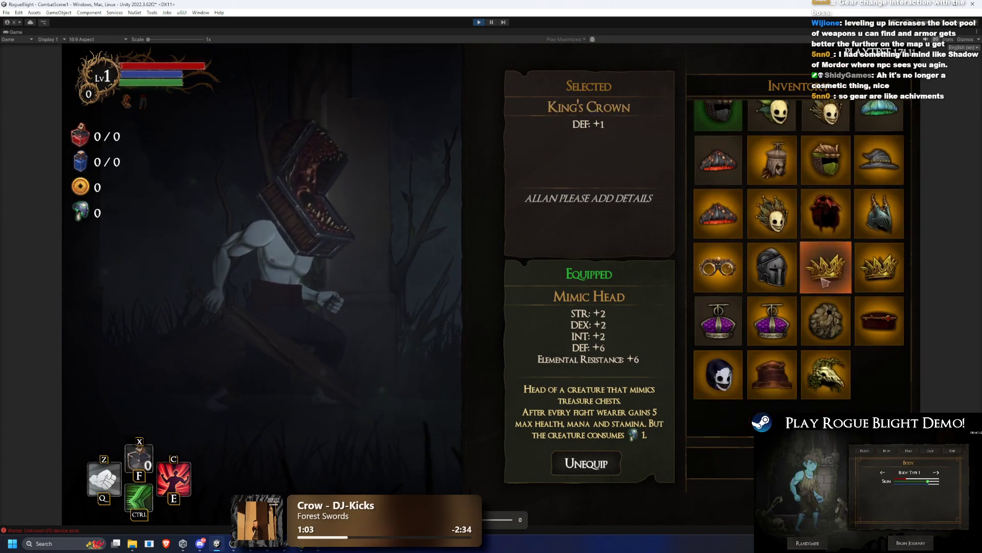
key(Escape)
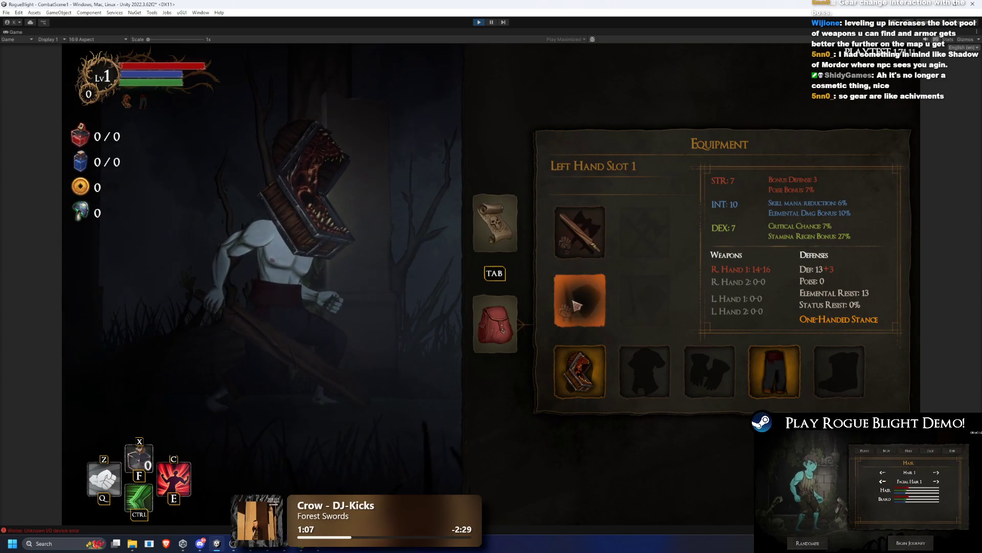
click(581, 233)
Step: Put an Iron Dagger in the right hand and a Poison Dagger in the left
scroll(890, 307, down, 10)
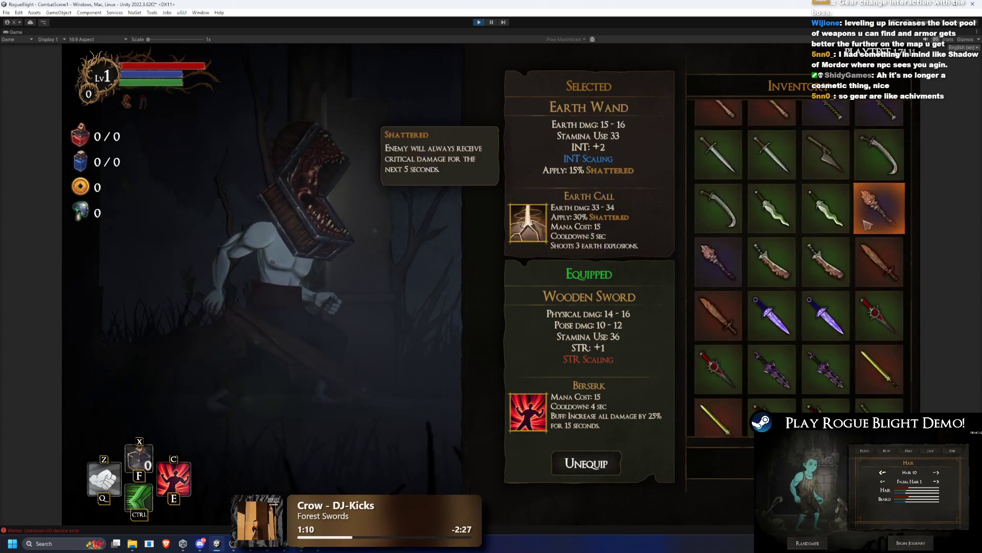
scroll(849, 396, down, 5)
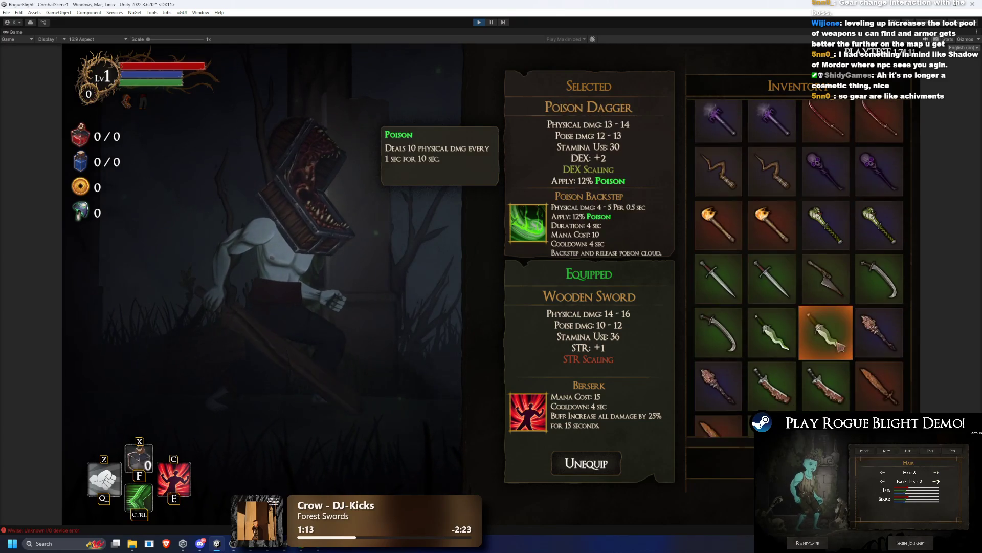
scroll(845, 219, down, 5)
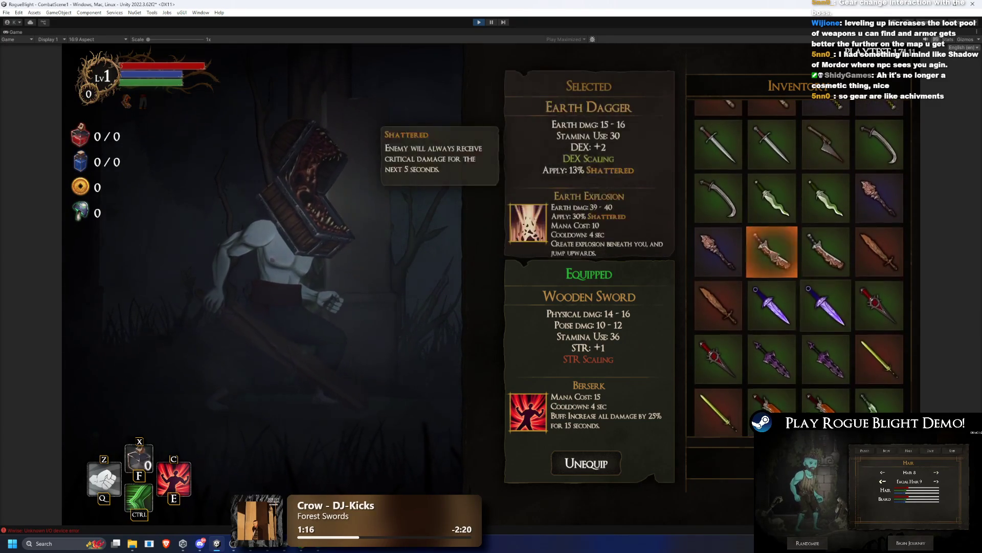
click(718, 149)
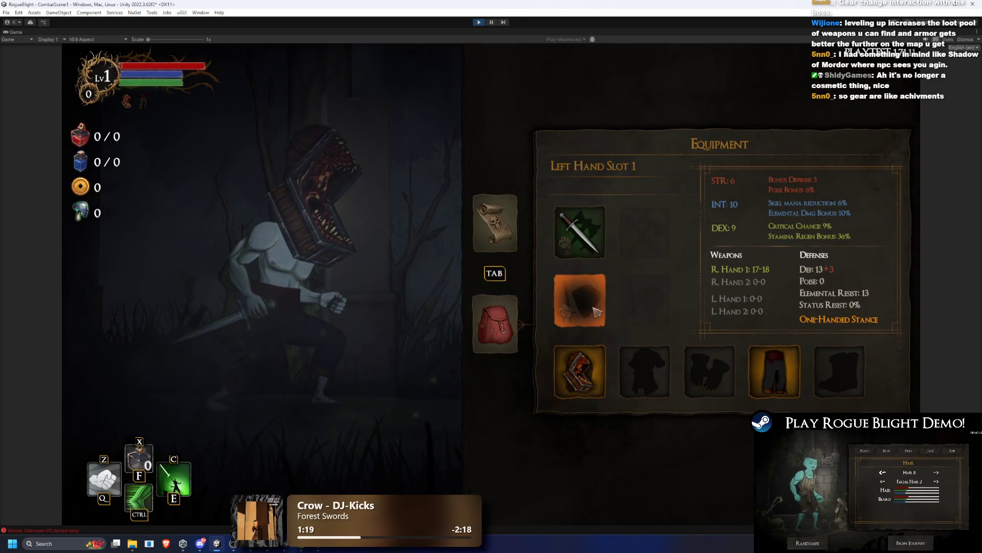
click(580, 300)
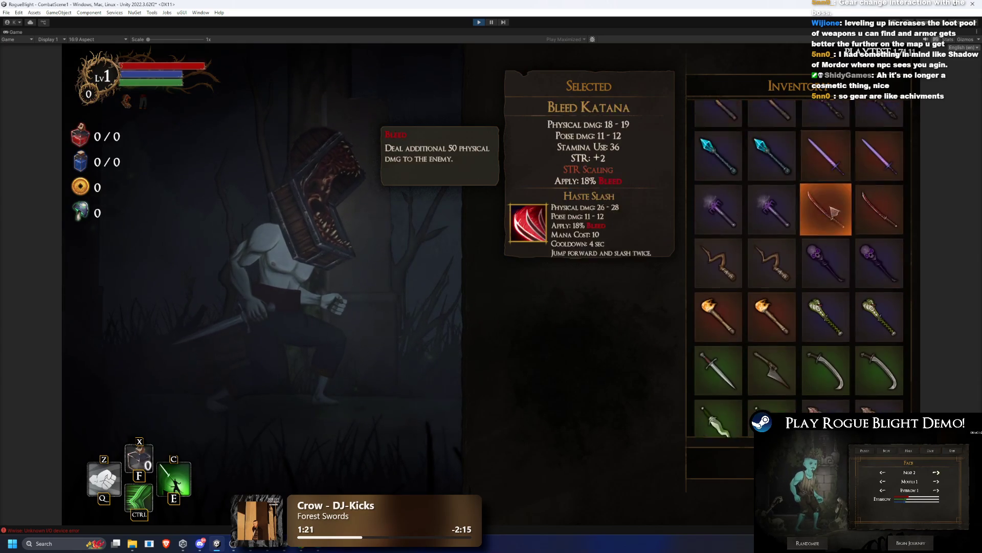
scroll(788, 233, down, 1)
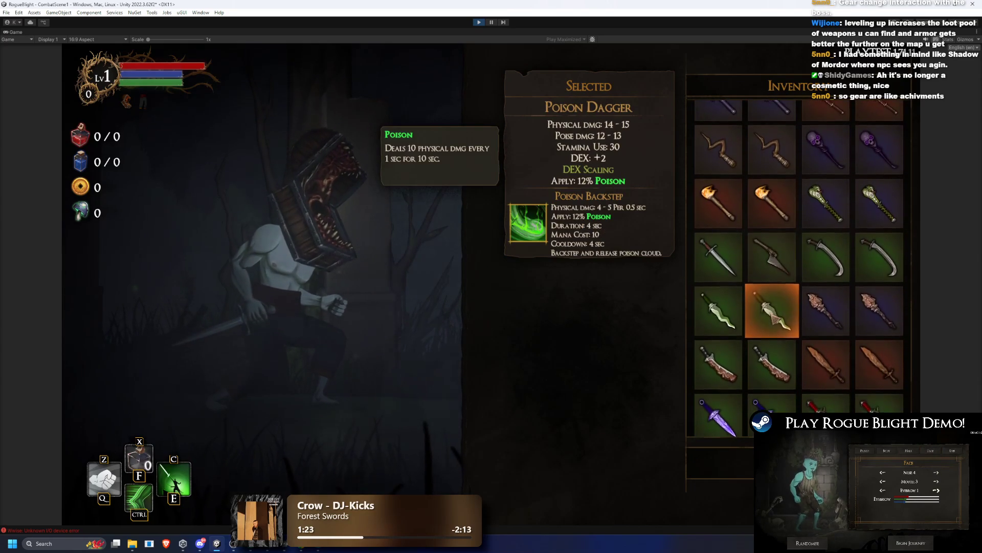
click(772, 310)
Step: Swap the right-hand weapon to a Poison Dagger and bring up the pause menu
click(580, 232)
scroll(706, 219, down, 1)
click(706, 219)
key(Tab)
key(Tab)
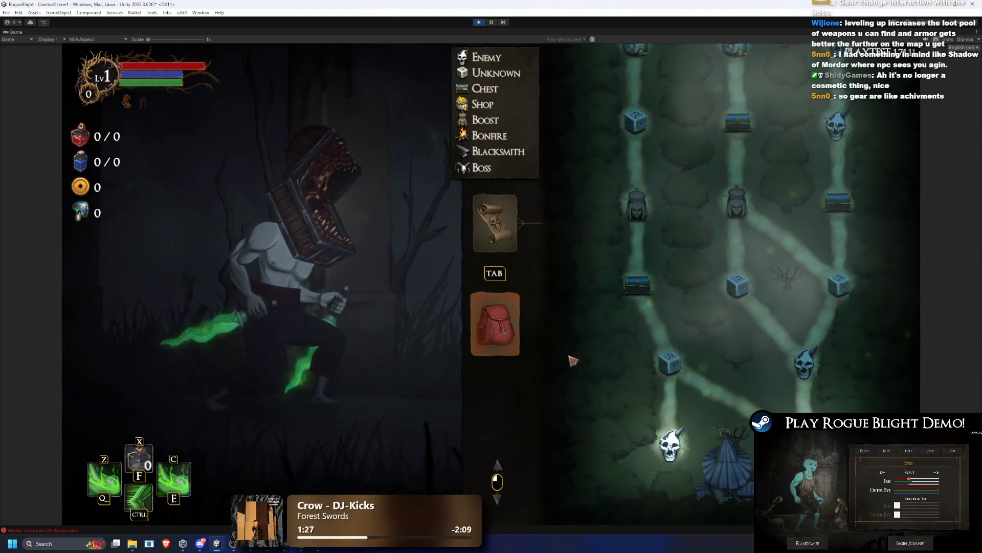
key(Escape)
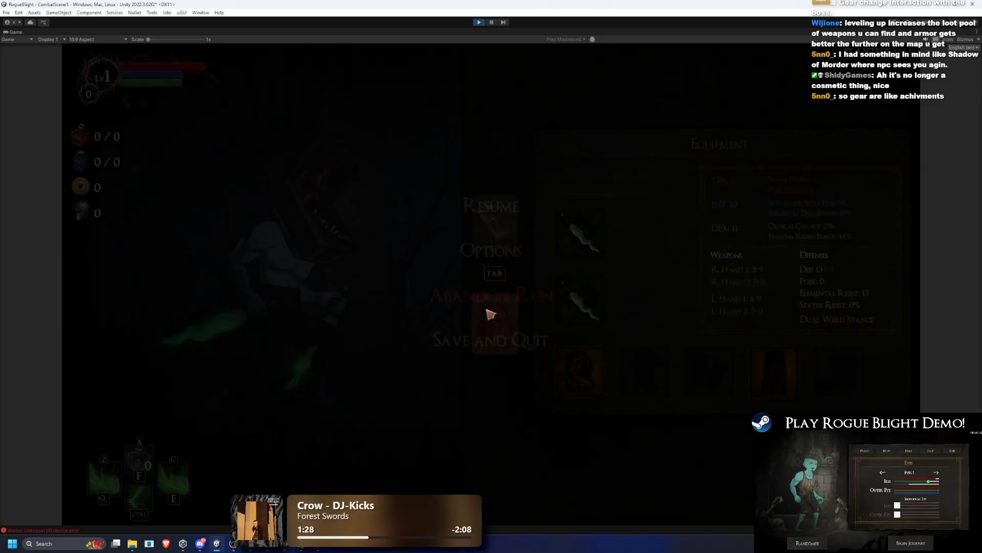
Step: Exit Play mode and search the Project for 'test map' to select TEST_MAP
key(Escape)
click(477, 22)
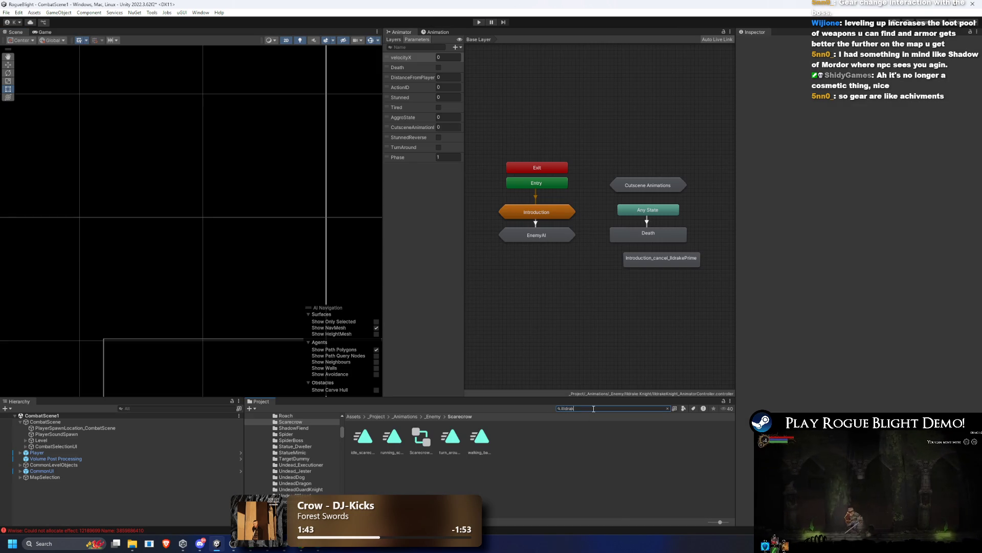
key(BackSpace)
key(BackSpace)
key(BackSpace)
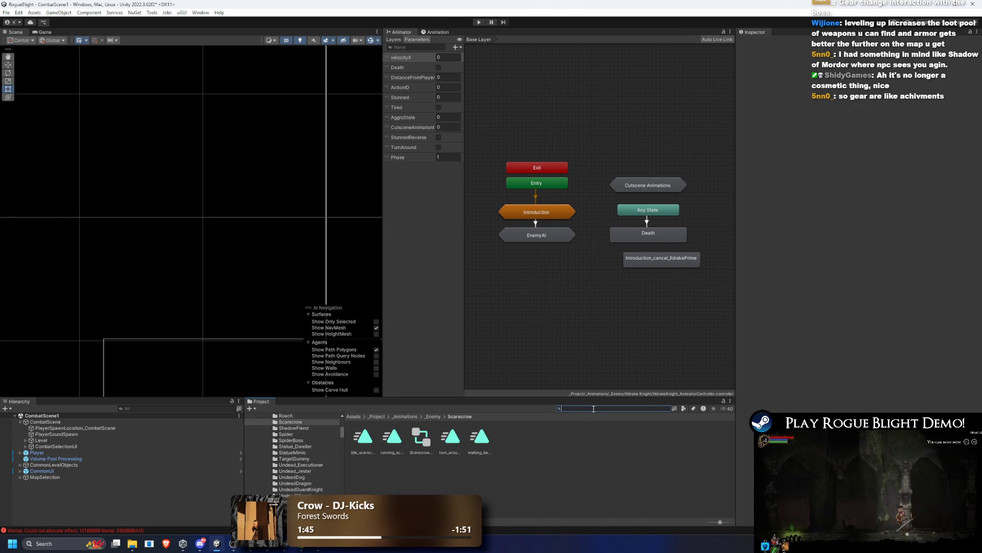
key(BackSpace)
key(BackSpace)
key(BackSpace)
text(test map p)
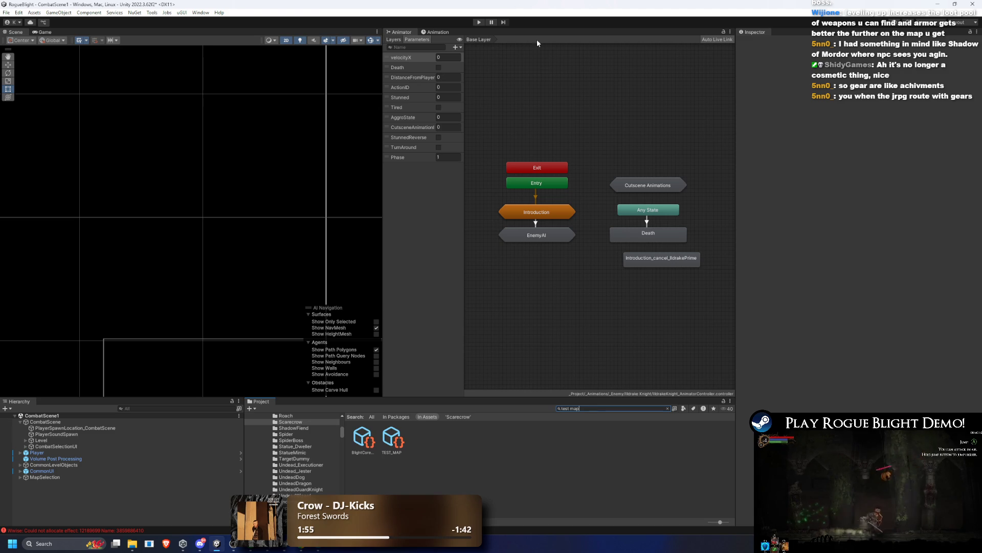
Step: Re-enter Play mode, abandon the run, and walk to the map merchant
click(479, 22)
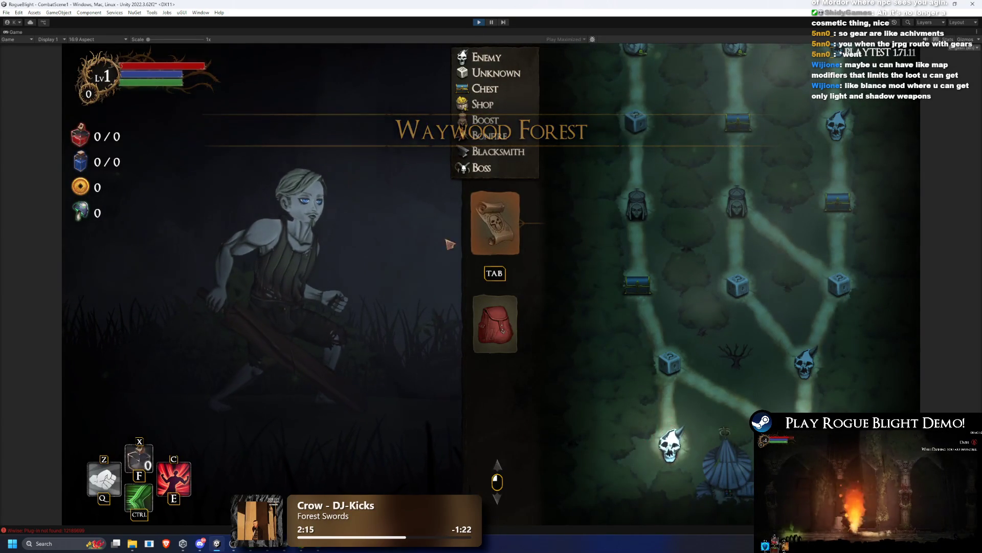
key(Escape)
click(468, 237)
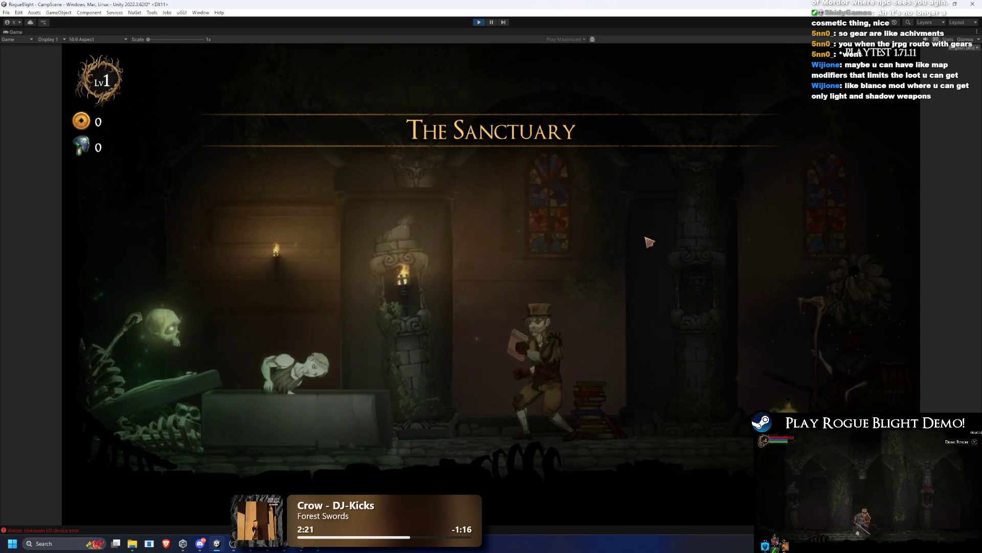
key(d)
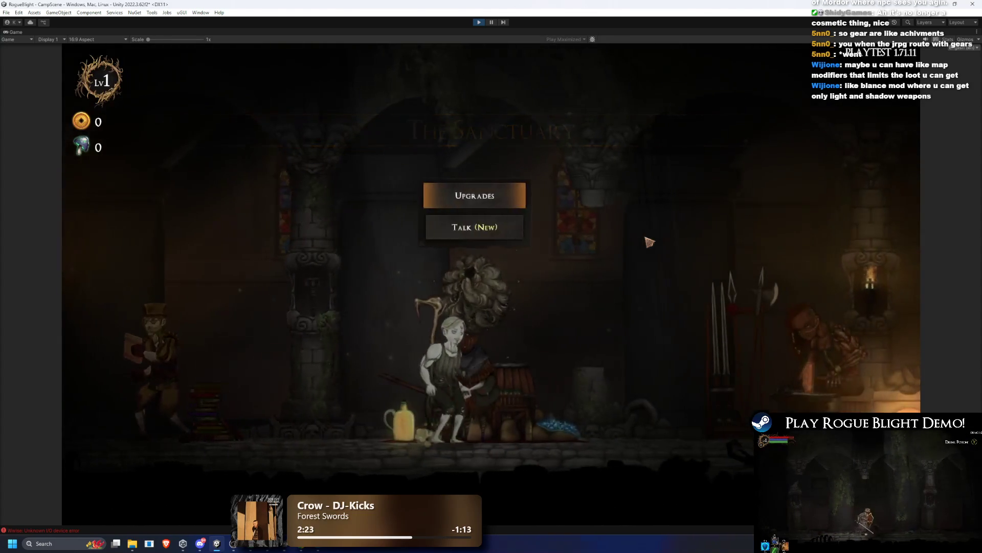
key(d)
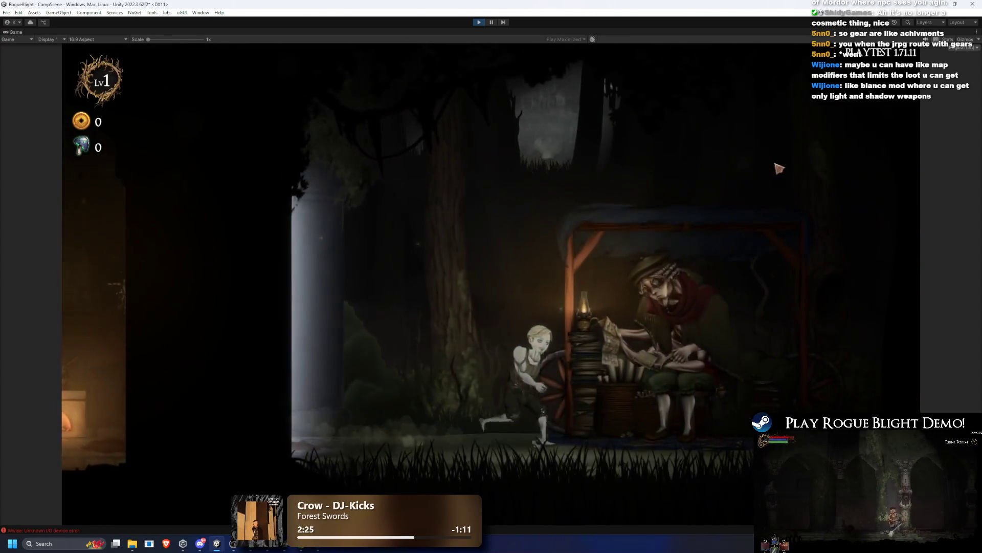
key(e)
Step: Choose Select Maps > Story Mode and start the difficulty 0 map
key(e)
click(537, 263)
key(Escape)
key(e)
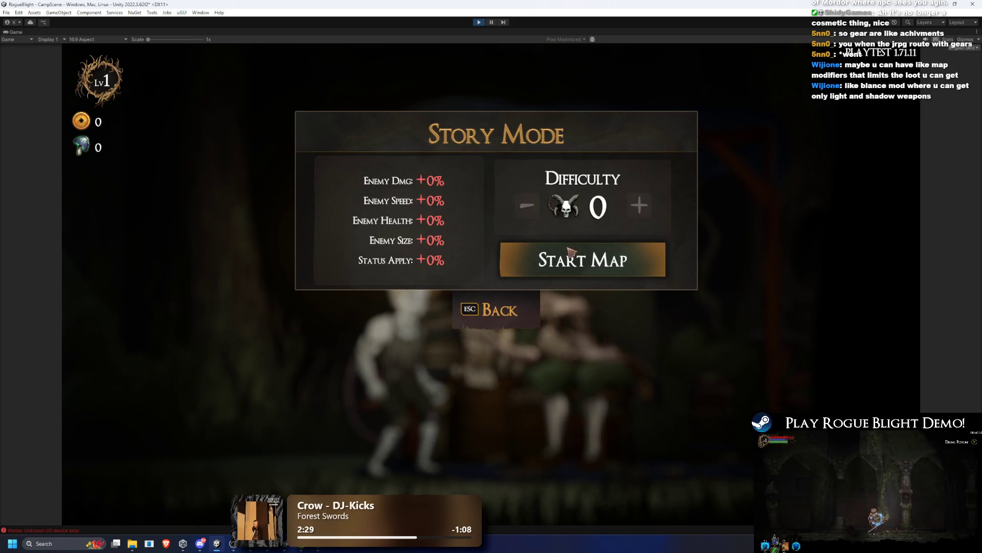
click(499, 309)
click(497, 310)
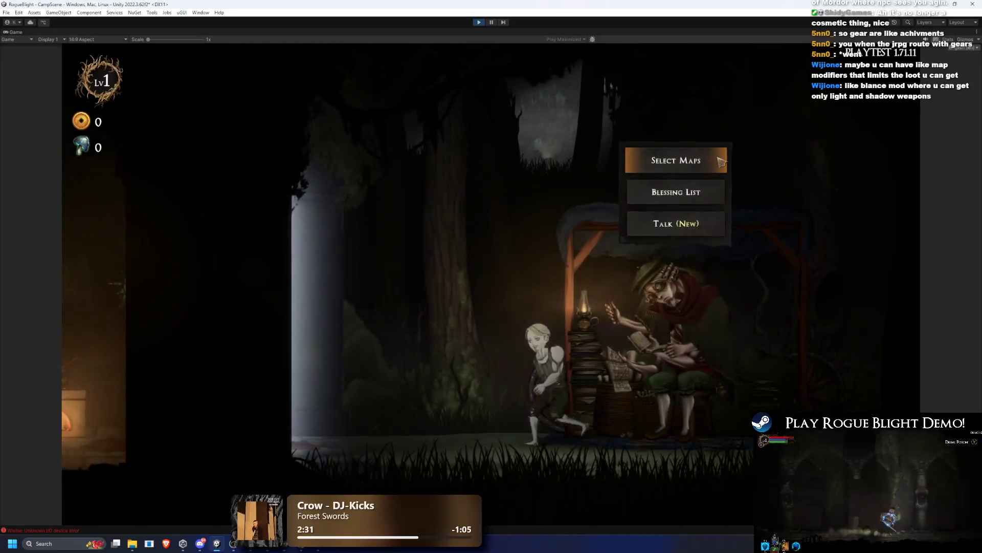
click(688, 158)
click(460, 272)
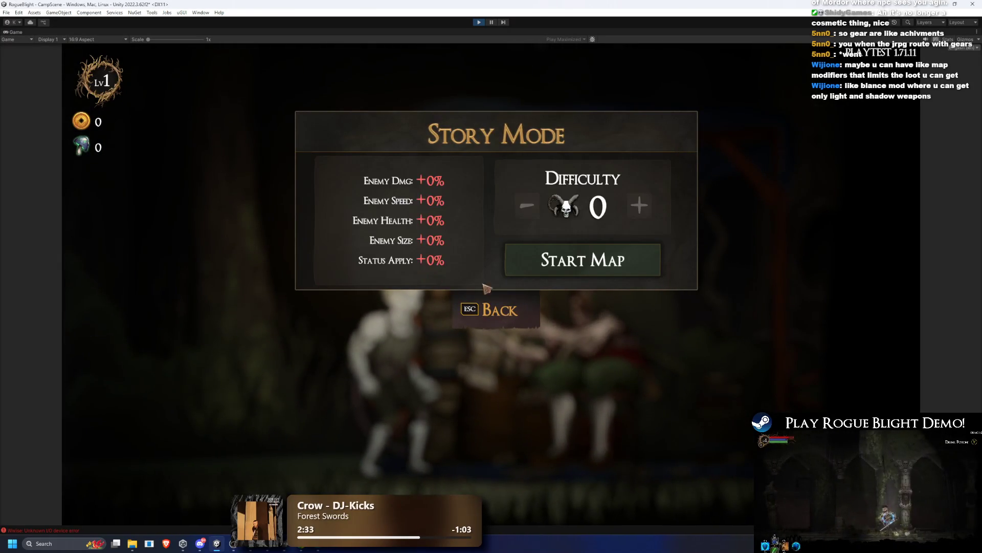
click(530, 328)
key(e)
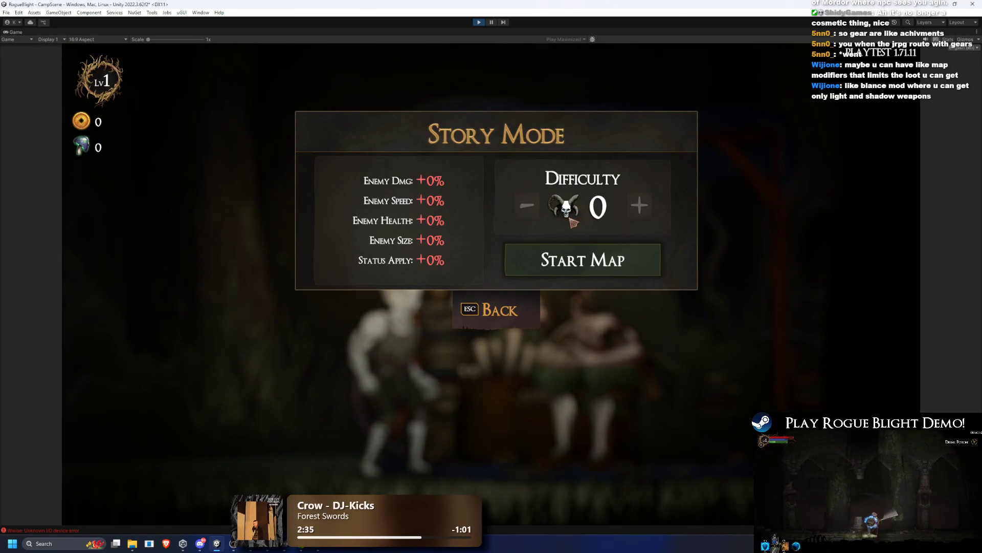
click(510, 293)
click(417, 205)
click(583, 259)
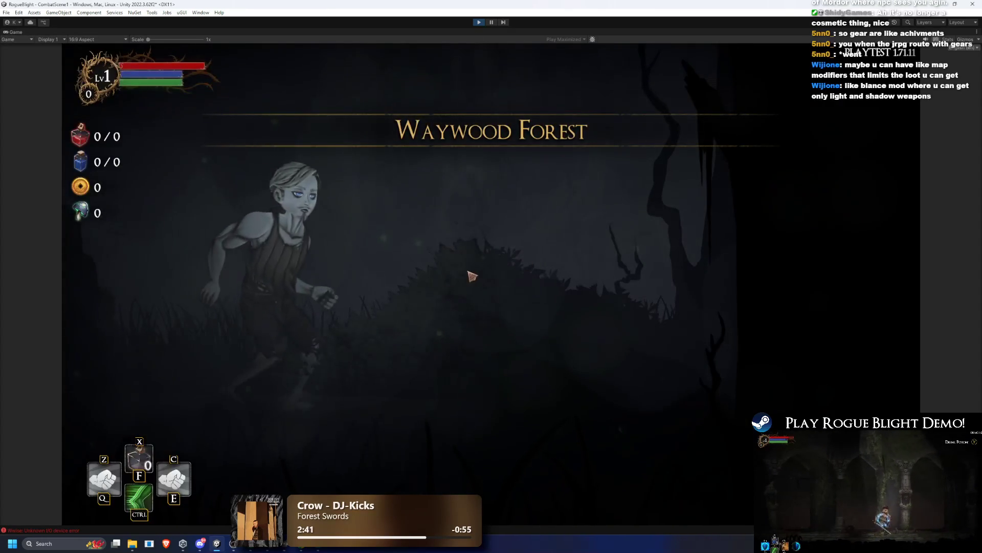
Step: Equip Fire Swords in both the right and left hand slots
click(473, 276)
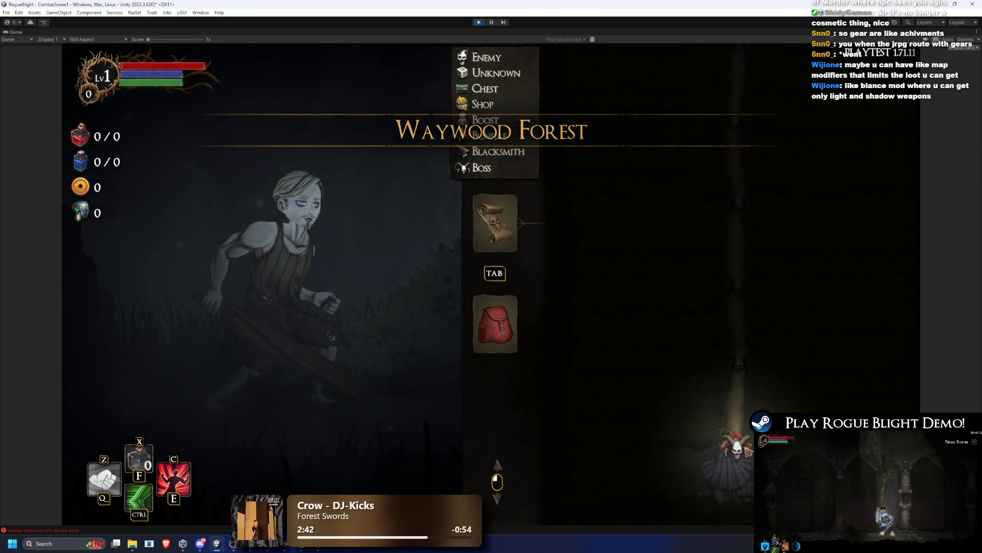
key(Tab)
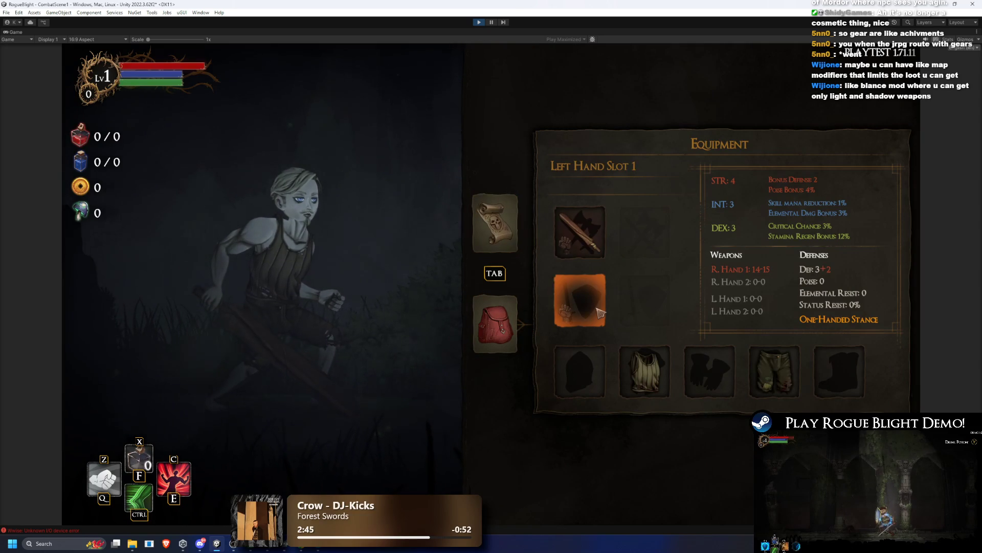
click(606, 228)
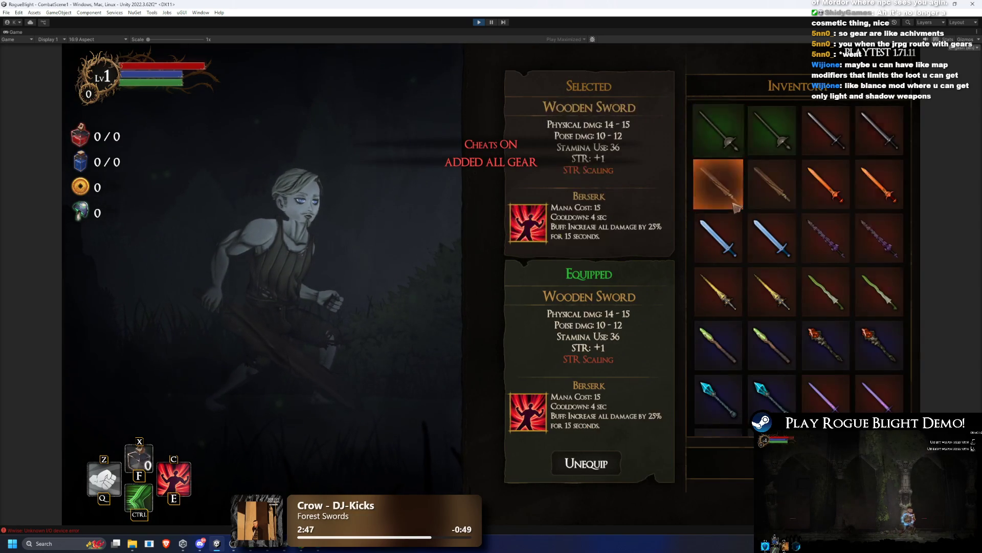
click(826, 184)
click(600, 311)
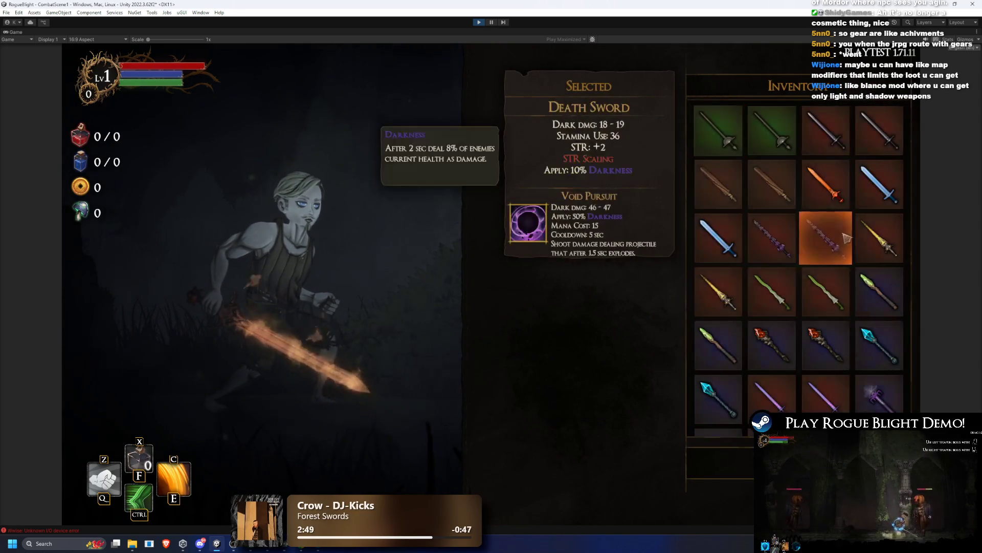
click(826, 184)
Step: Equip the Knight's Helmet, chest armour, Gloves, Leggings and Boots
click(594, 382)
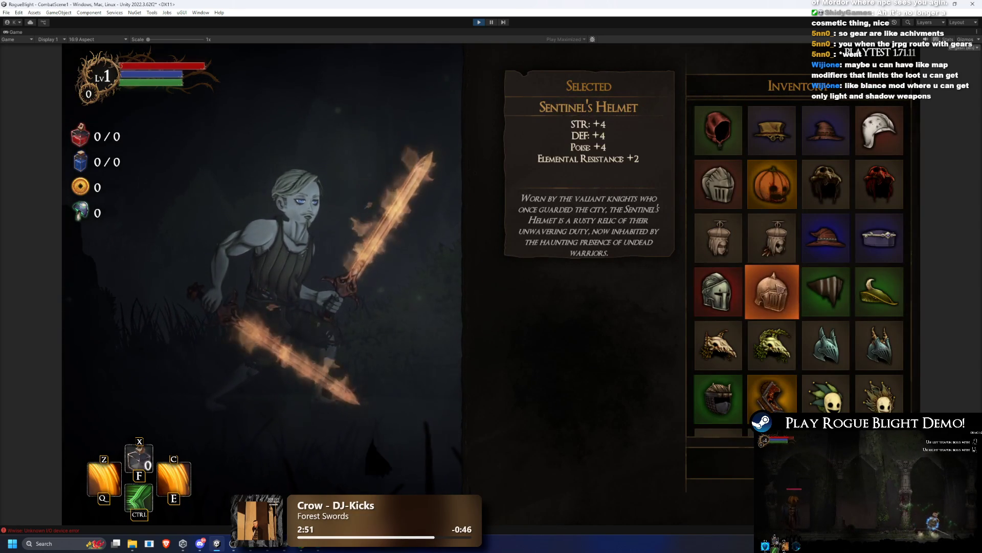
click(718, 184)
click(644, 371)
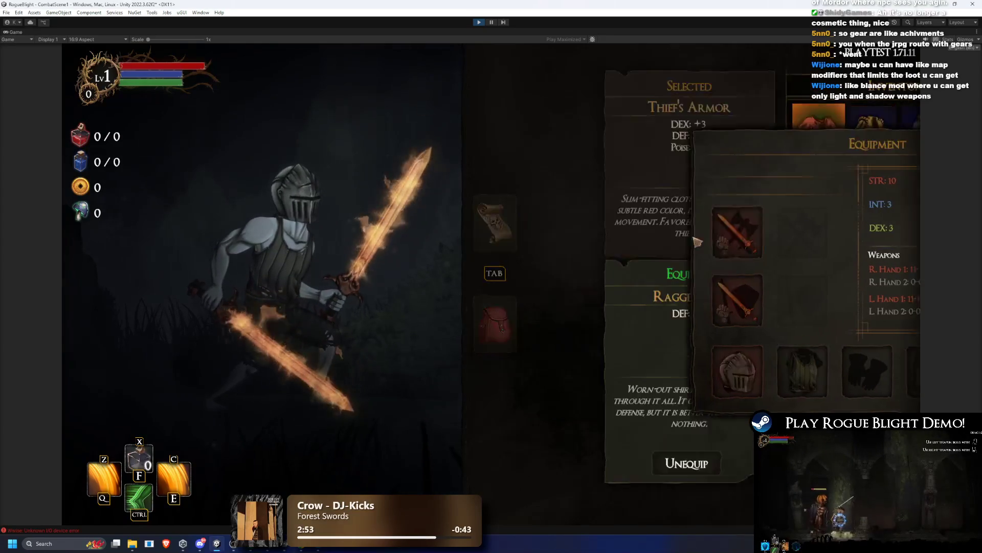
click(719, 184)
click(709, 371)
click(722, 188)
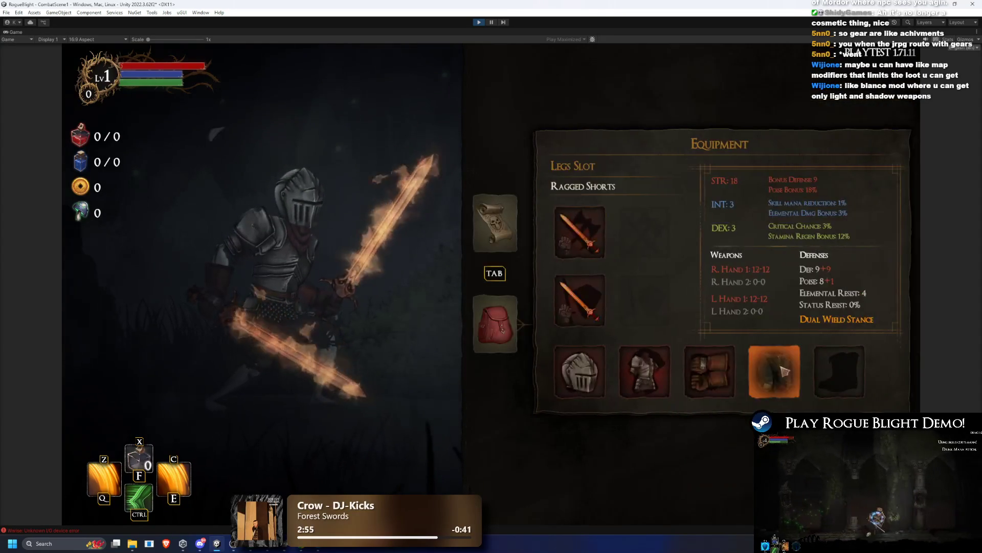
click(772, 373)
click(719, 184)
click(833, 373)
click(719, 184)
key(Tab)
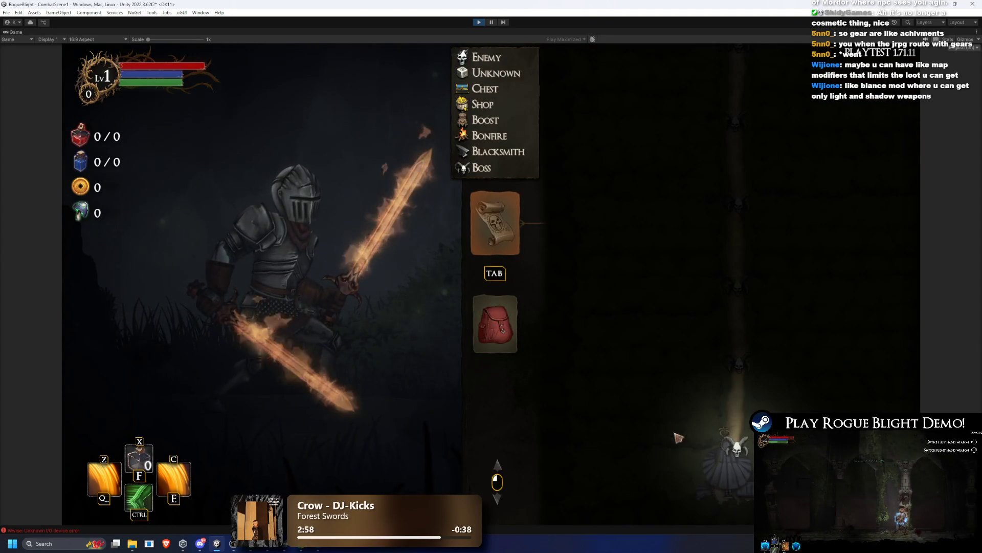
Step: Resume the game and hit the pumpkin boss with sword slashes, an E spiral and a jumping slash
key(Escape)
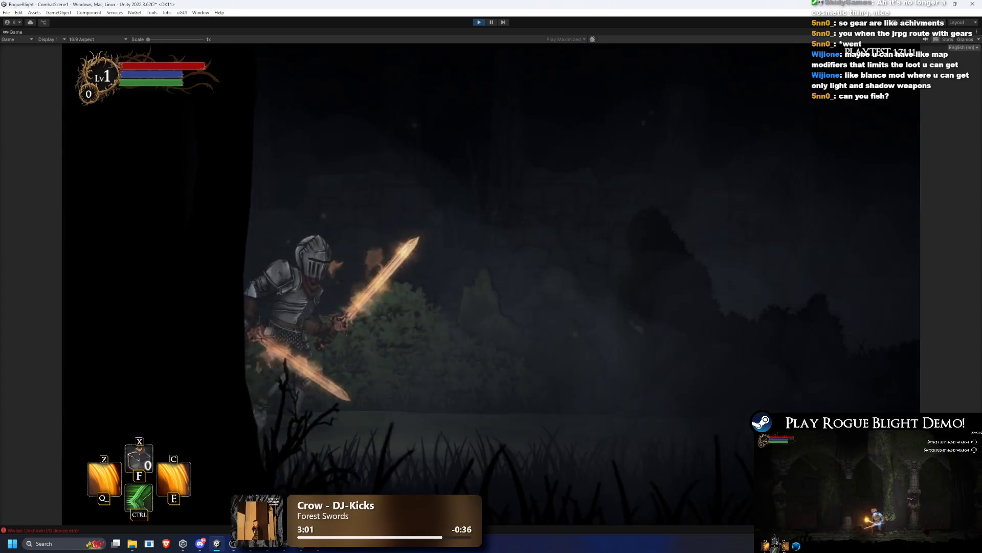
key(Right)
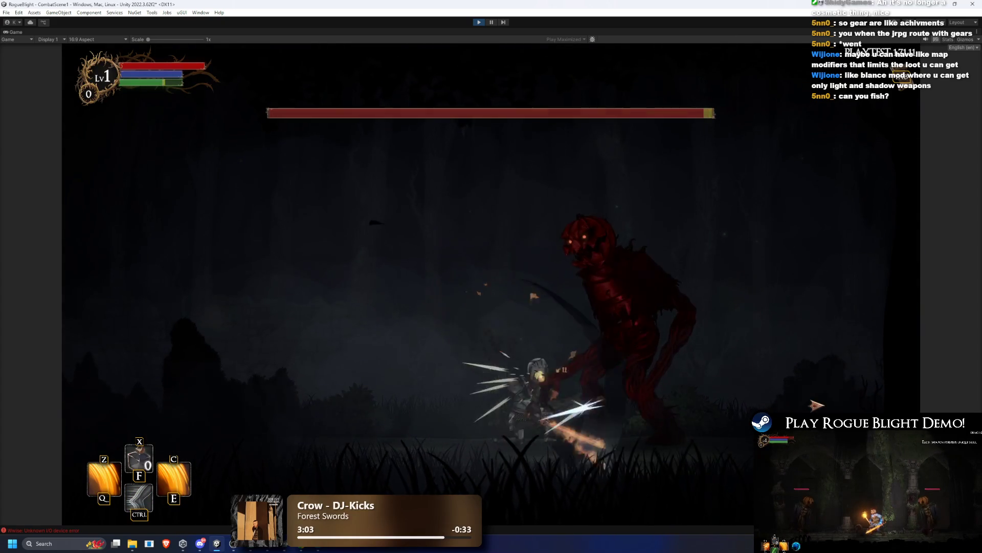
key(Right)
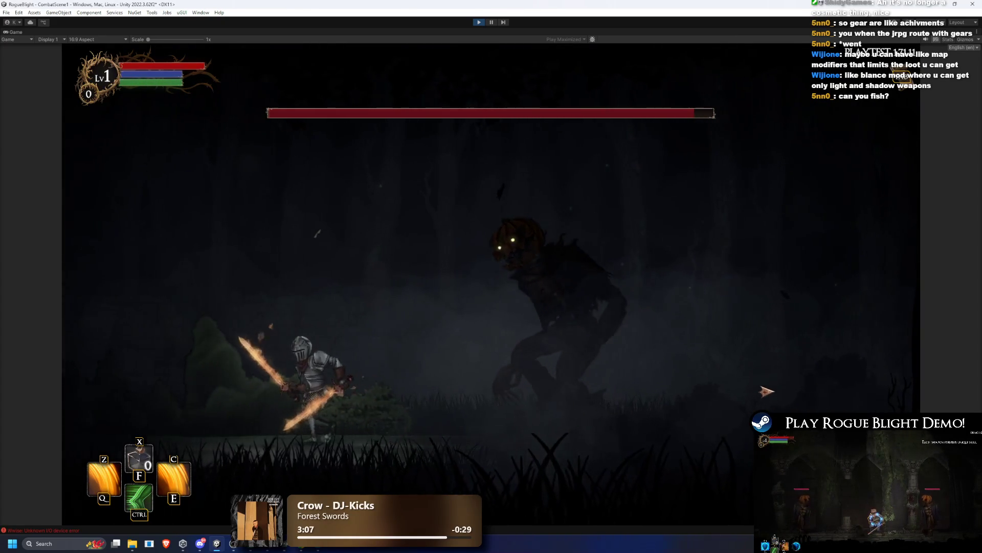
key(Right)
click(677, 370)
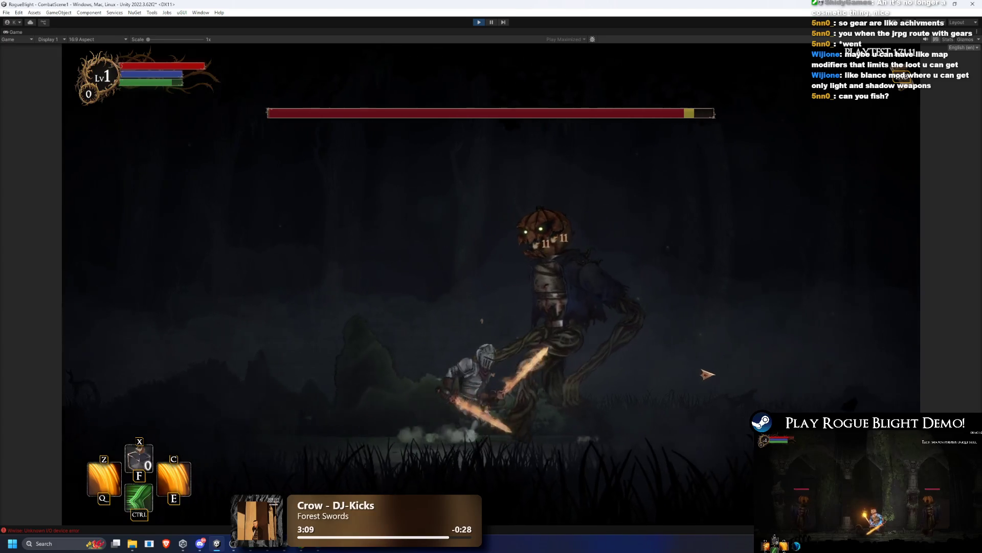
click(713, 383)
key(Right)
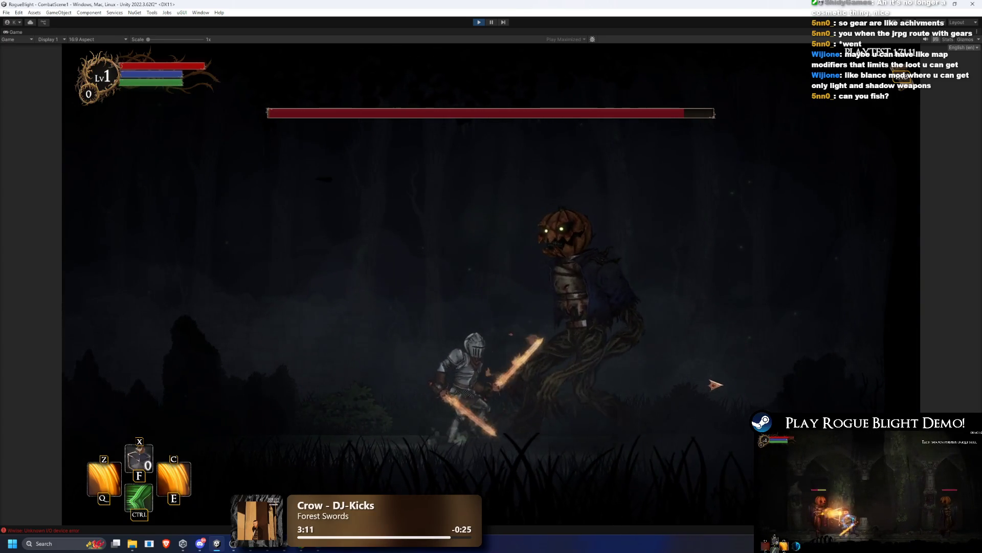
key(ctrl)
key(Left)
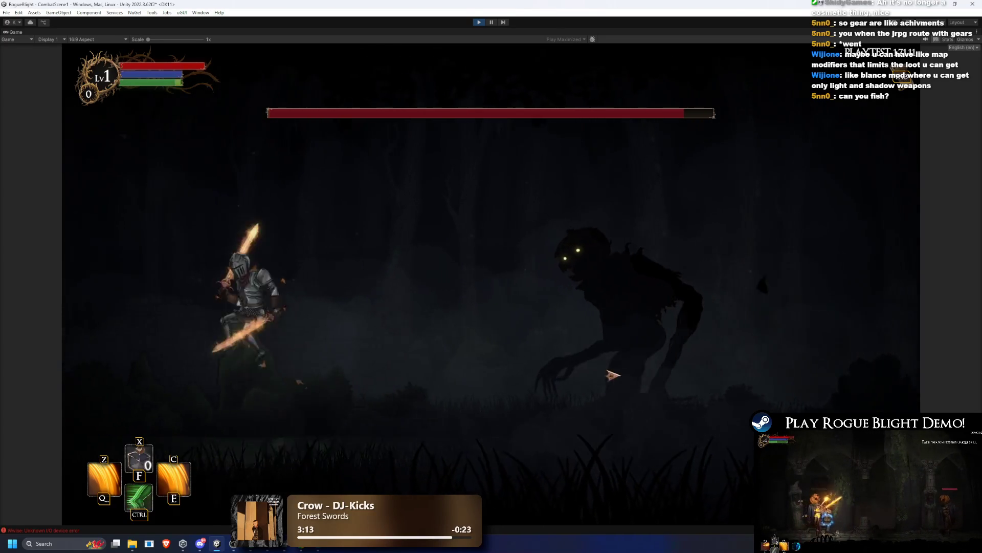
key(e)
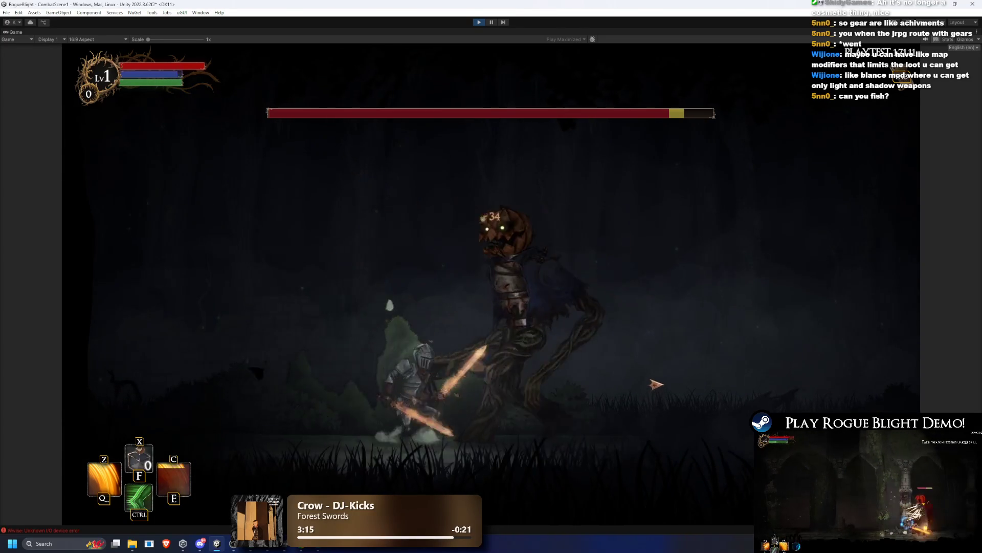
key(space)
click(655, 387)
Step: Keep pressuring the boss with the Q flaming attack, a Ctrl dodge and another E spiral
key(q)
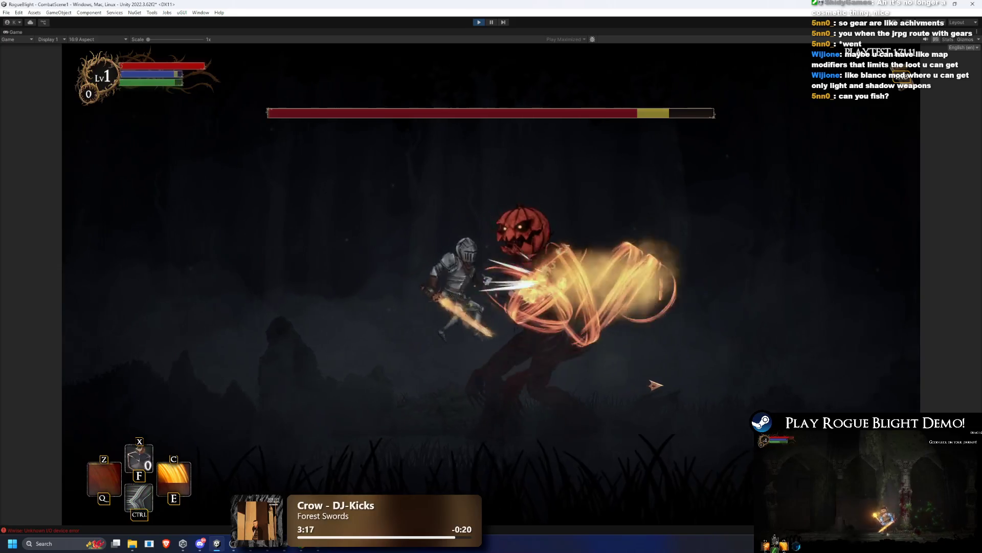
key(ctrl)
key(Left)
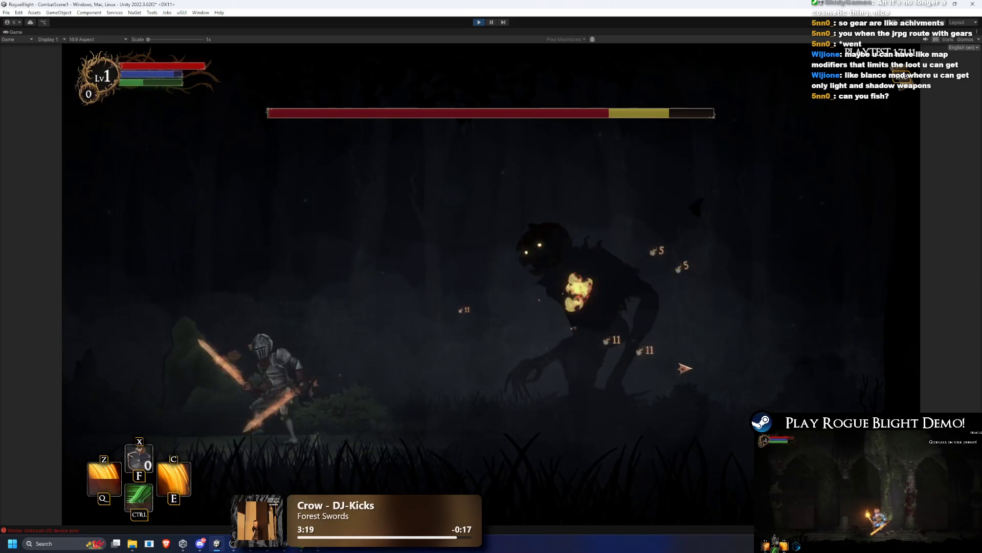
key(Right)
key(e)
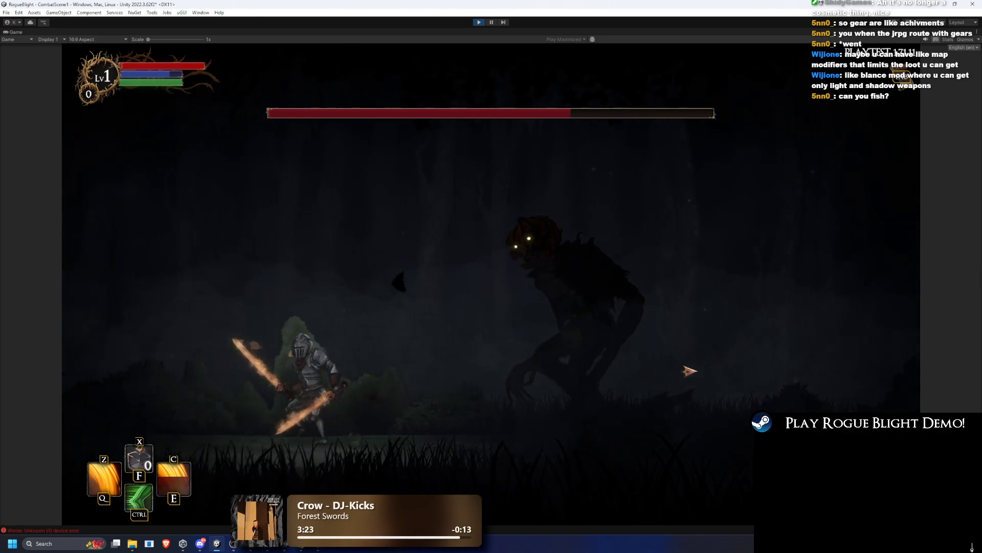
key(Right)
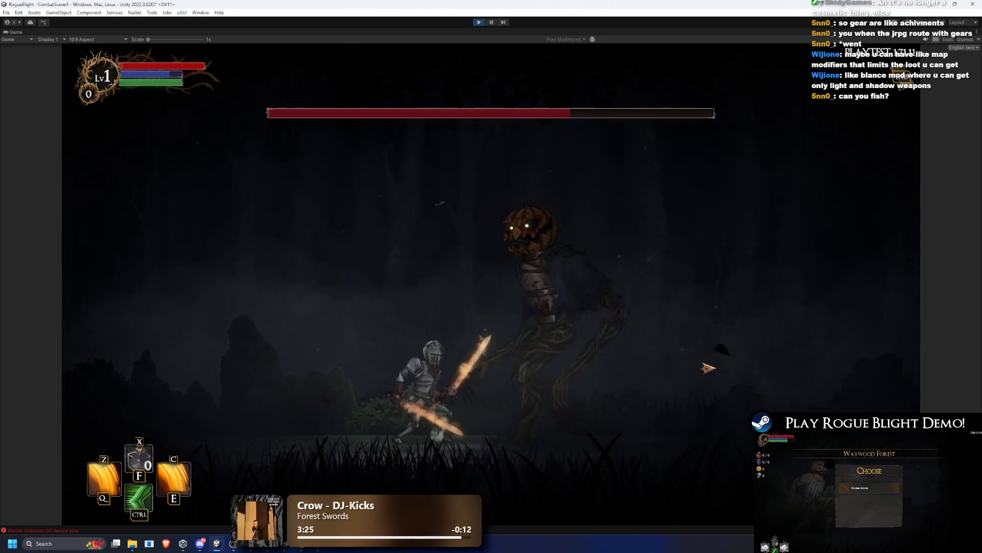
key(Right)
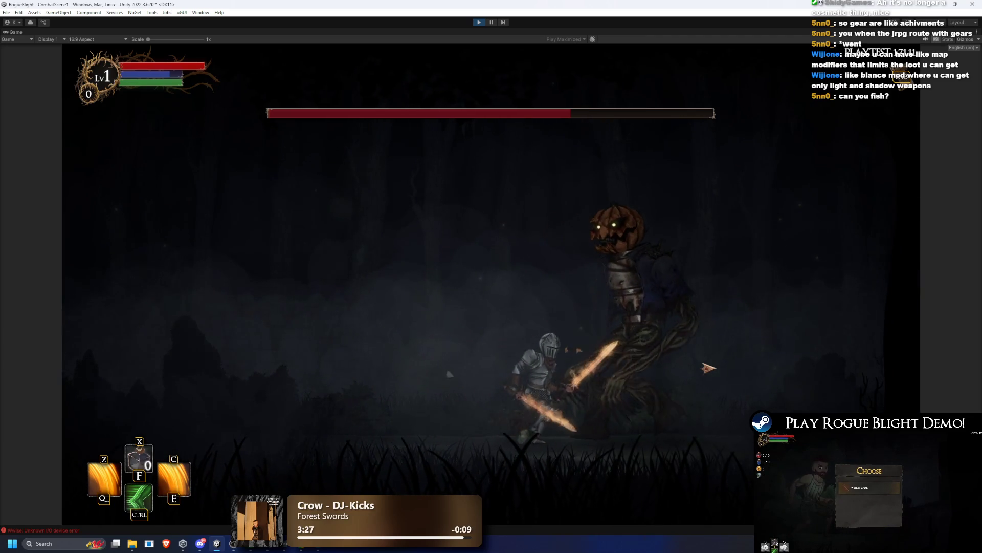
key(Left)
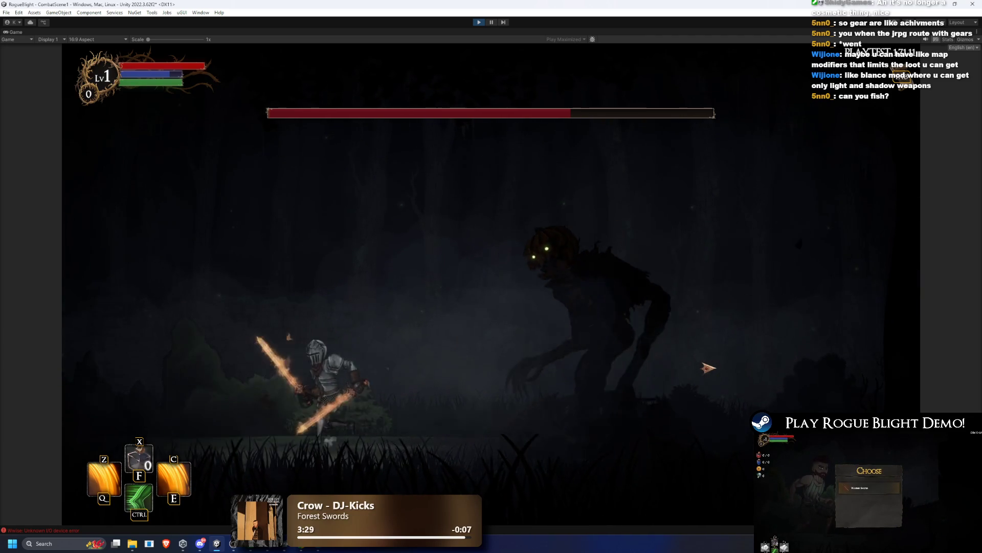
key(Right)
key(Left)
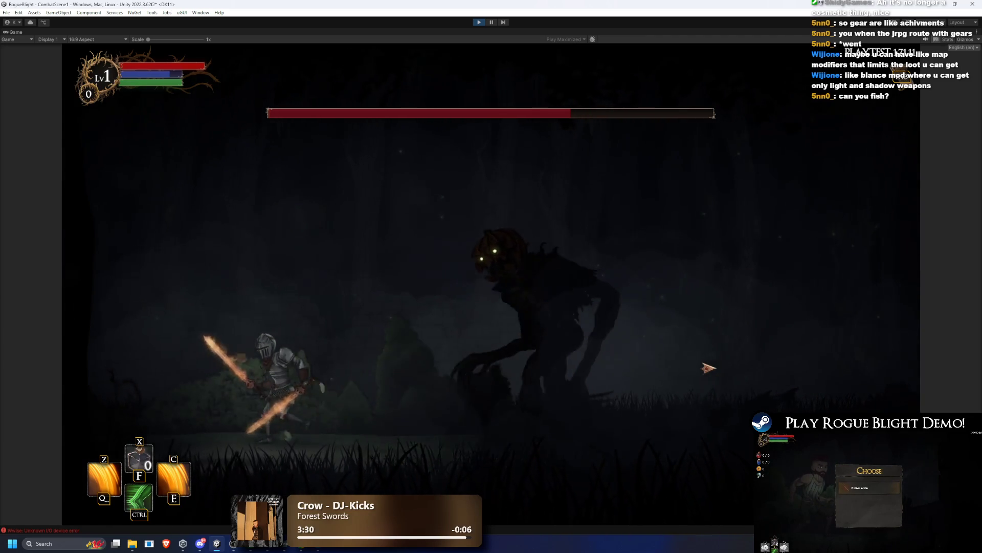
key(Left)
key(Right)
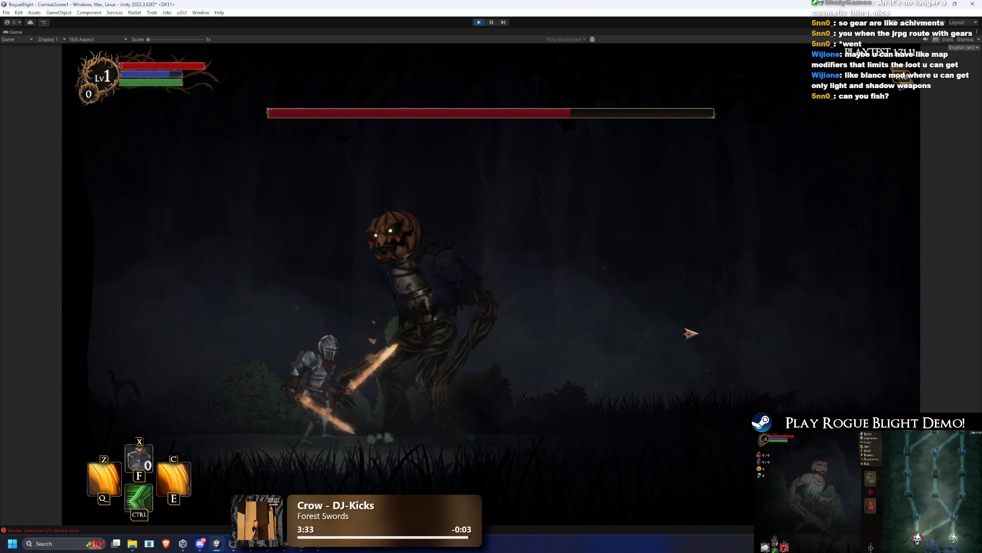
key(Right)
key(Right)
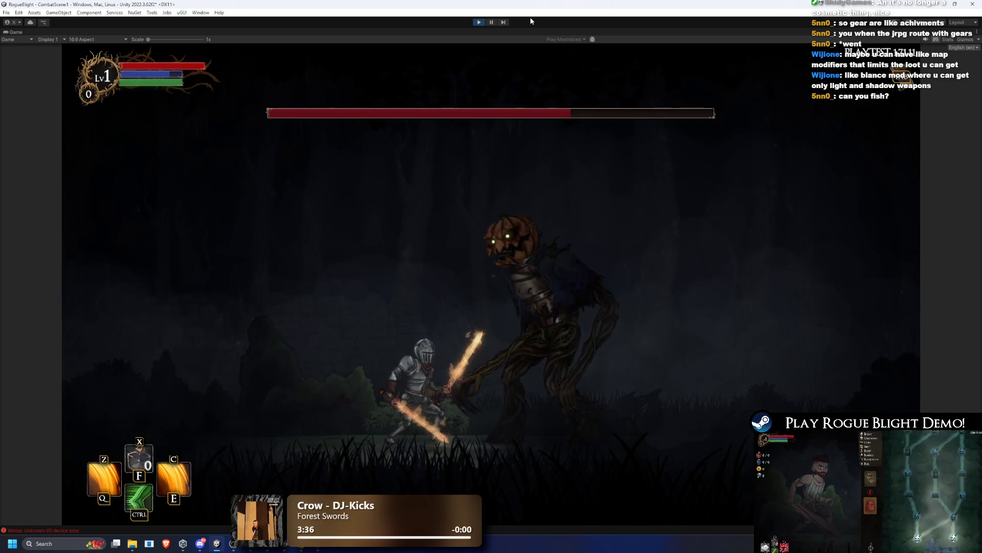
Step: Stop Play mode, search 'scarecrow', open the Scarecrow prefab and select the right foot's FootstepCollider
click(479, 22)
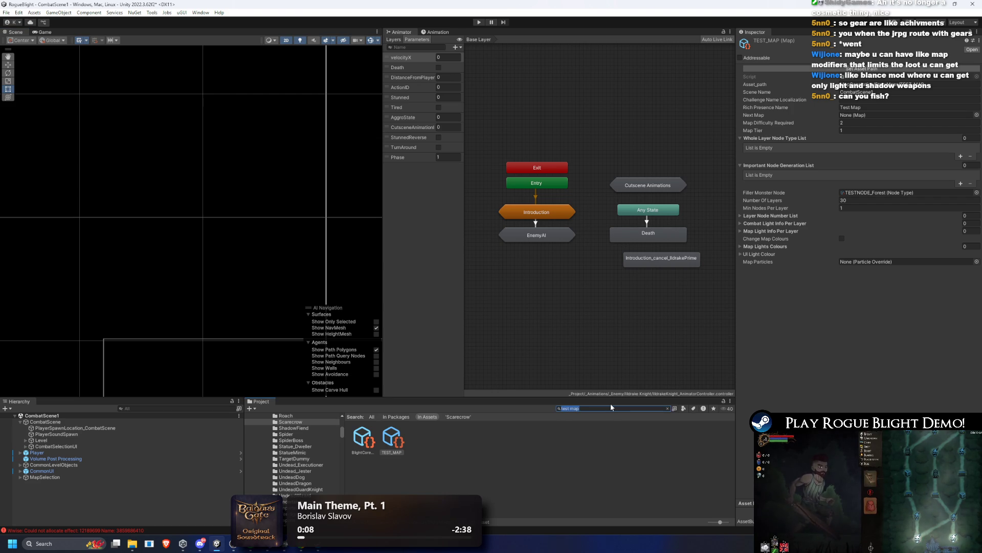
text(scarecrow)
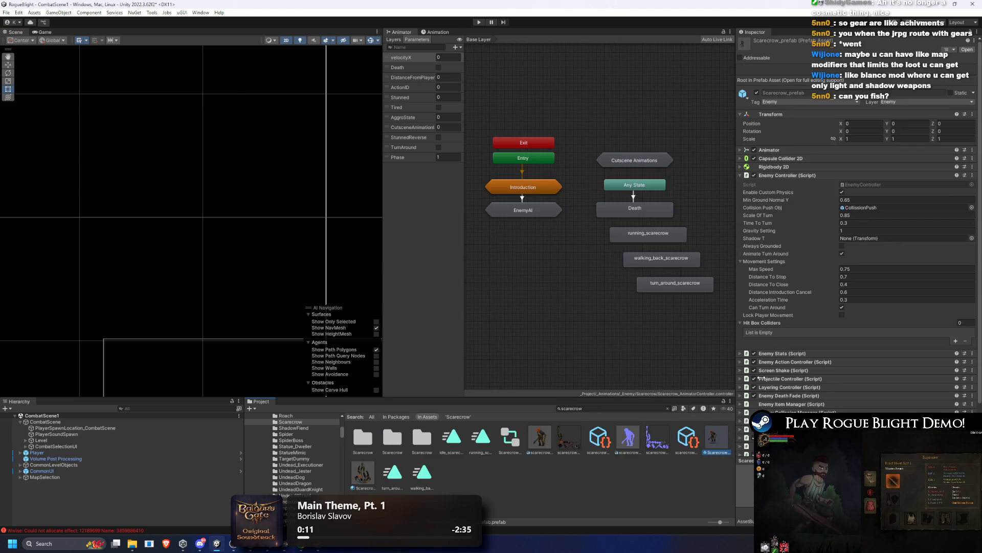
double_click(704, 444)
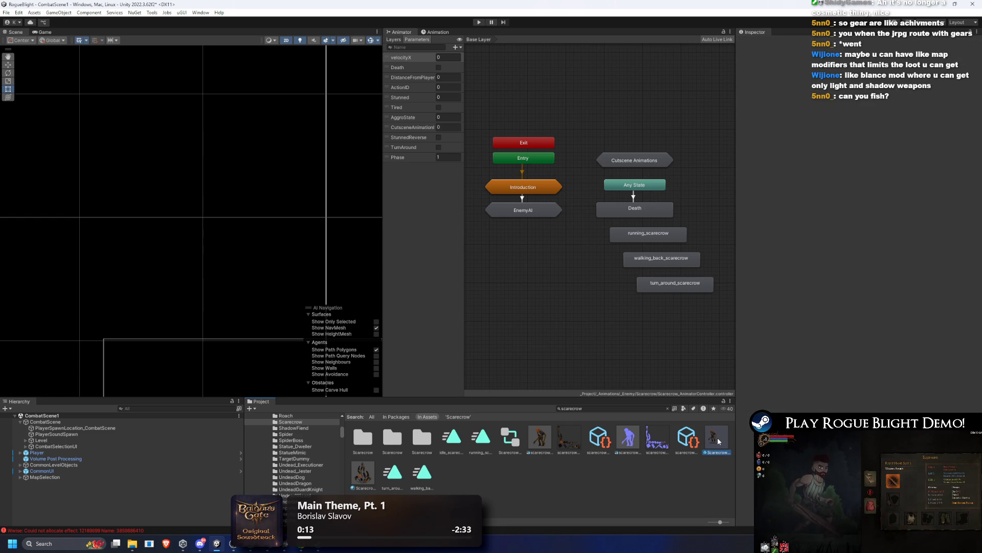
click(152, 295)
click(153, 296)
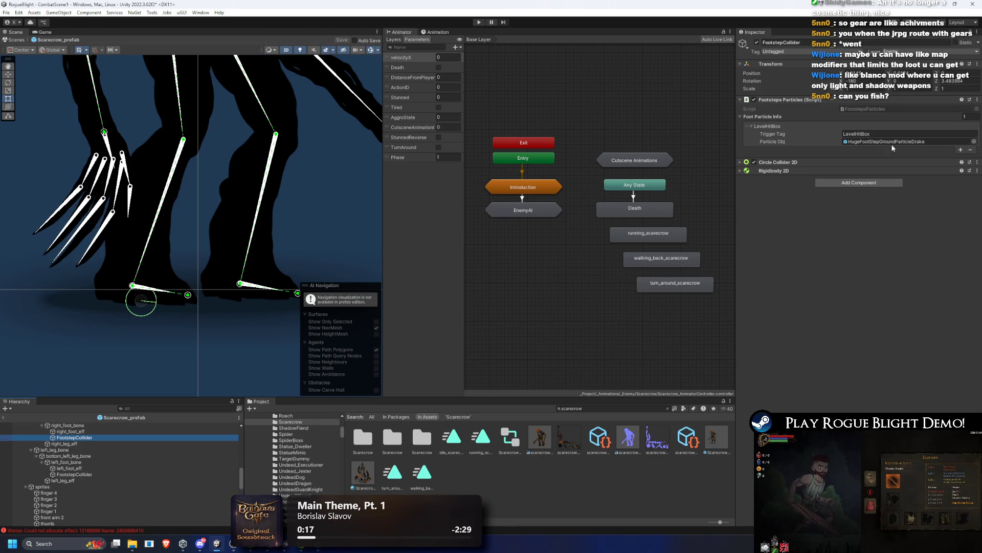
Step: Select both FootstepColliders together and assign a new particle to their Particle Obj field
click(892, 142)
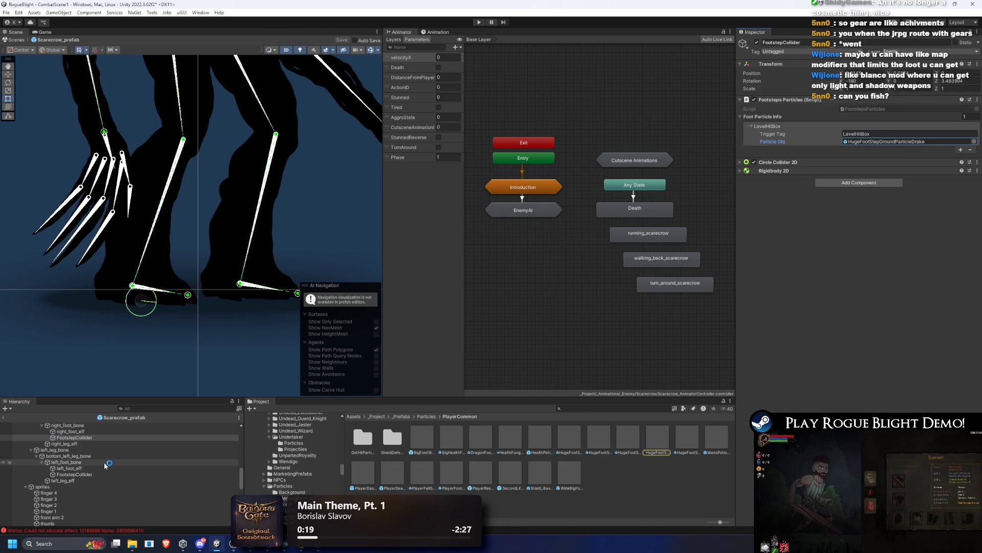
ctrl+click(63, 481)
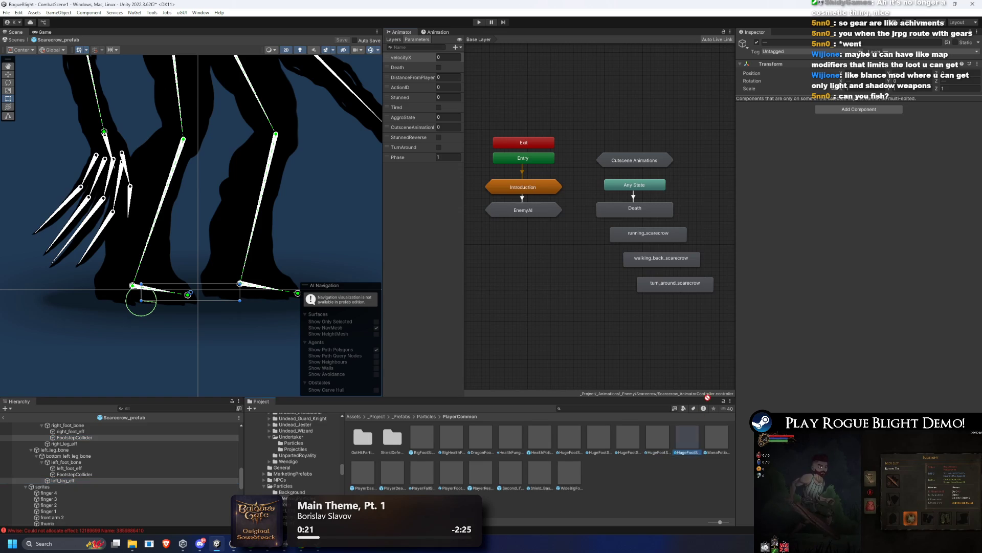
ctrl+click(63, 480)
ctrl+click(74, 475)
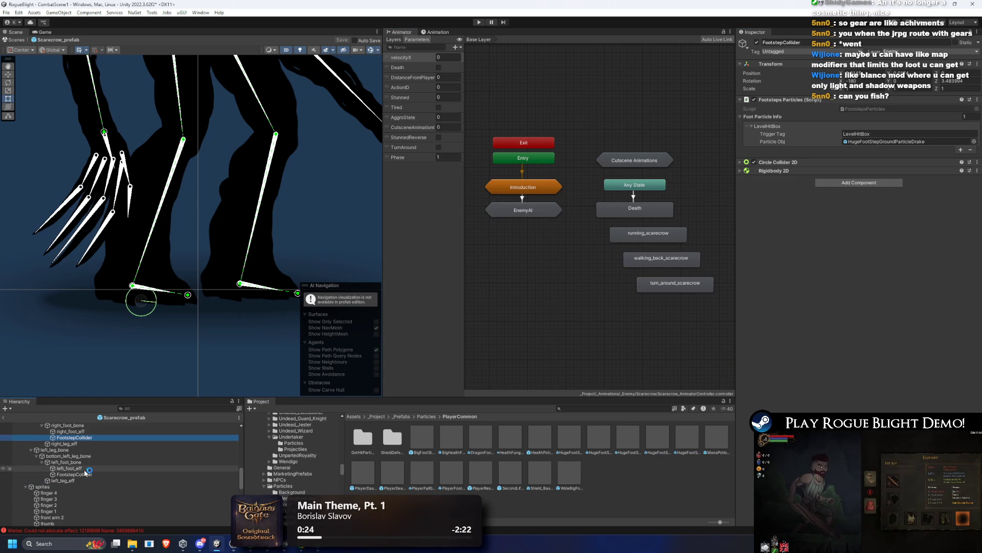
drag(896, 135, 895, 141)
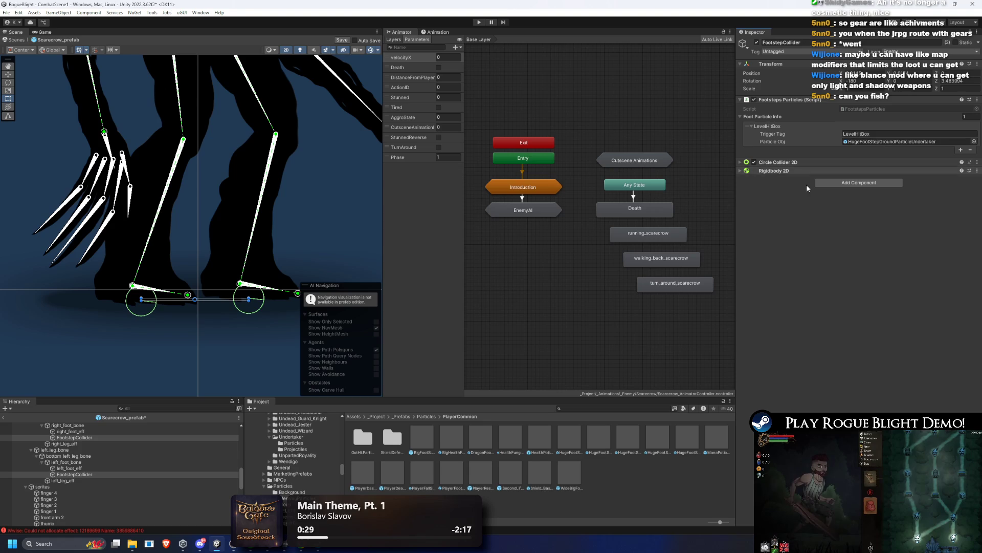
Step: Reveal the footstep particle asset in the Project, then attack the pumpkin boss in Play mode
click(847, 142)
mouse_move(273, 274)
mouse_down()
mouse_move(345, 281)
mouse_move(370, 297)
mouse_move(429, 305)
mouse_up()
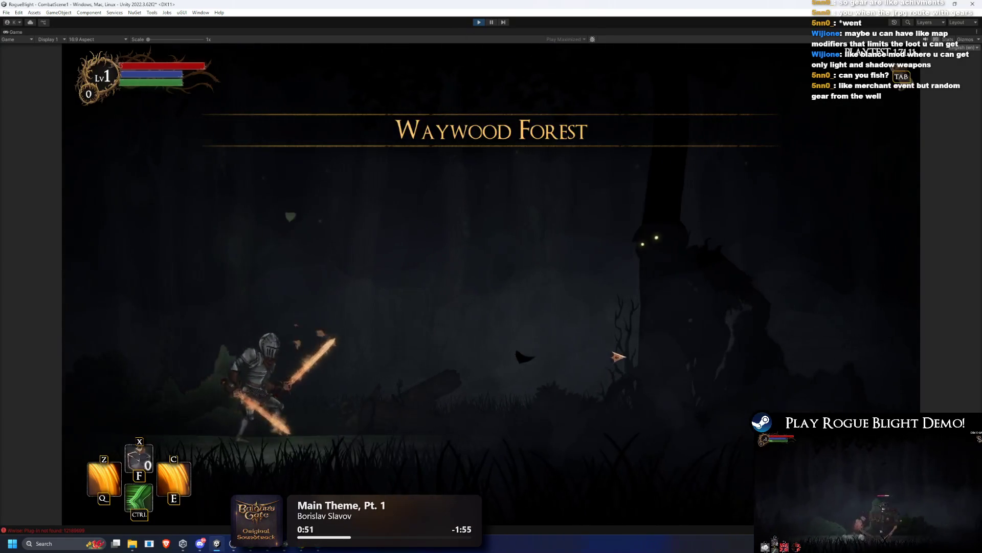
click(618, 357)
Step: Dash back and forth across the arena with A, D and Ctrl while slashing the boss
key(a)
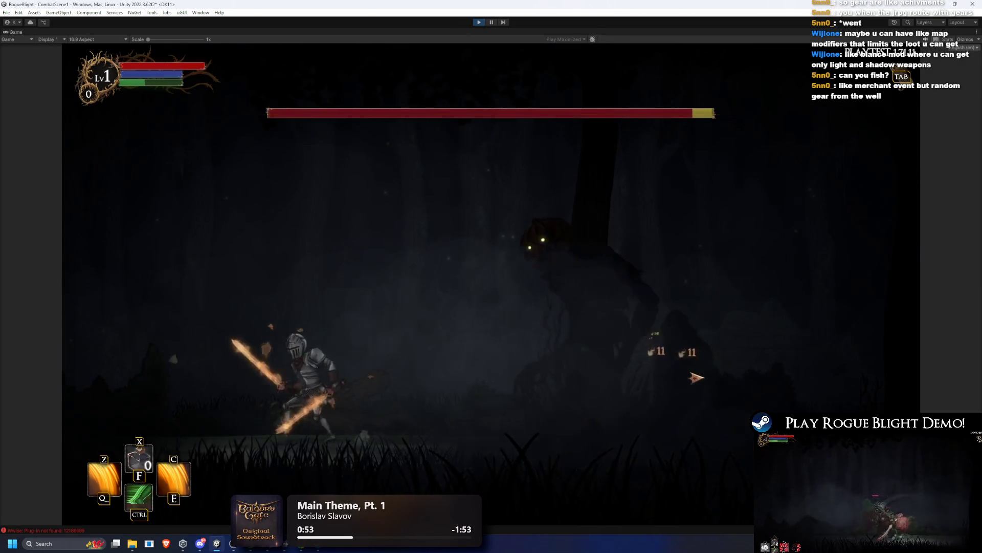
key(a)
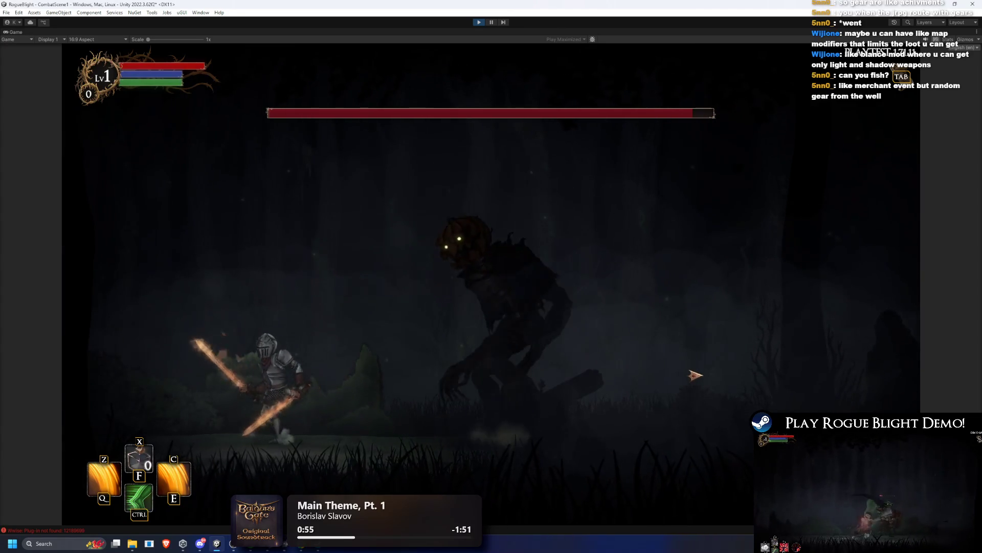
key(a)
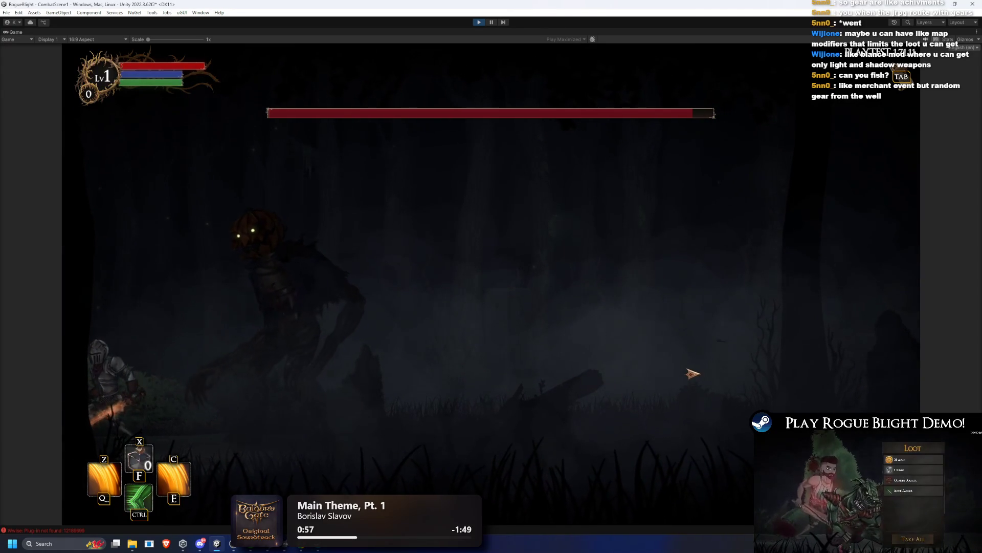
key(d)
key(d)
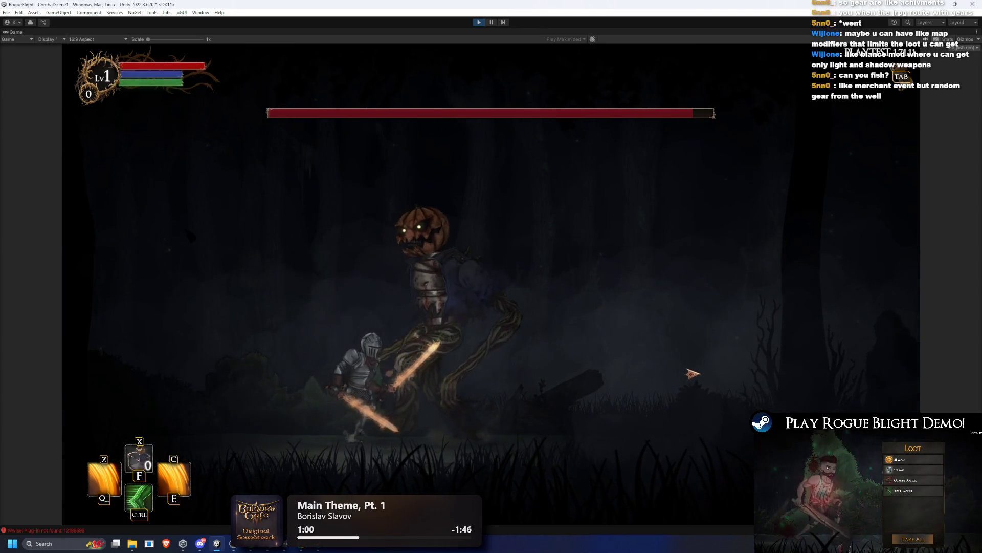
key(a)
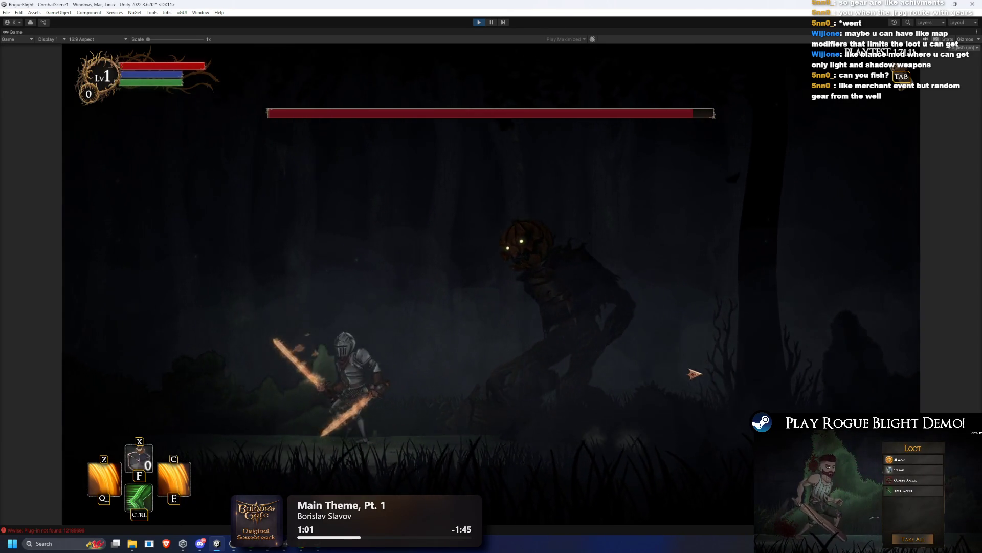
key(d)
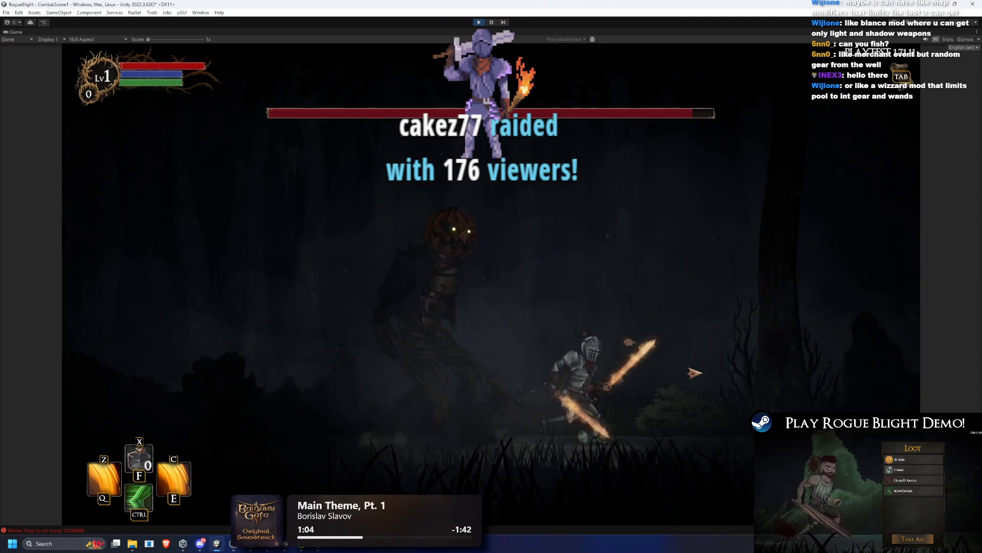
key(ctrl)
key(d)
key(a)
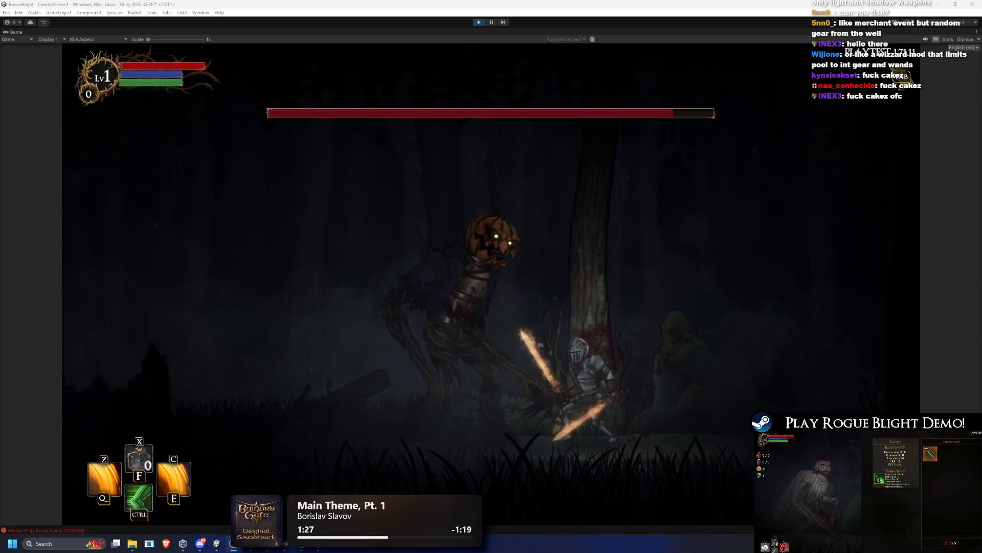
Step: Hit the boss with the C, E and Z skills and sword lunges, cutting its health to half
key(c)
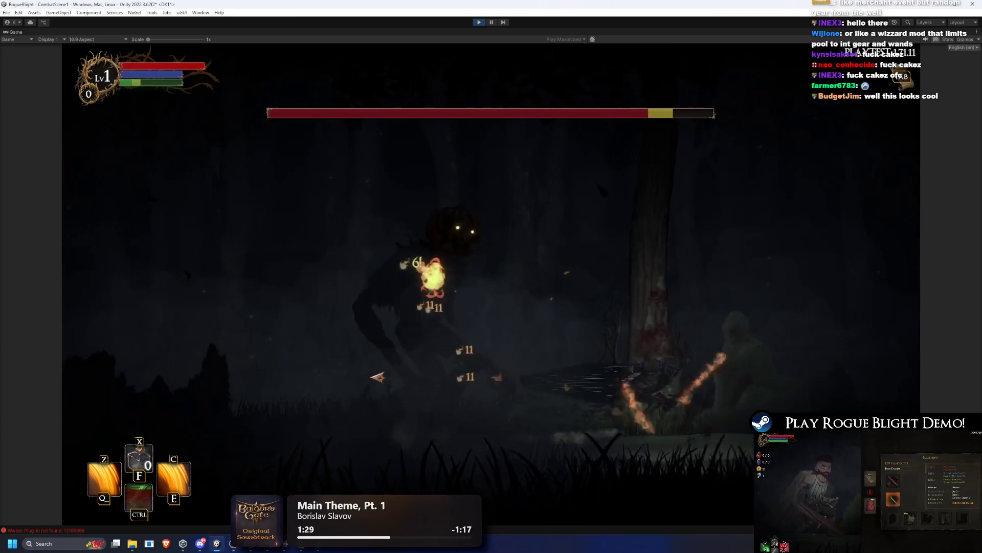
click(375, 378)
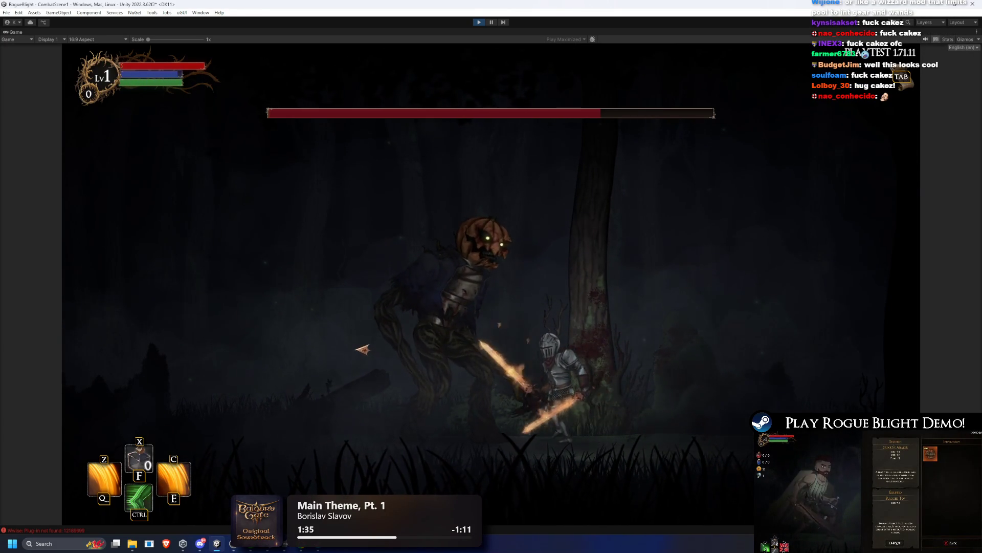
key(d)
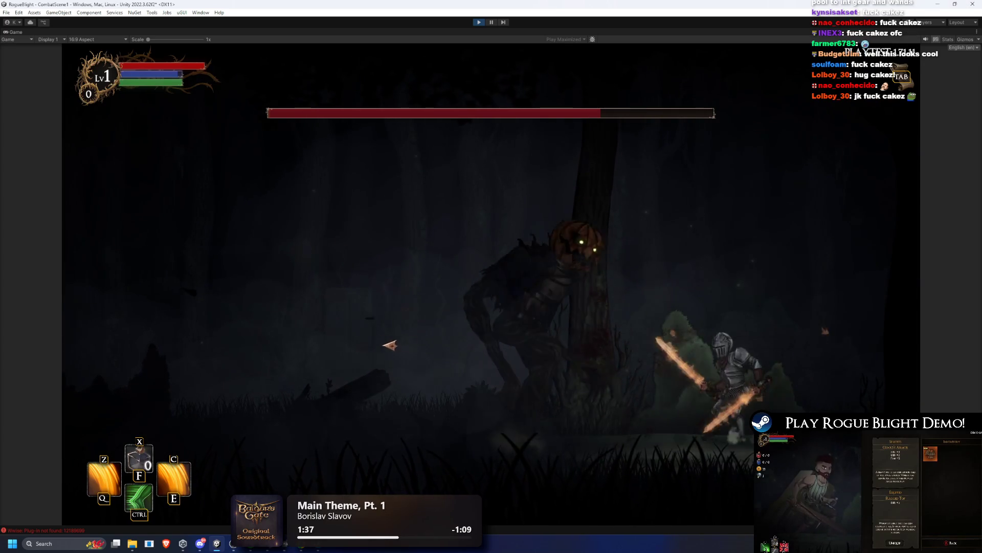
key(a)
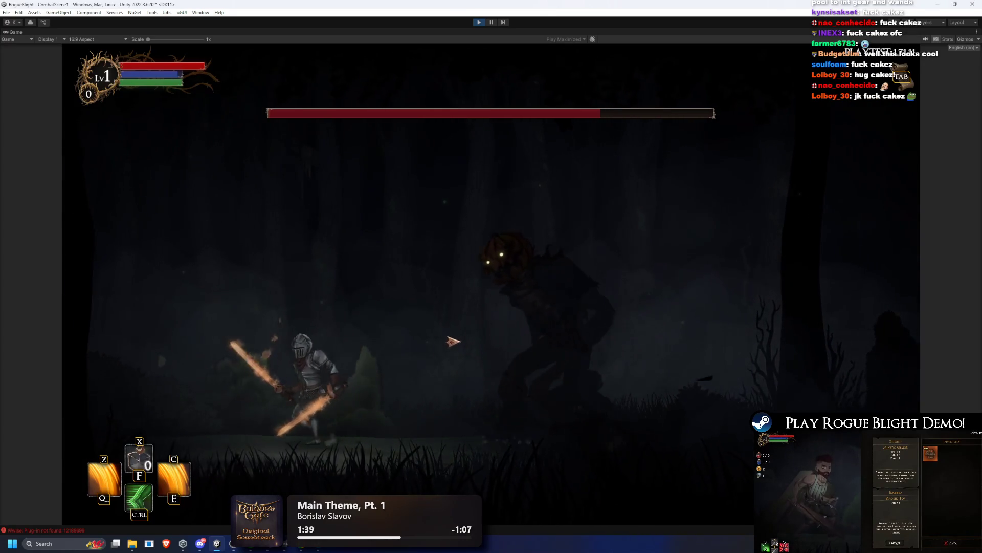
click(453, 340)
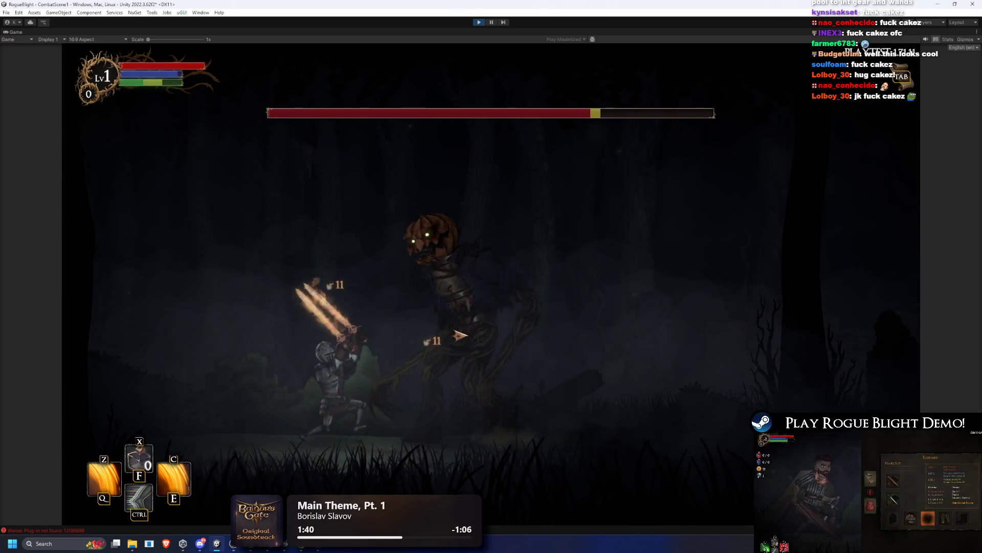
key(e)
key(ctrl)
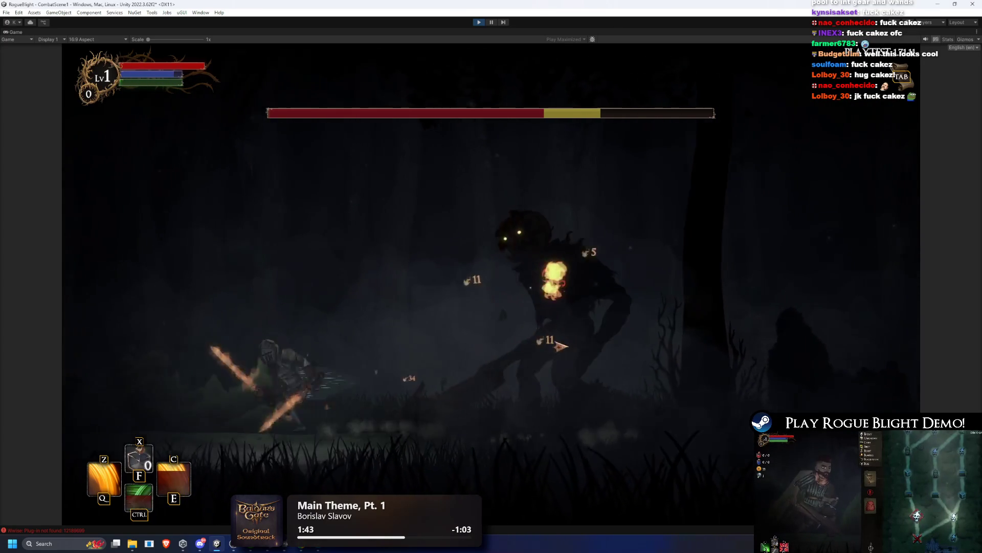
key(z)
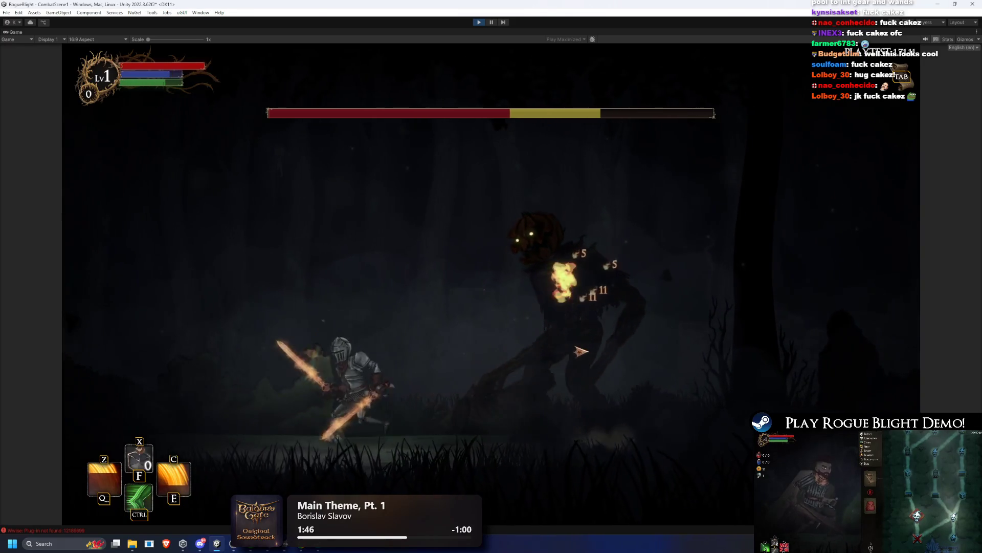
key(d)
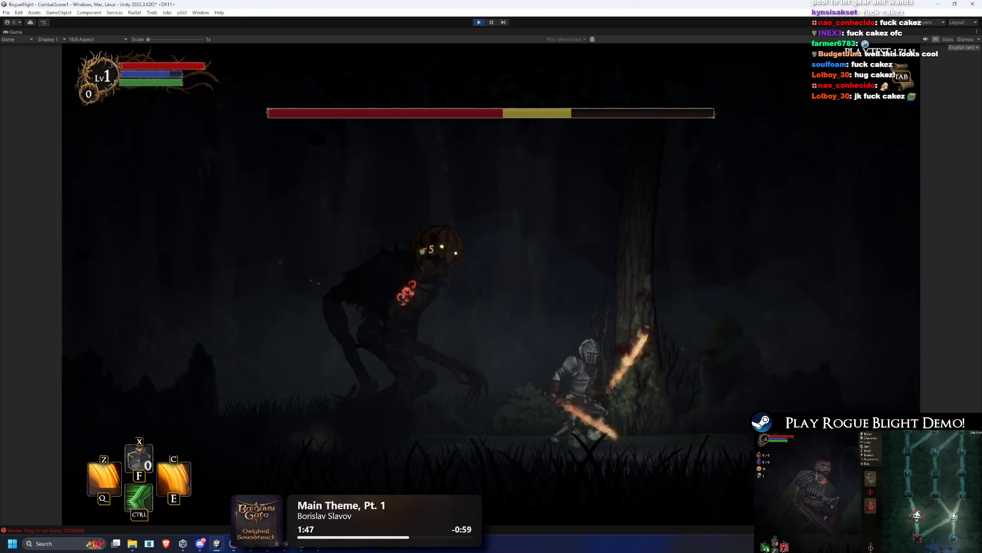
key(ctrl)
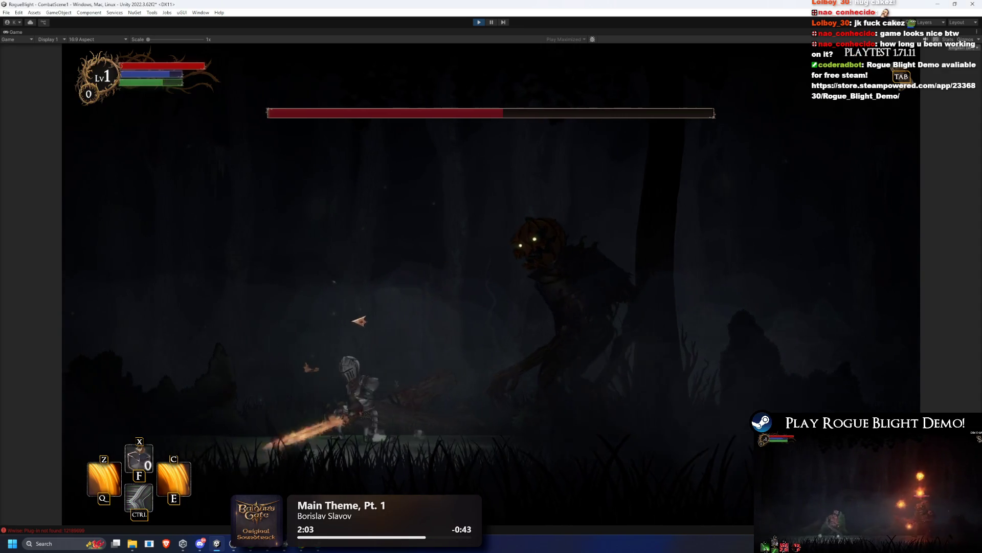
Step: Slash the boss, leap and dash past it using the E and Z skills, then pause and resume
click(577, 341)
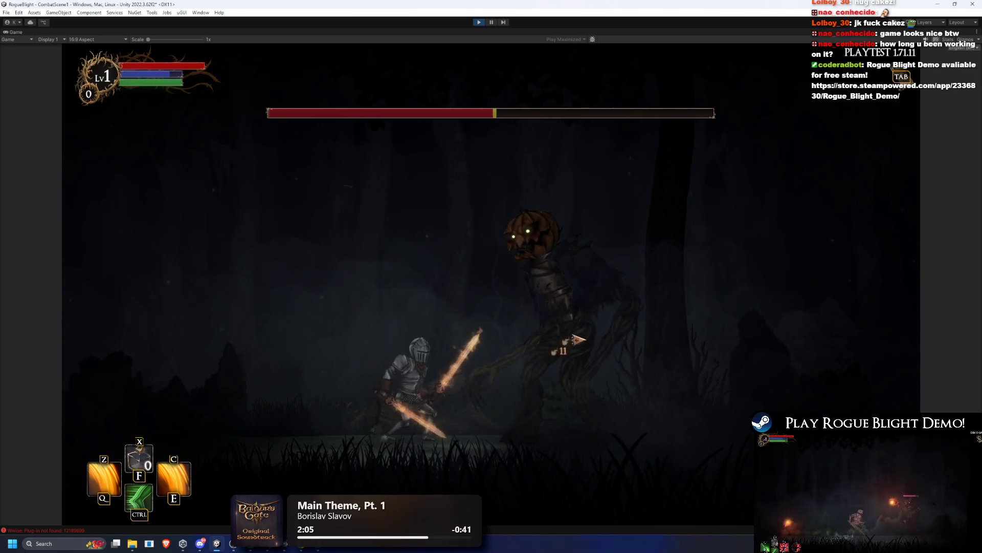
key(d)
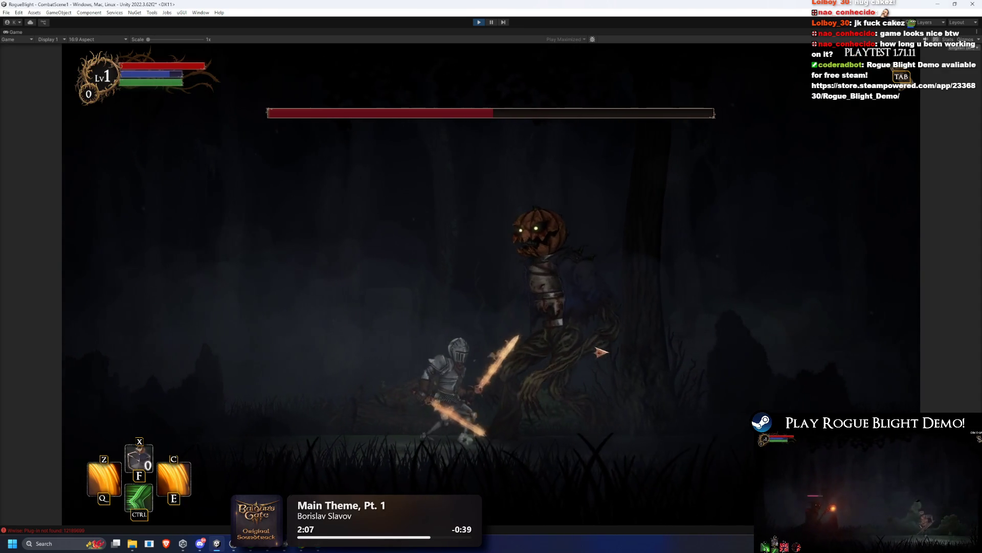
key(a)
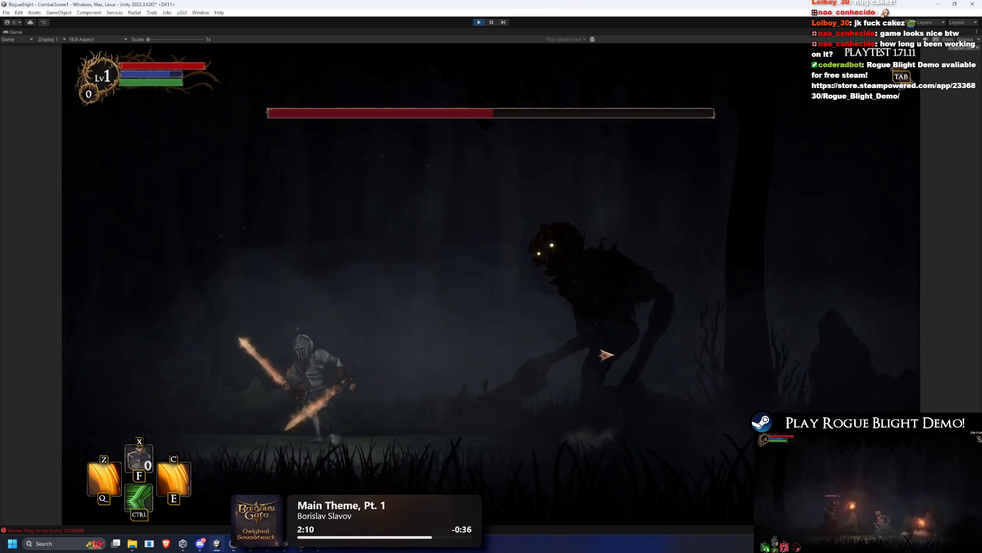
key(d)
key(a)
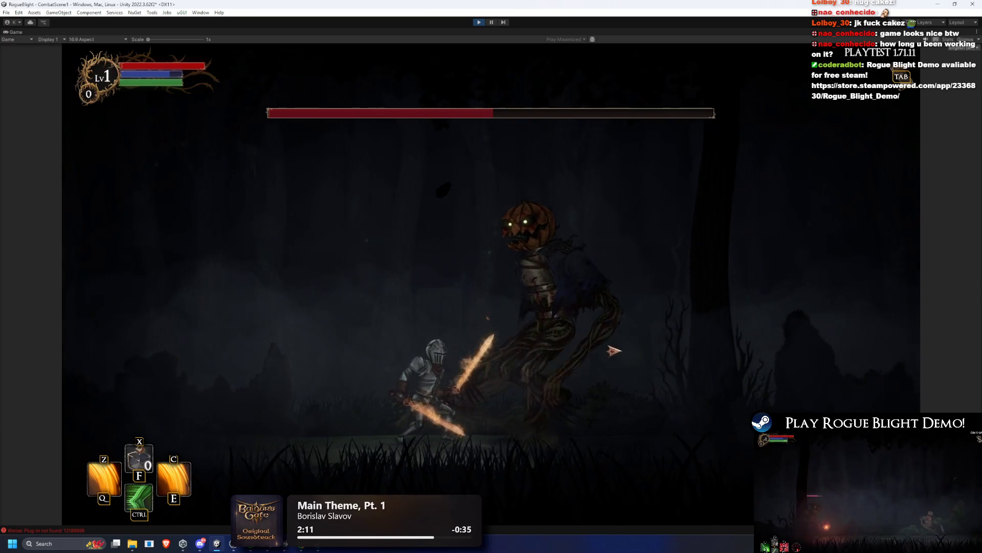
key(d)
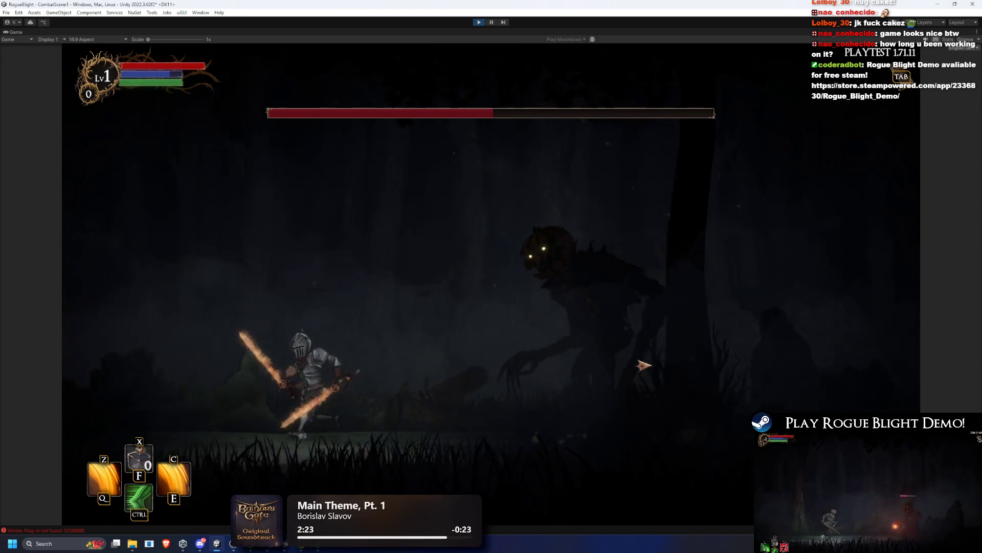
key(space)
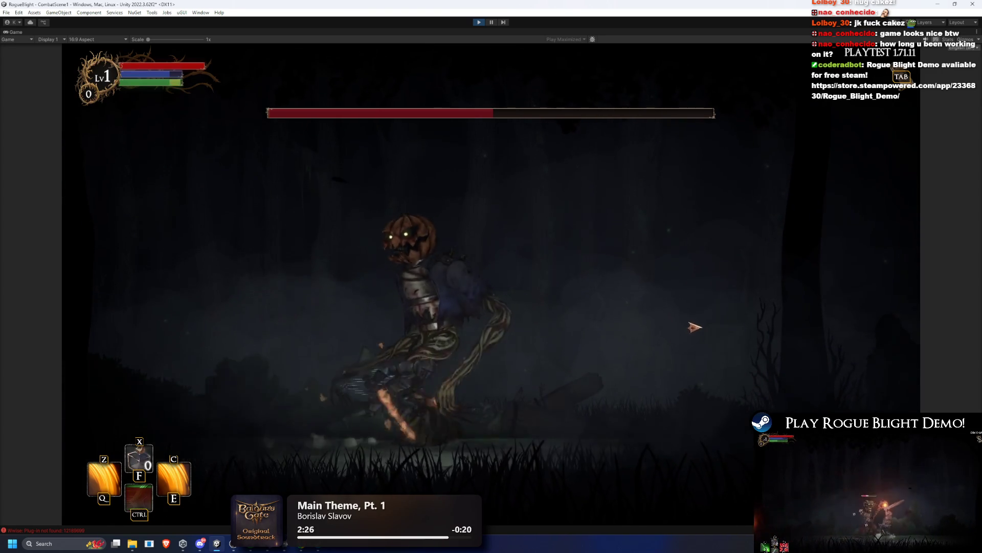
key(ctrl)
key(e)
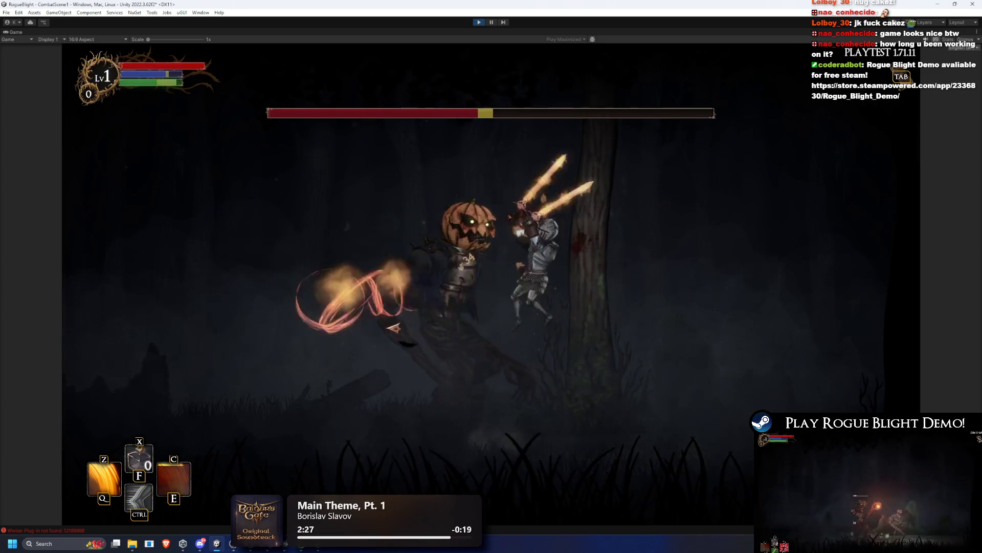
key(z)
key(Escape)
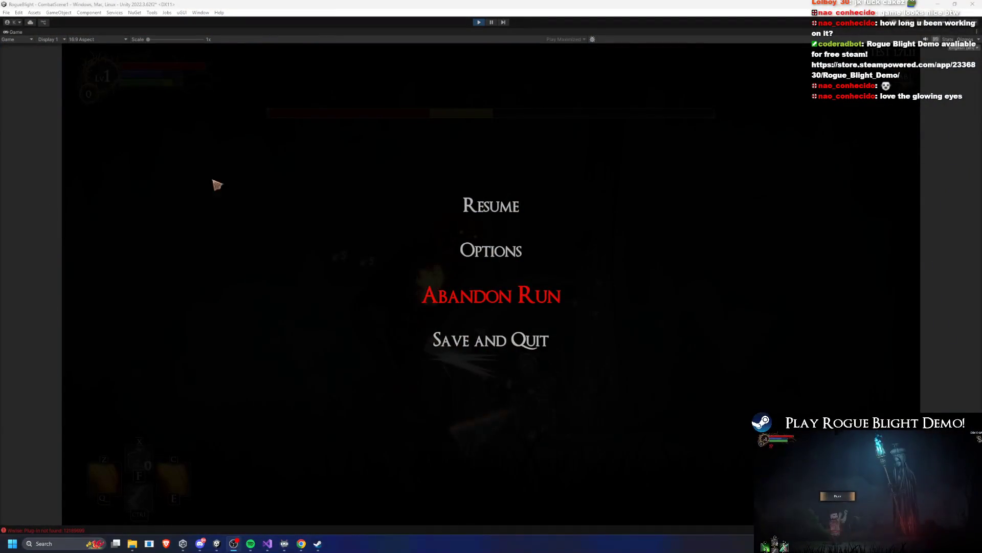
click(457, 190)
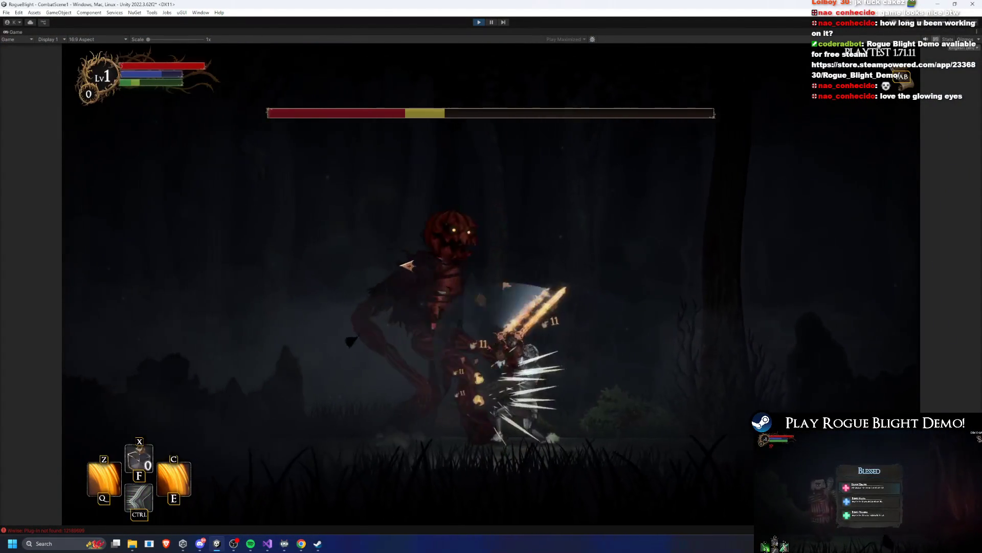
Step: Trade a few slashes with the boss, then press F1 and F2 to refill its health
key(a)
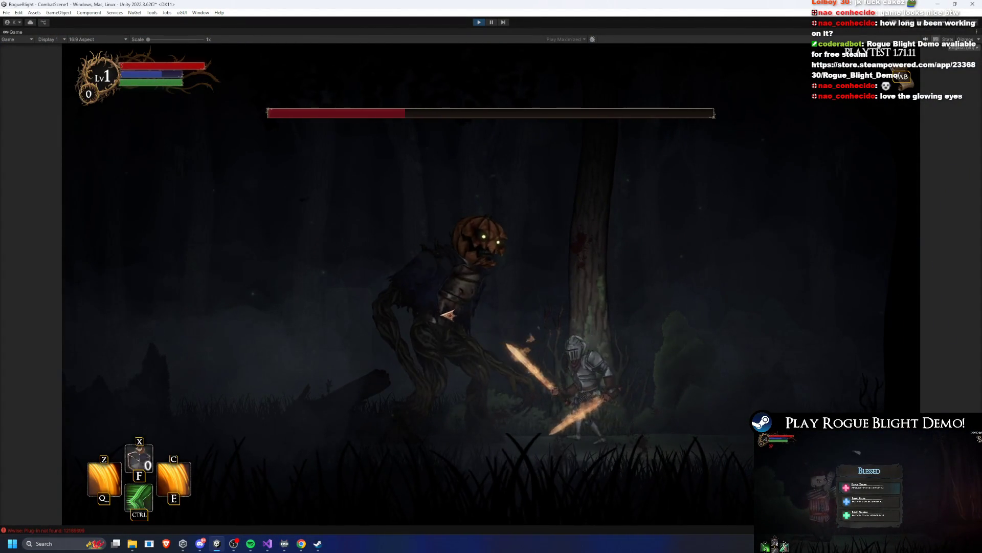
key(a)
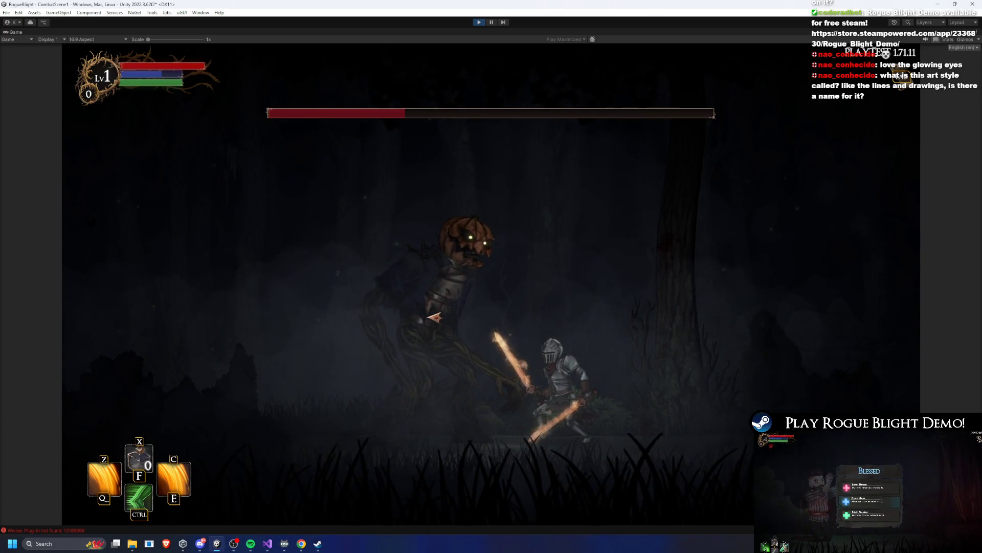
click(421, 312)
key(ctrl)
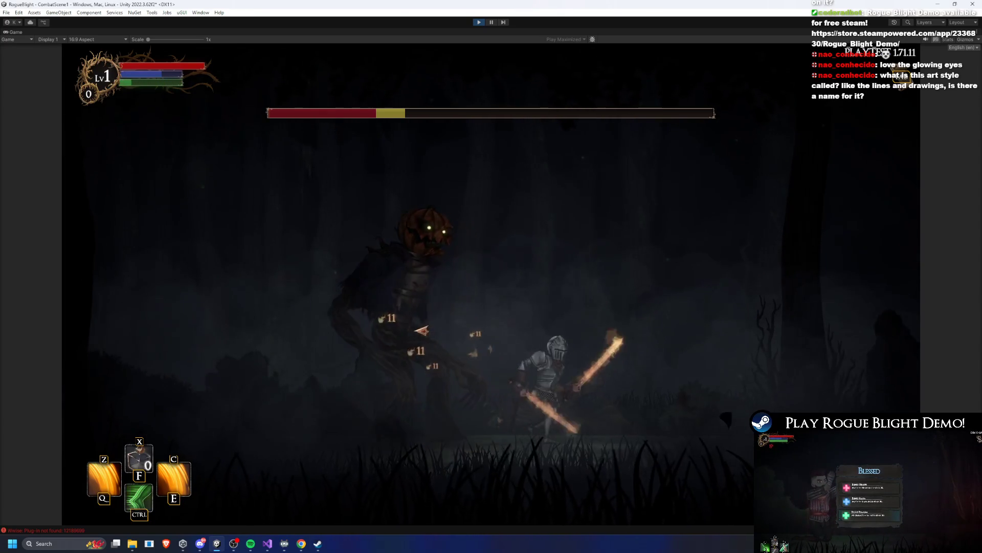
key(a)
click(420, 335)
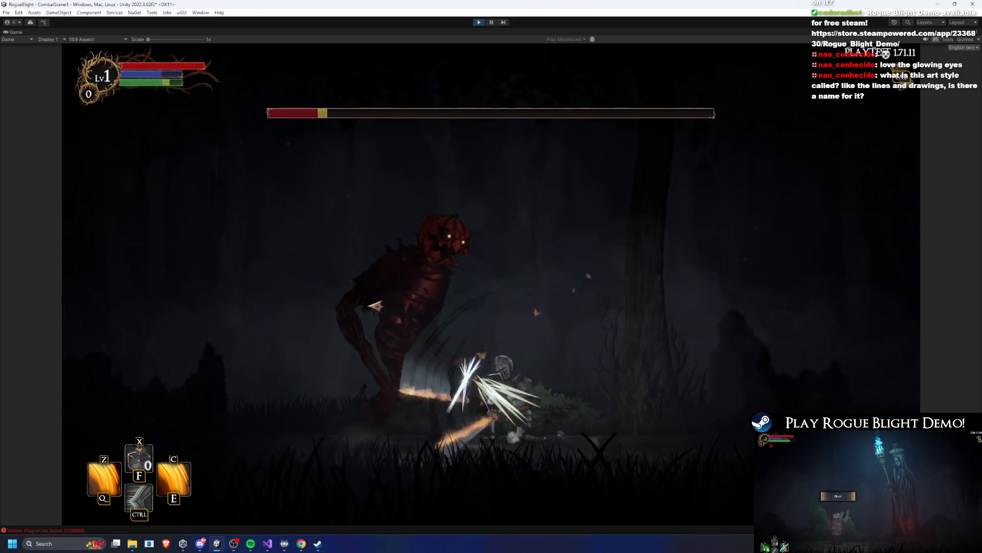
key(F1)
key(F2)
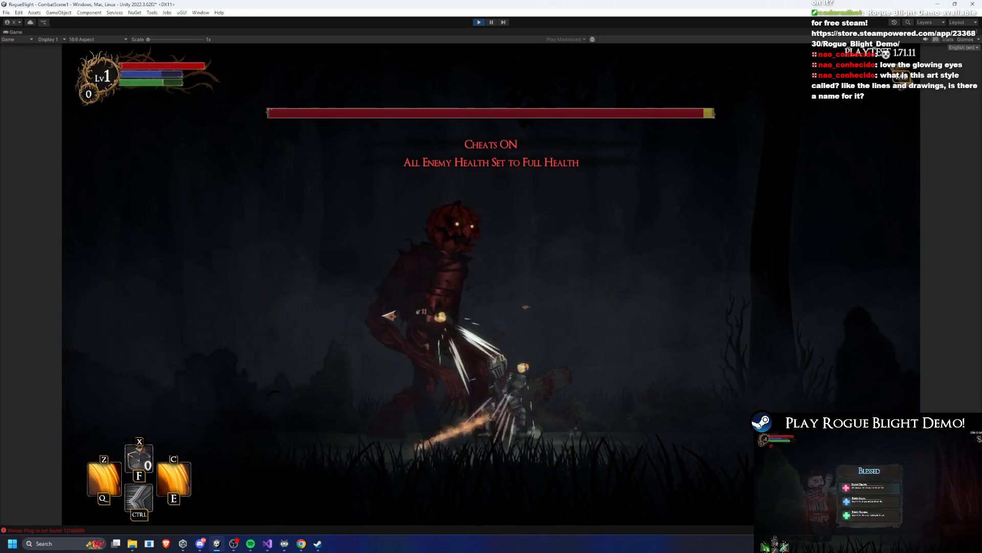
Step: Slash the restored boss and hit it with the Ctrl, E and Q skills
click(420, 319)
key(a)
click(413, 313)
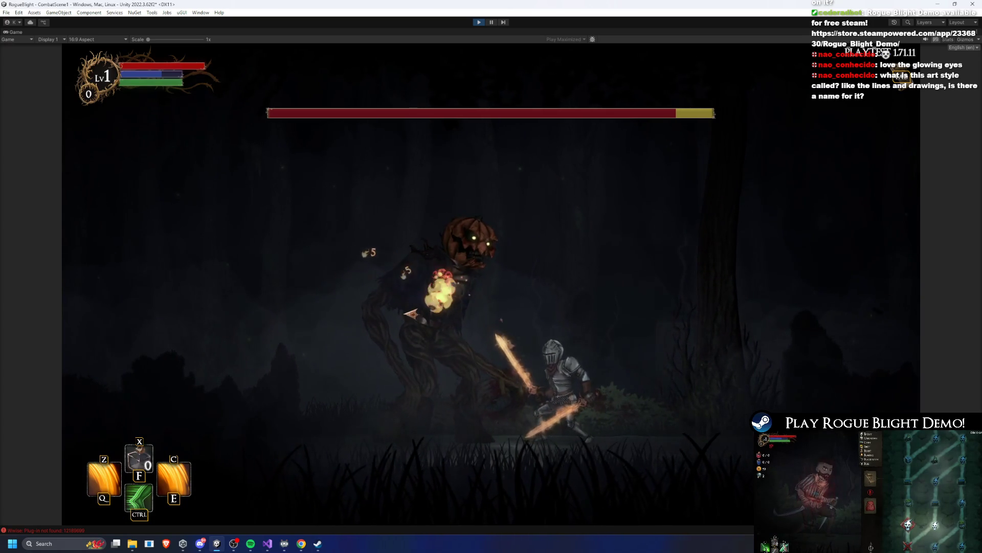
key(ctrl)
key(e)
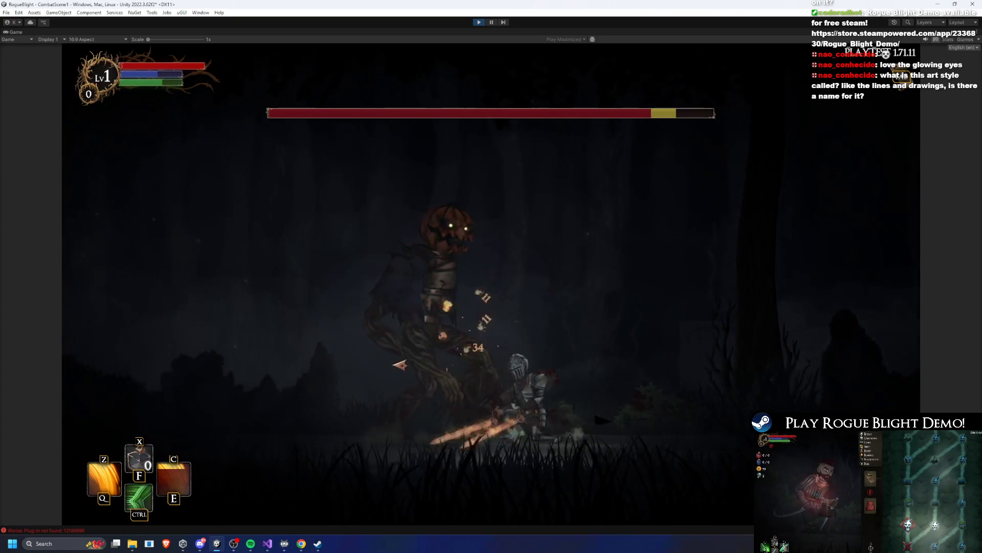
key(q)
key(d)
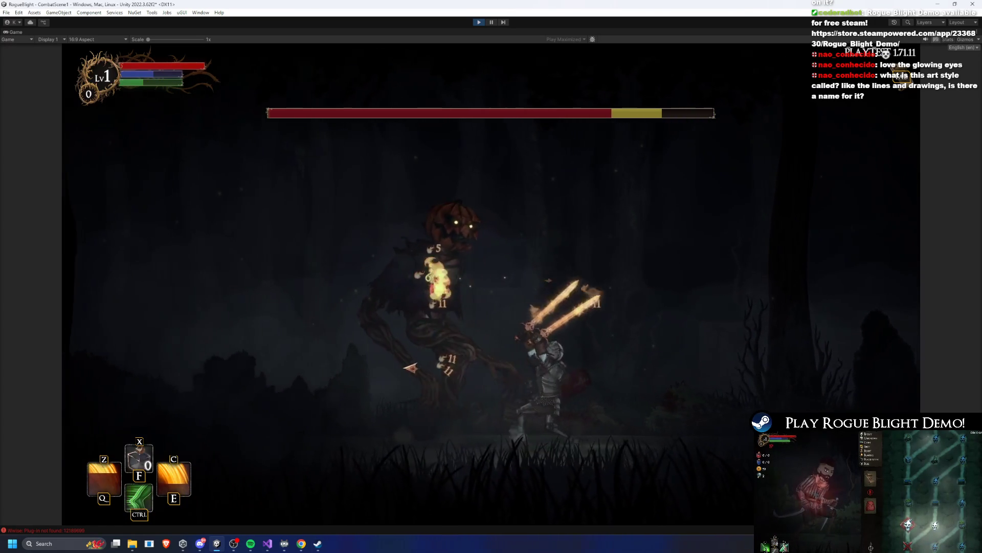
key(a)
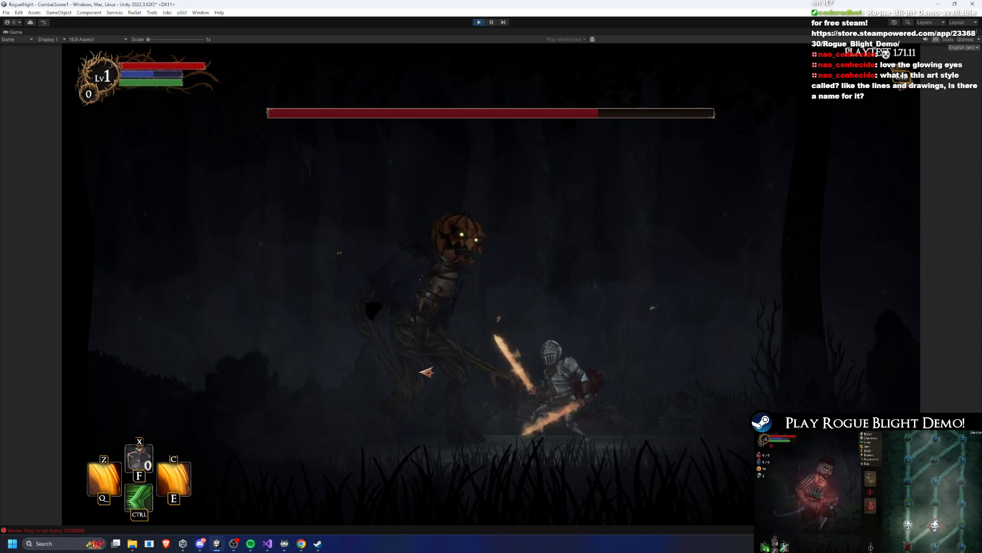
Step: Follow up with a flaming Q, Ctrl and E combo, striking the boss from underneath
click(306, 399)
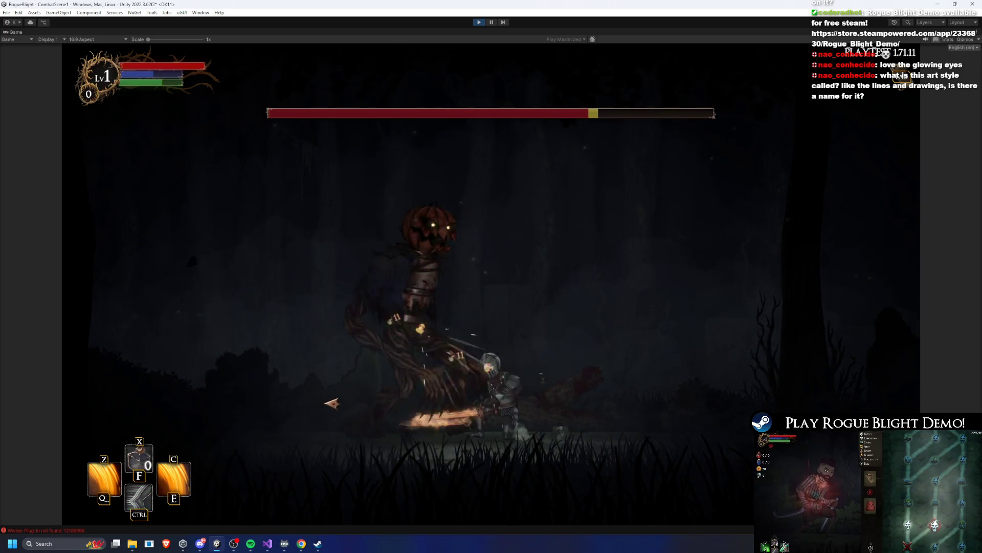
key(q)
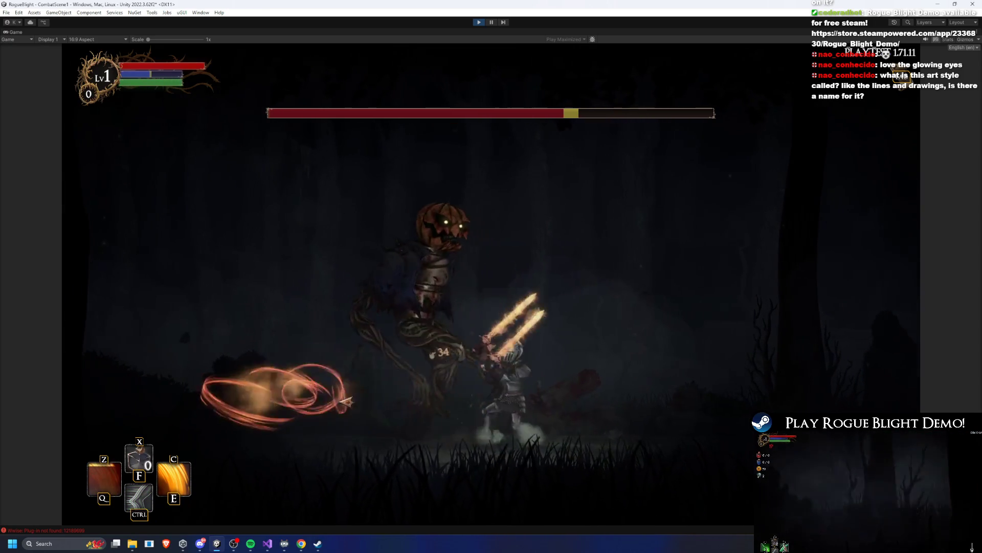
key(ctrl)
key(e)
key(a)
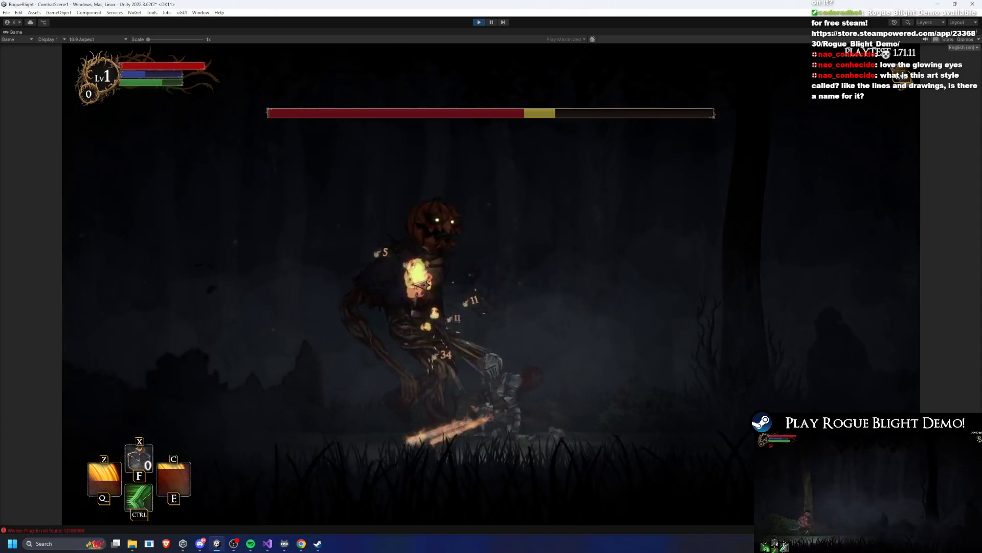
click(359, 393)
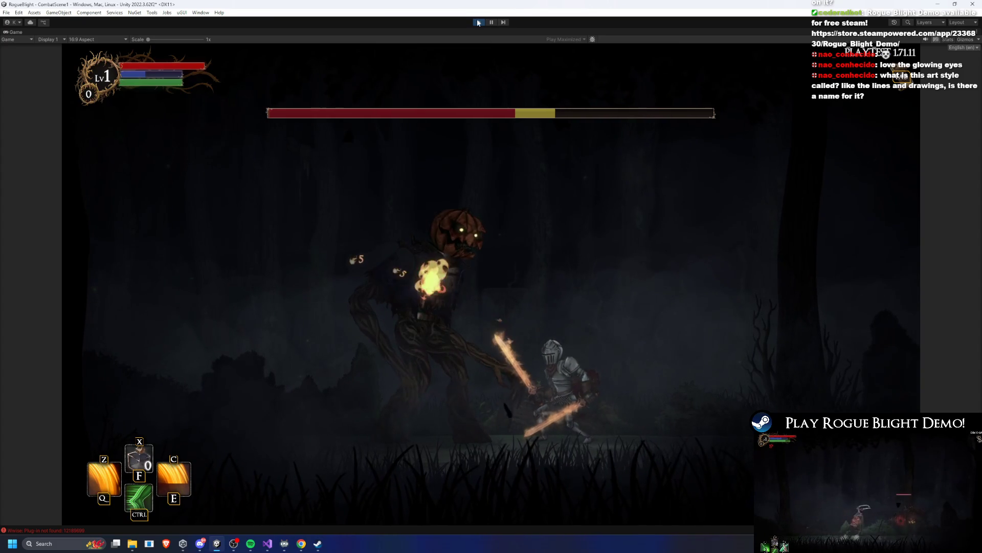
Step: Stop Play mode with Ctrl+P, search 'pre' in the Project window and open Scarecrow_prefab
key(ctrl+p)
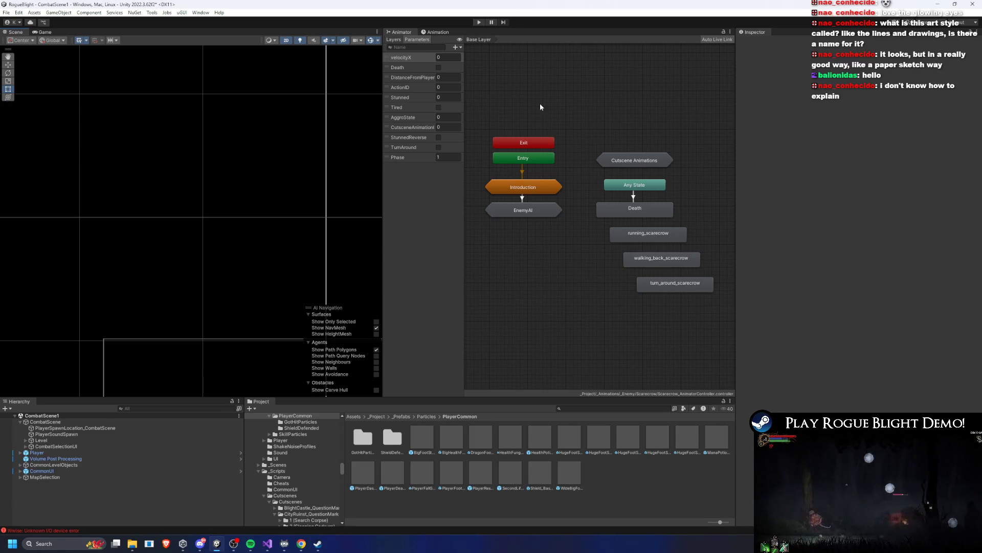
click(602, 408)
text(scarecrow)
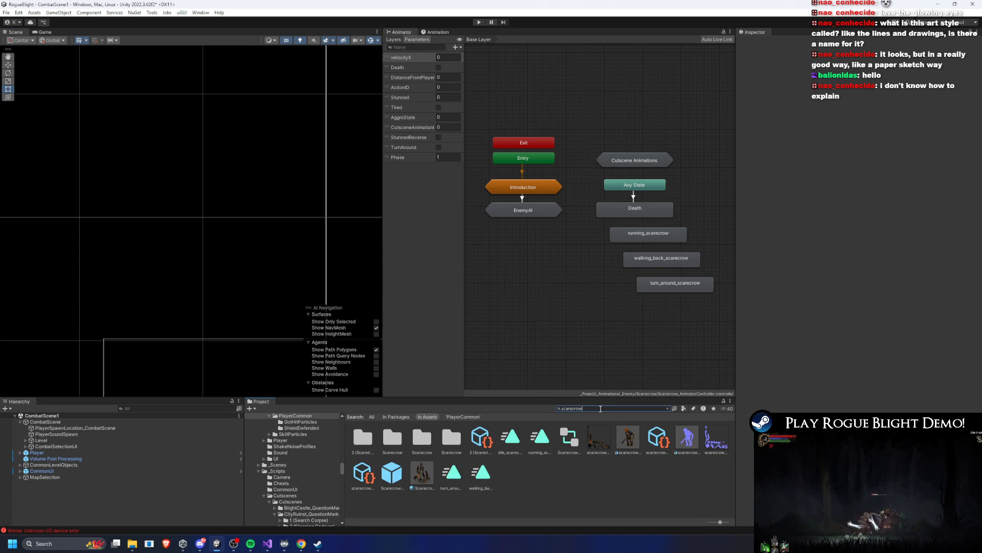
text(prefab)
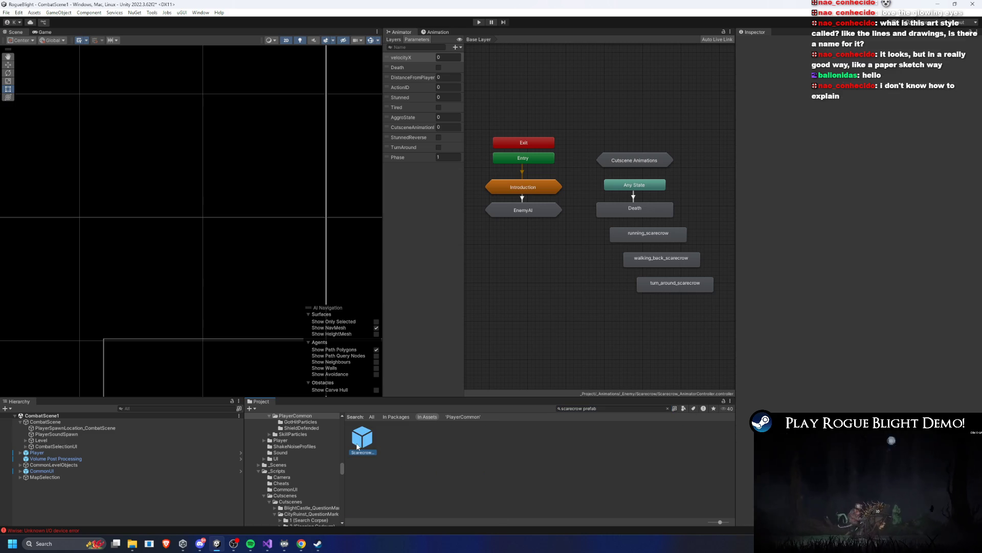
double_click(363, 437)
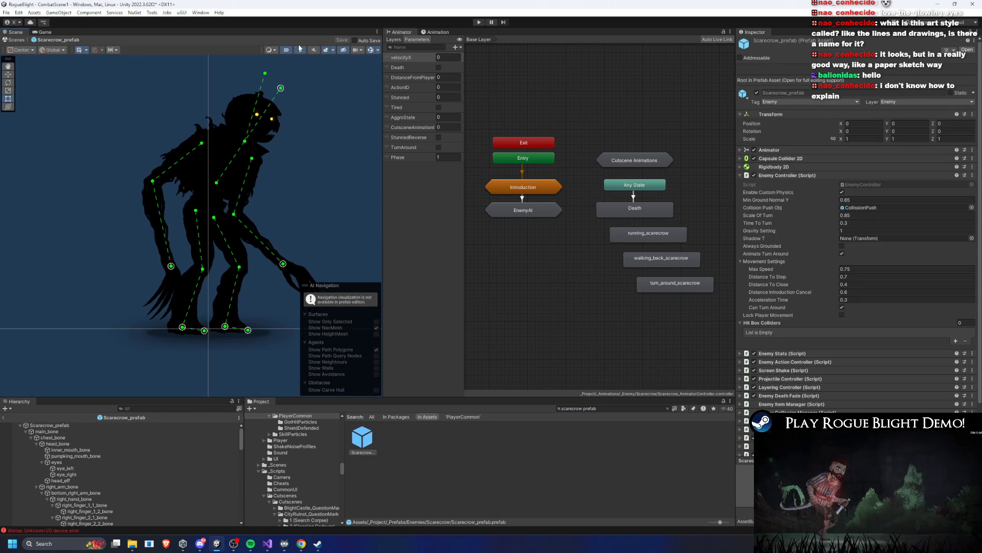
Step: Open the Animation window on the prefab root and choose Create New Clip
click(433, 33)
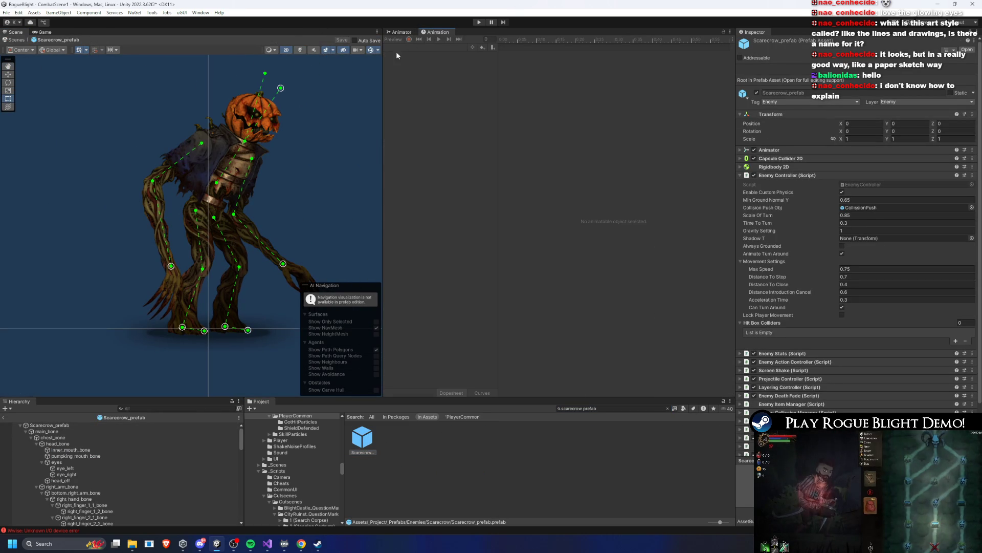
click(67, 425)
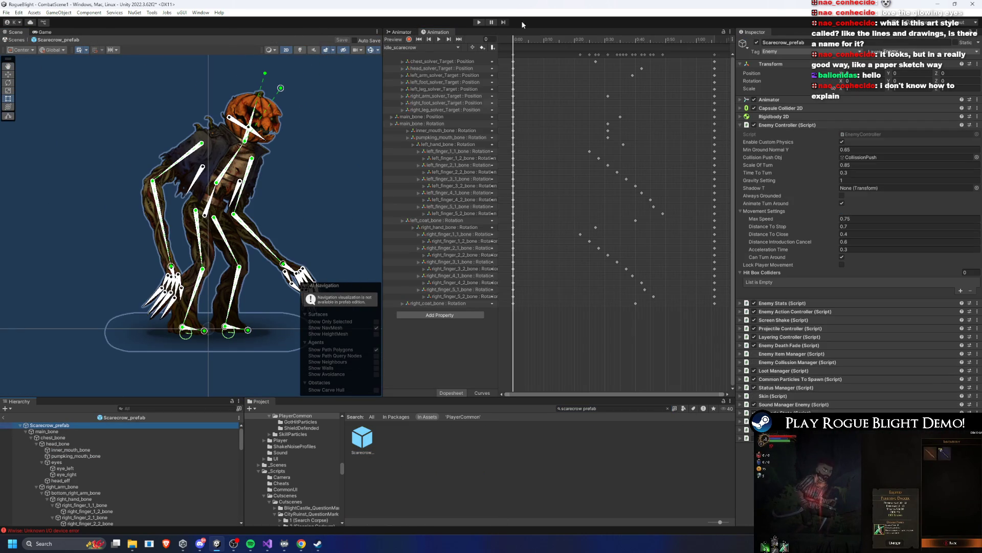
click(420, 47)
click(426, 93)
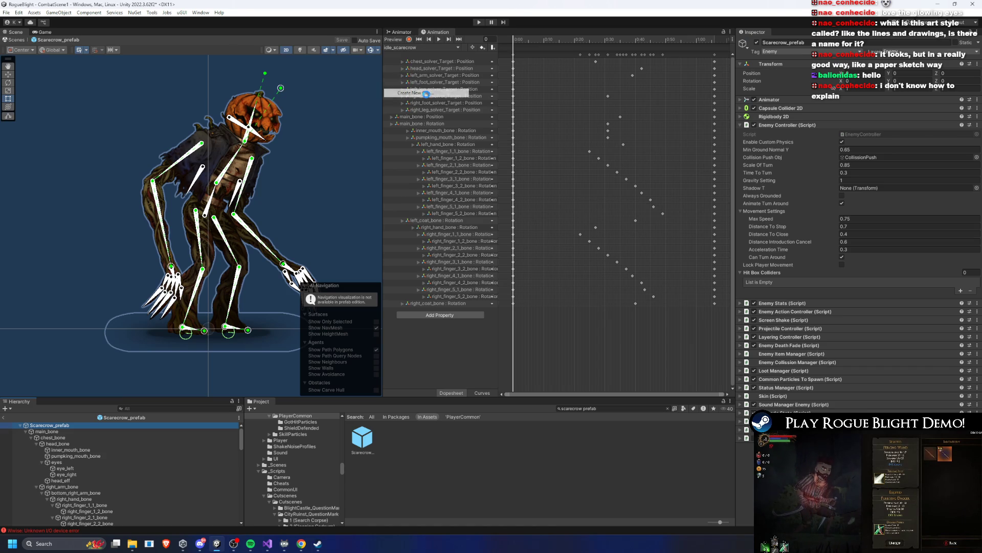
Step: Browse the save dialog to _Animations/_Enemy/Scarecrow, then cancel it to show idle_scarecrow
click(336, 201)
double_click(336, 200)
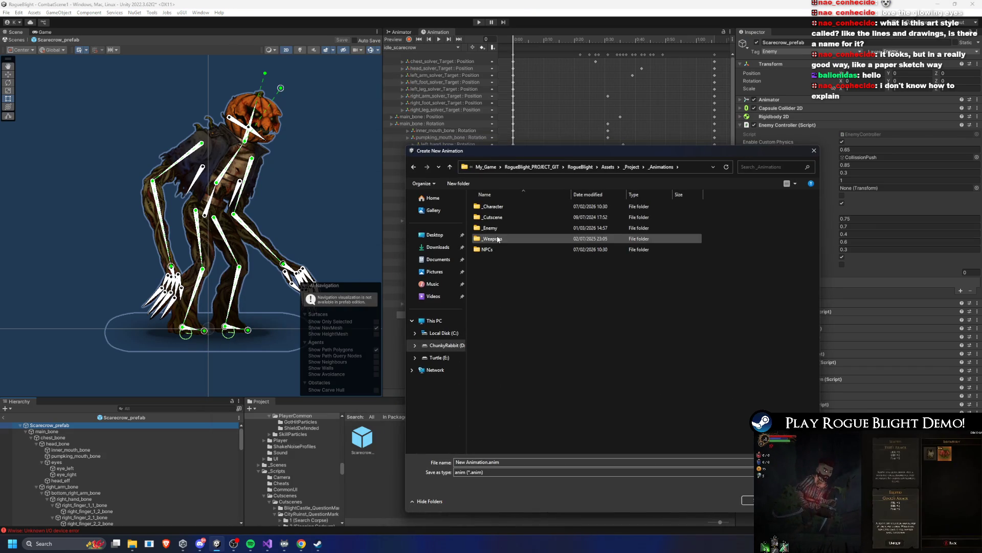
double_click(497, 228)
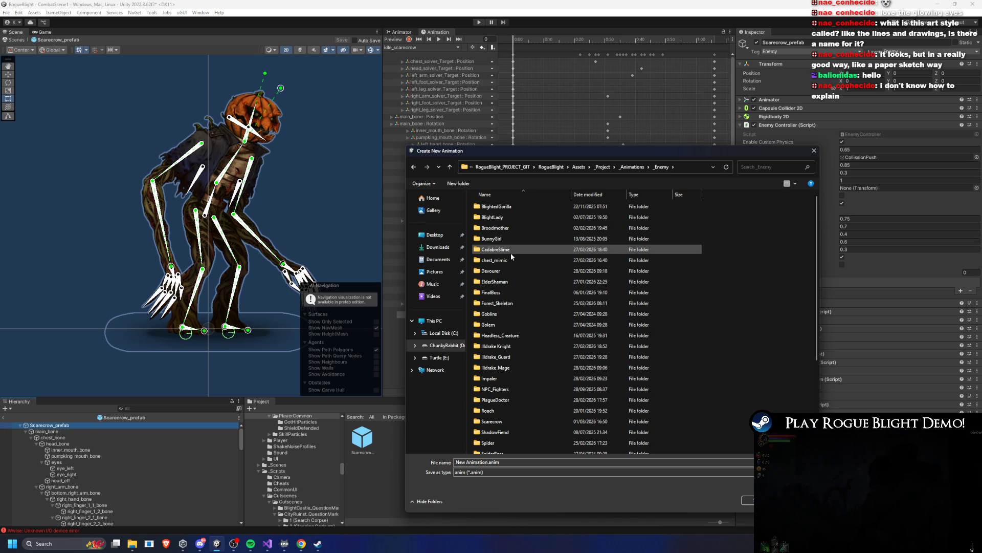
click(526, 229)
key(s)
key(Return)
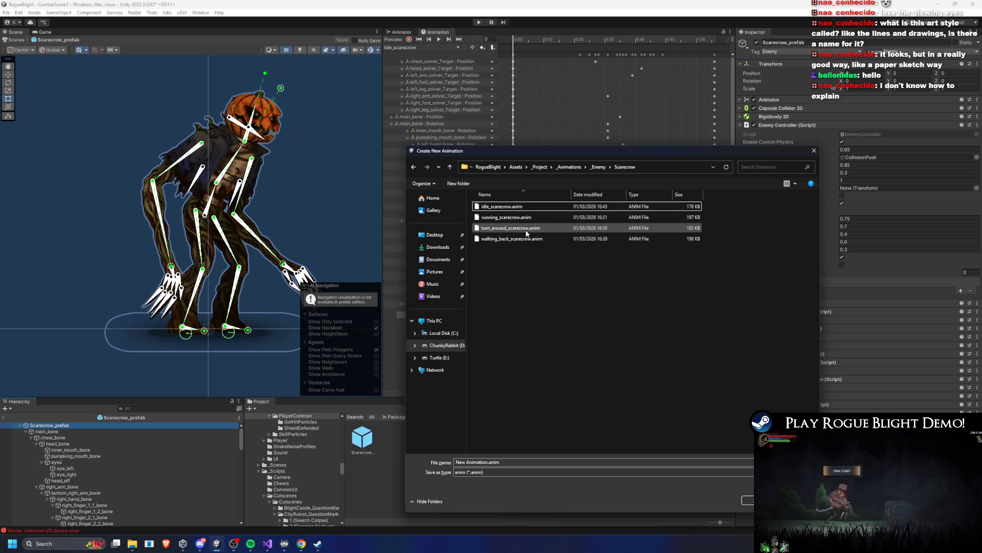
click(510, 207)
double_click(463, 462)
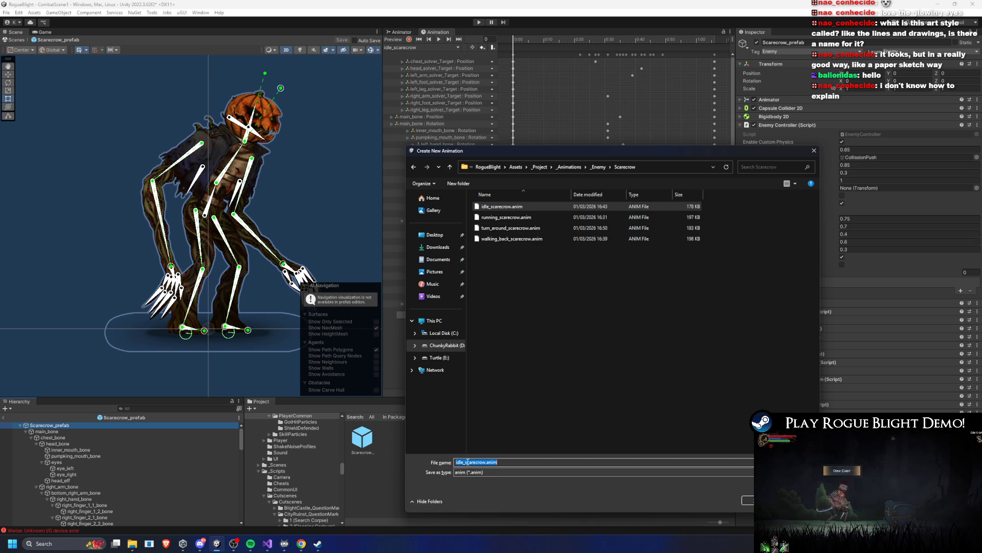
key(Return)
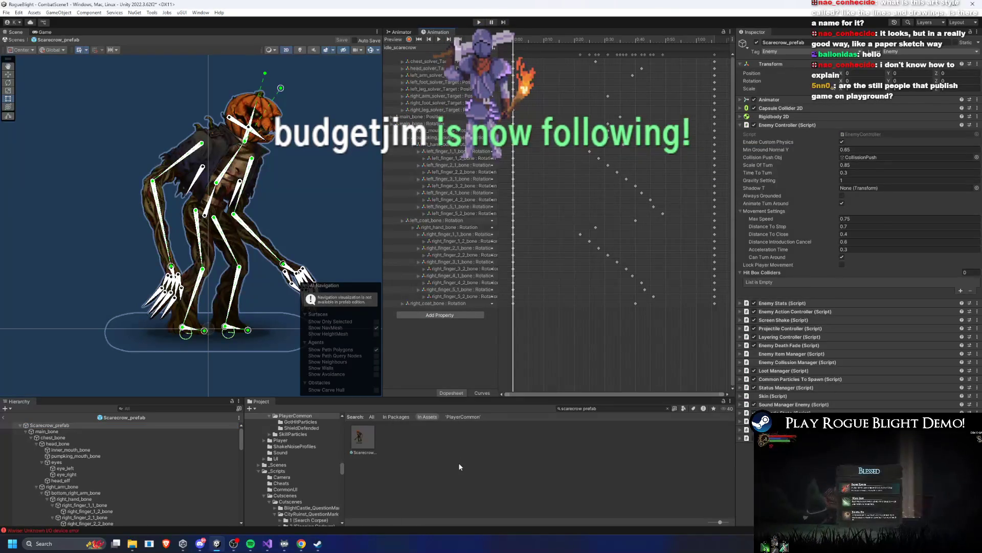
click(416, 47)
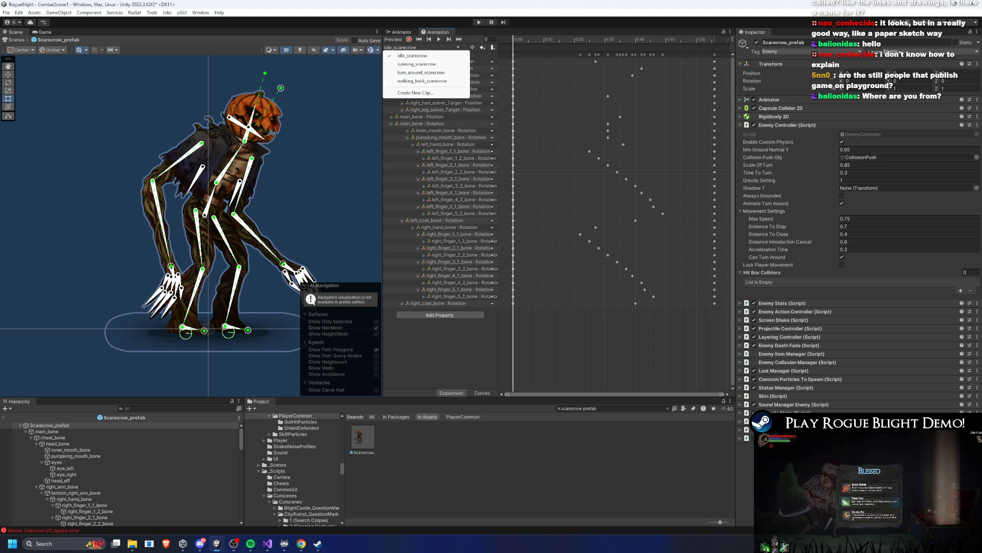
Step: Start a new clip and browse to the _Project/_Animations/_Enemy/Scarecrow folder
click(415, 92)
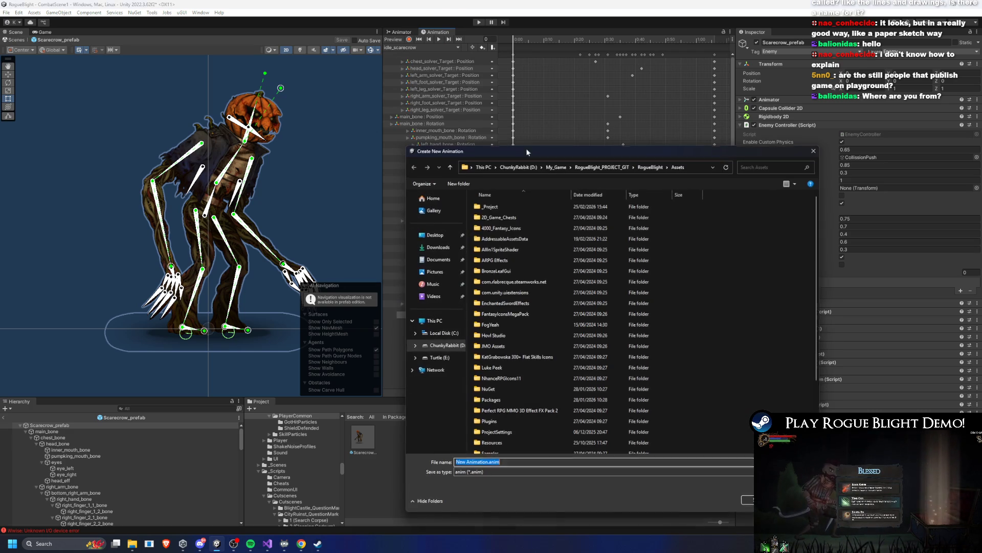
double_click(508, 207)
double_click(509, 205)
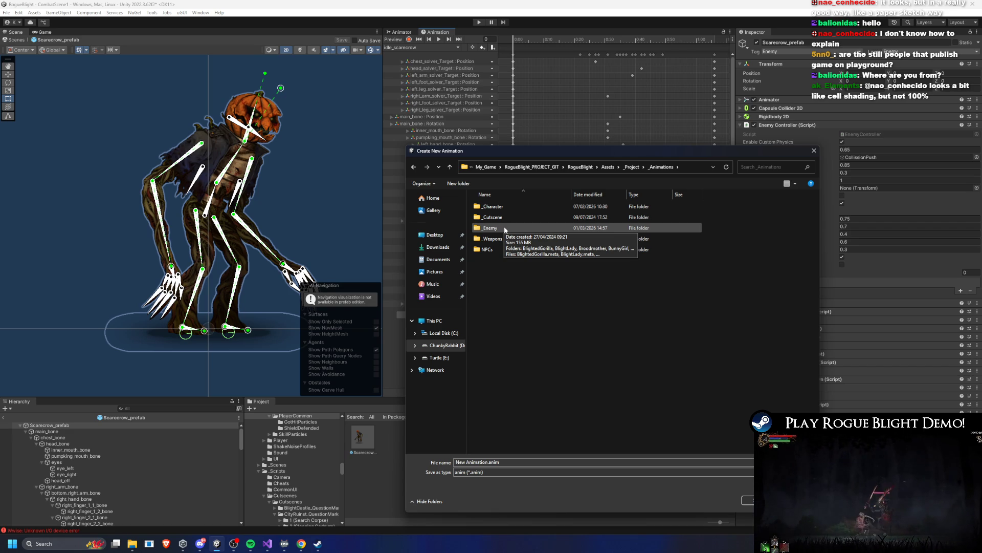
double_click(505, 224)
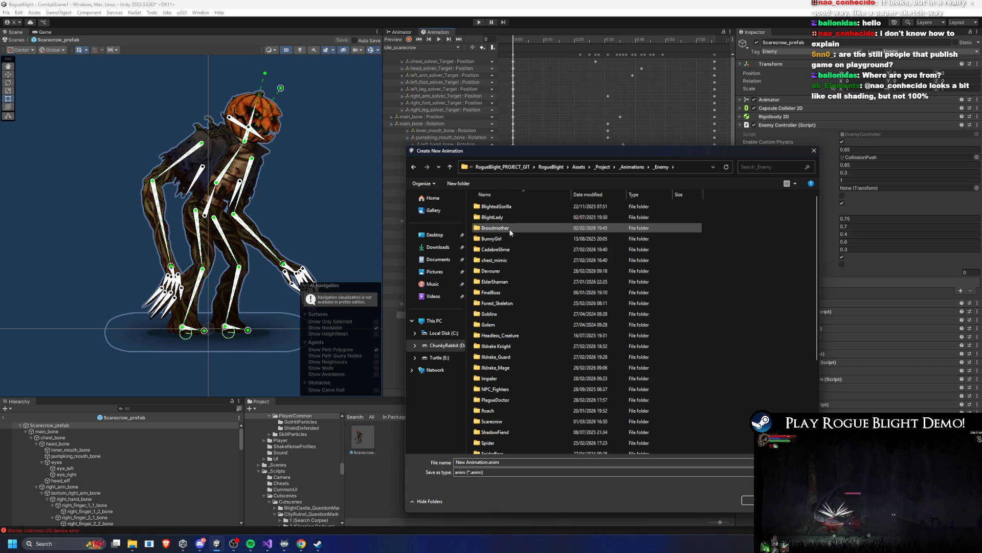
key(s)
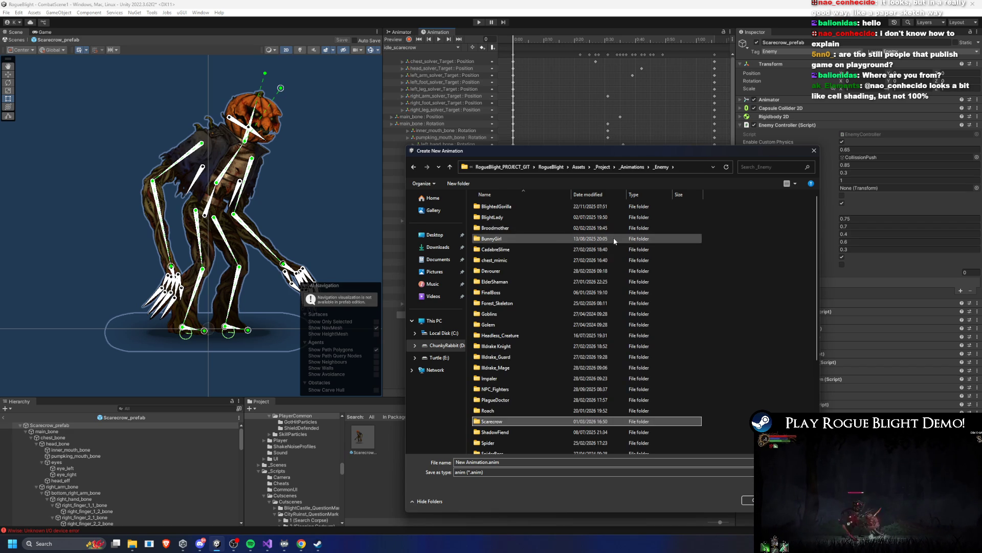
key(Return)
Step: Name the clip stun_short_scarecrow.anim and save it
key(w)
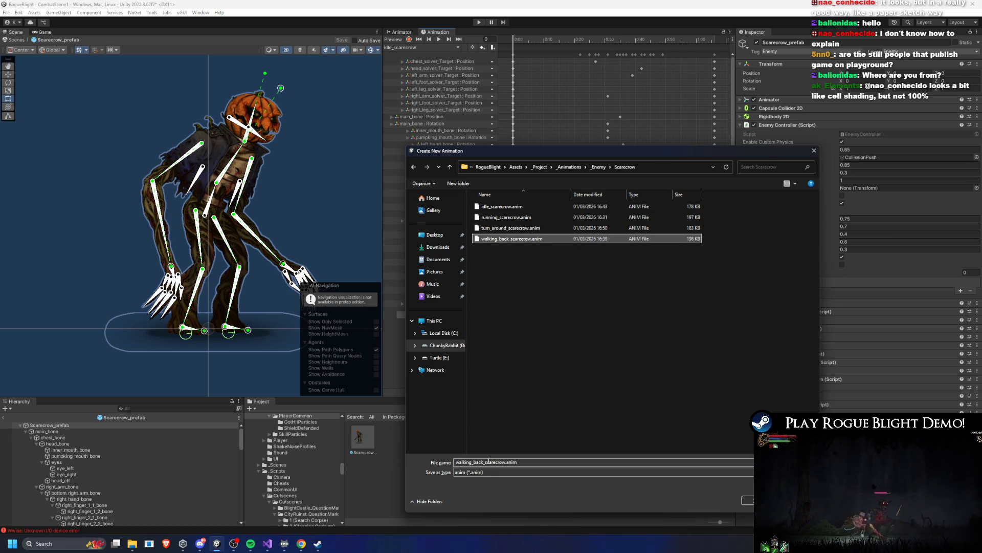
double_click(485, 461)
click(486, 462)
drag(484, 462, 389, 457)
text(stun)
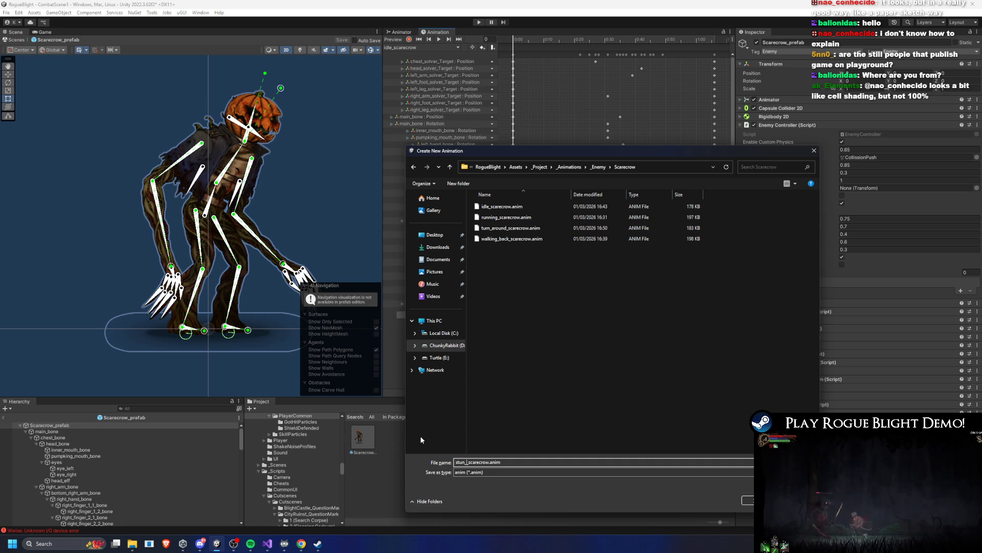
text(short_)
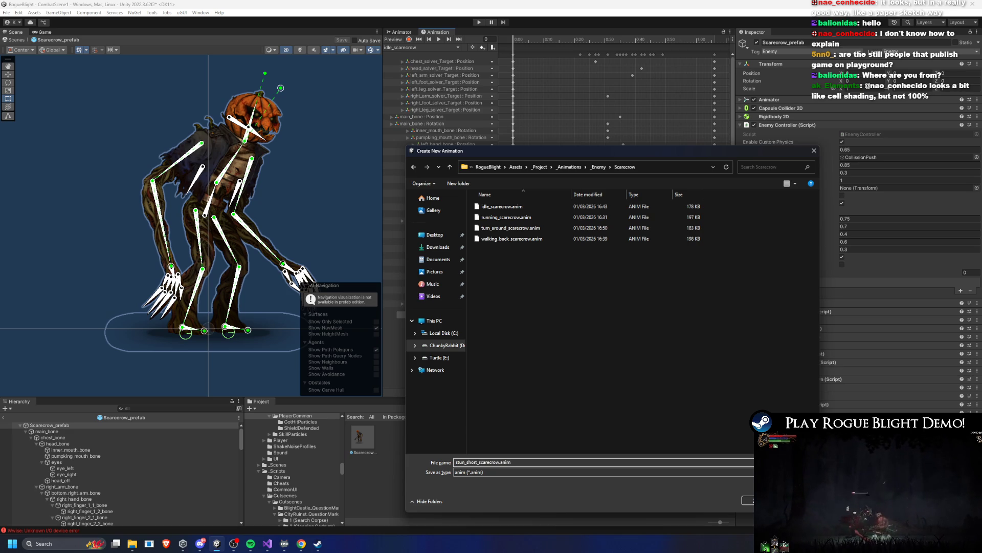
key(Return)
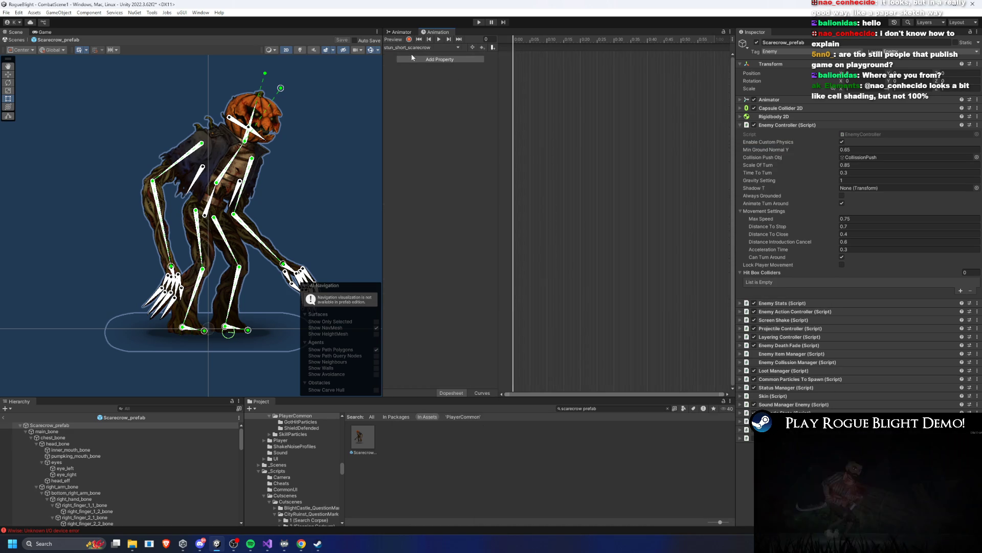
Step: Create a new animation clip saved as stun_long_scarecrow.anim
click(409, 47)
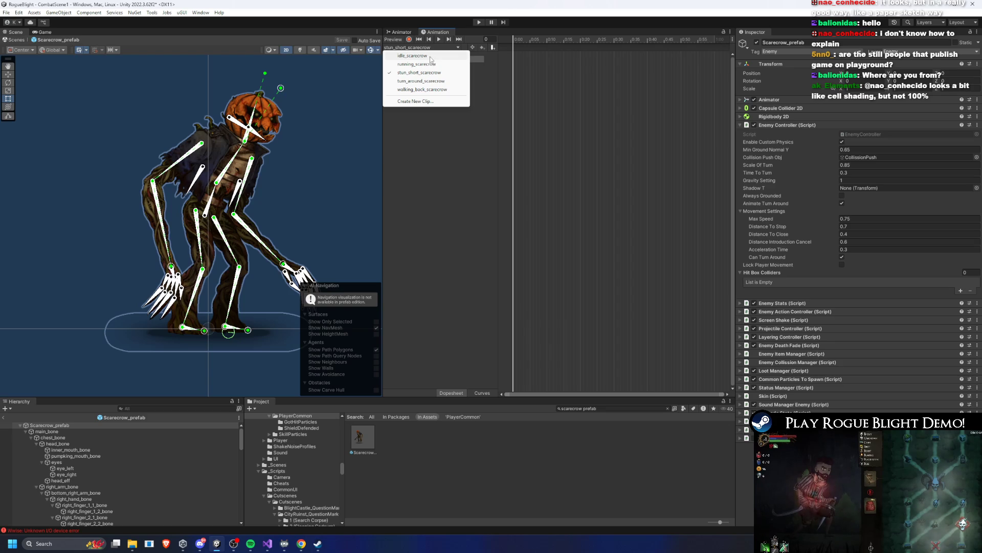
click(431, 57)
click(404, 46)
click(419, 73)
click(409, 47)
click(425, 101)
click(512, 227)
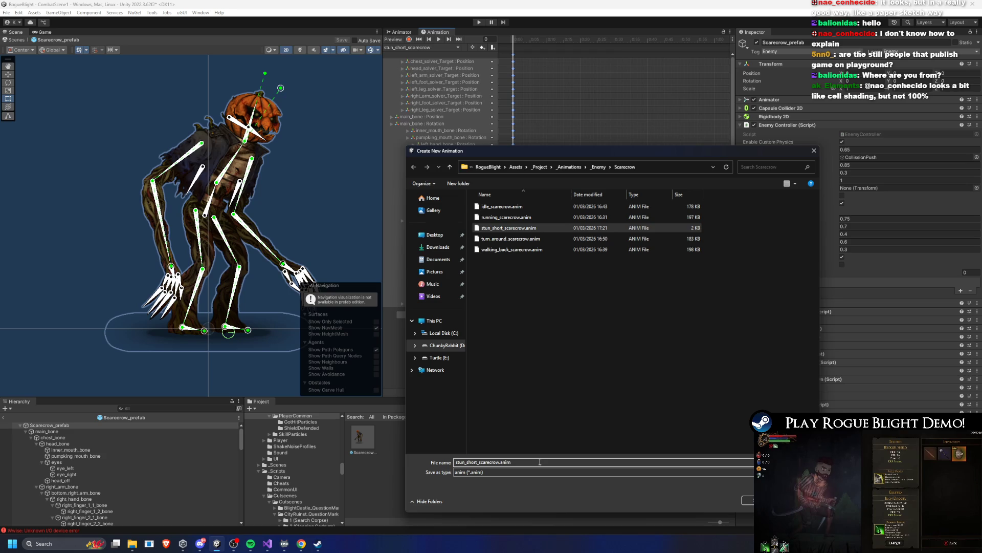
key(Return)
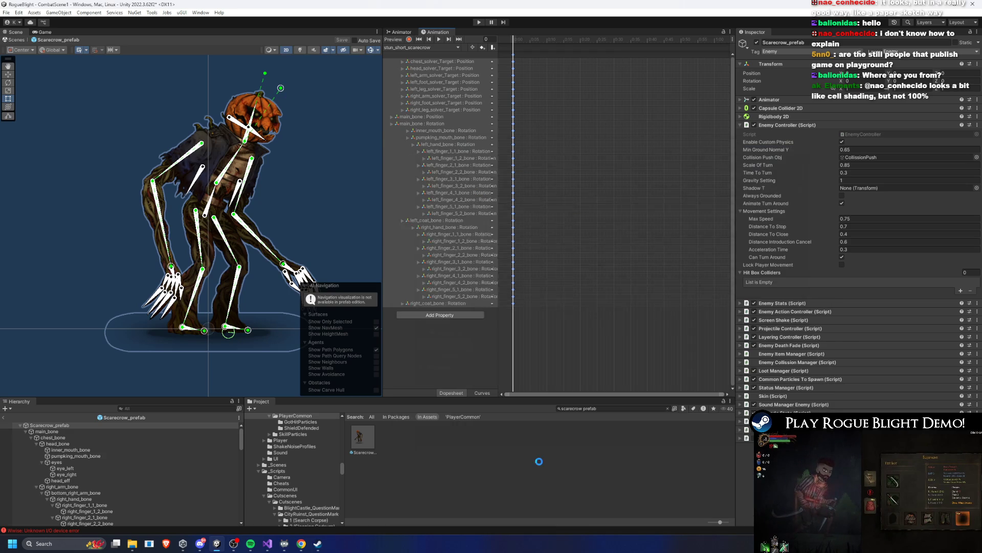
Step: Create another new clip named stun_parried_scarecrow.anim
click(445, 47)
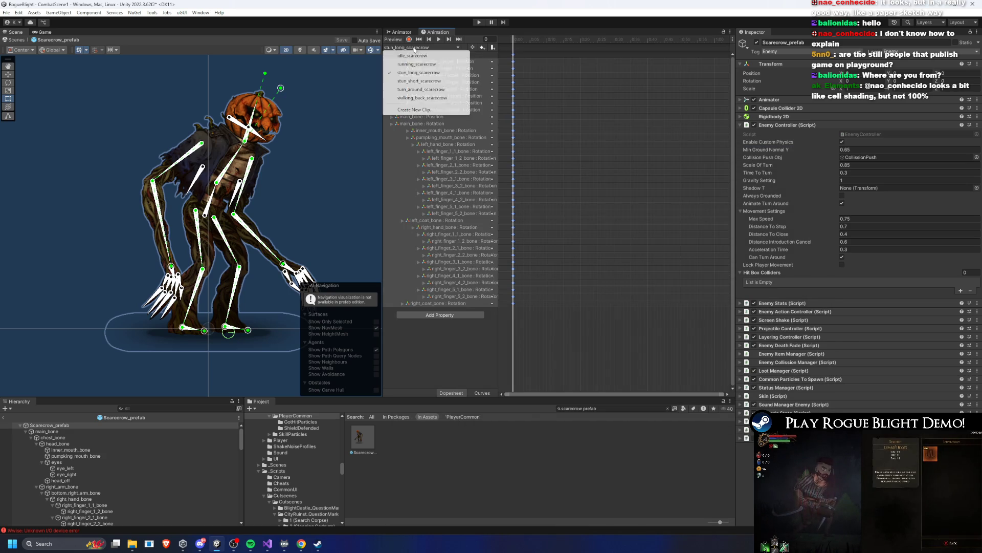
click(416, 110)
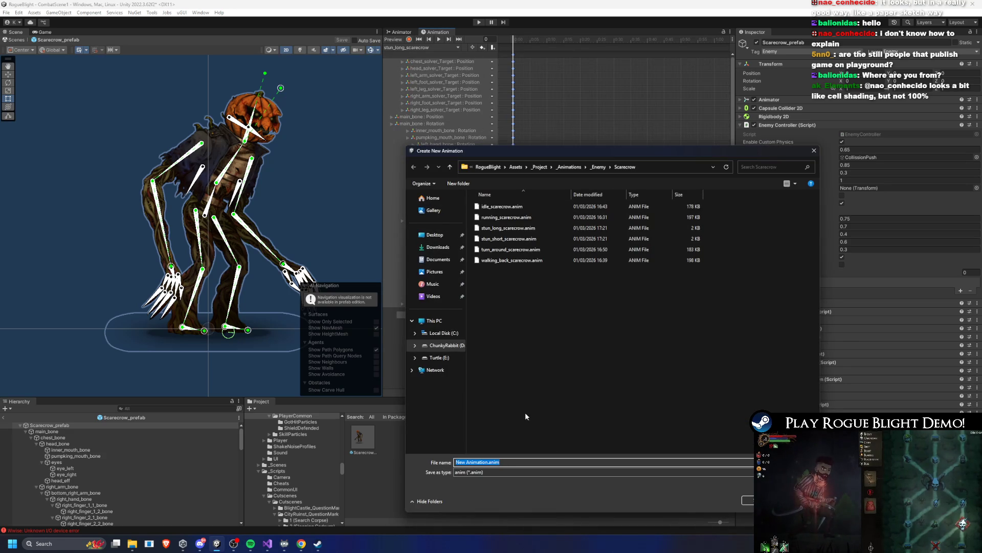
click(508, 228)
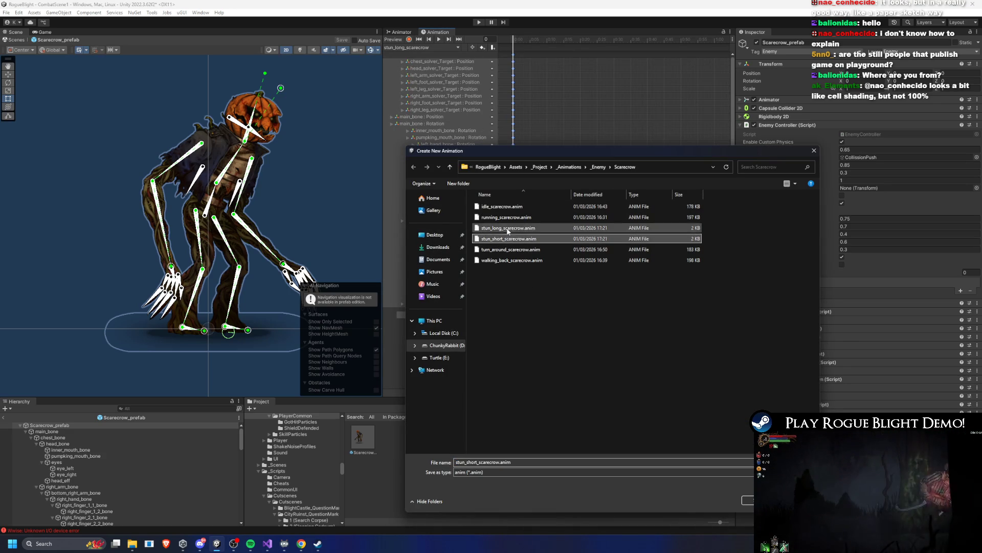
click(477, 462)
key(BackSpace)
key(BackSpace)
key(BackSpace)
text(parr)
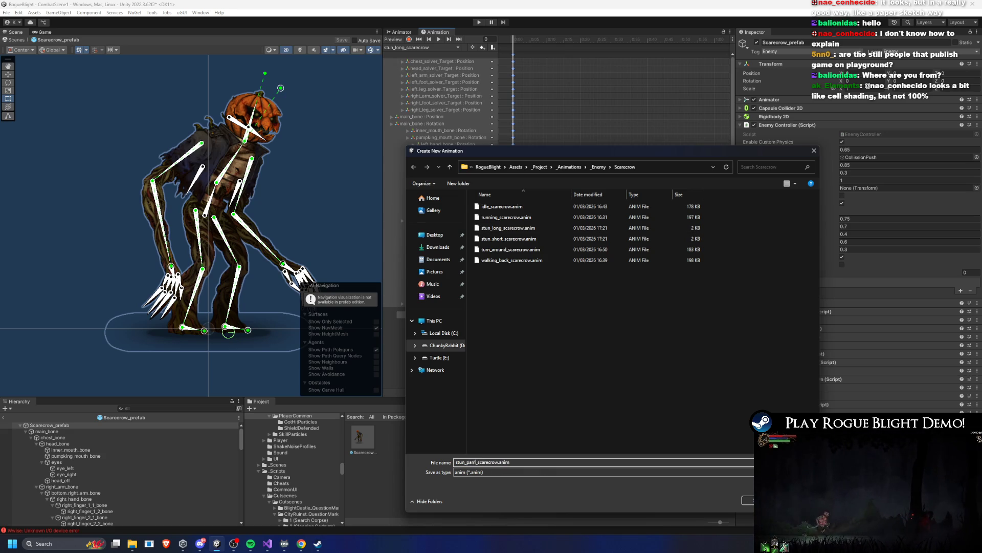
text(ied)
key(Return)
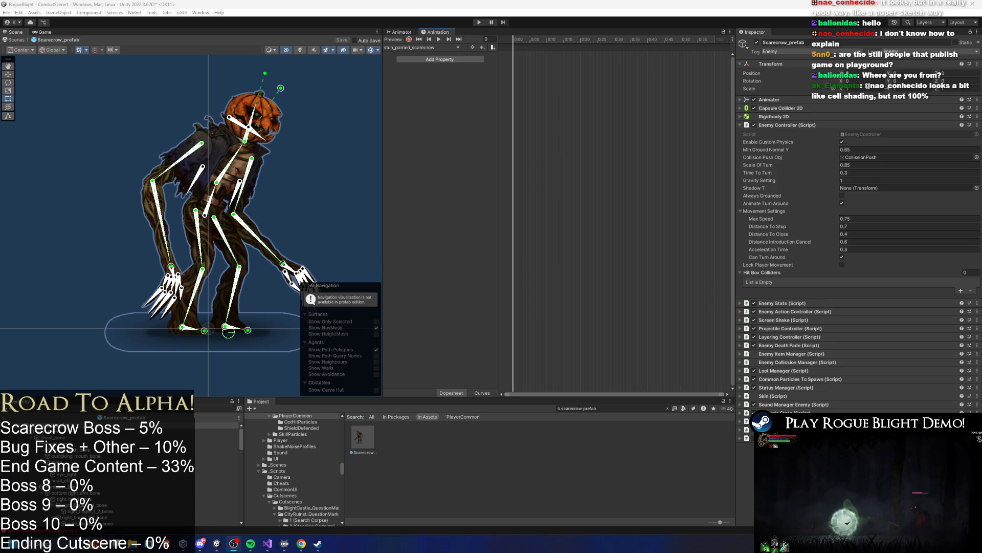
Step: Open the stun_long_scarecrow clip, zoom the timeline out and clear the keyframe selection
click(430, 47)
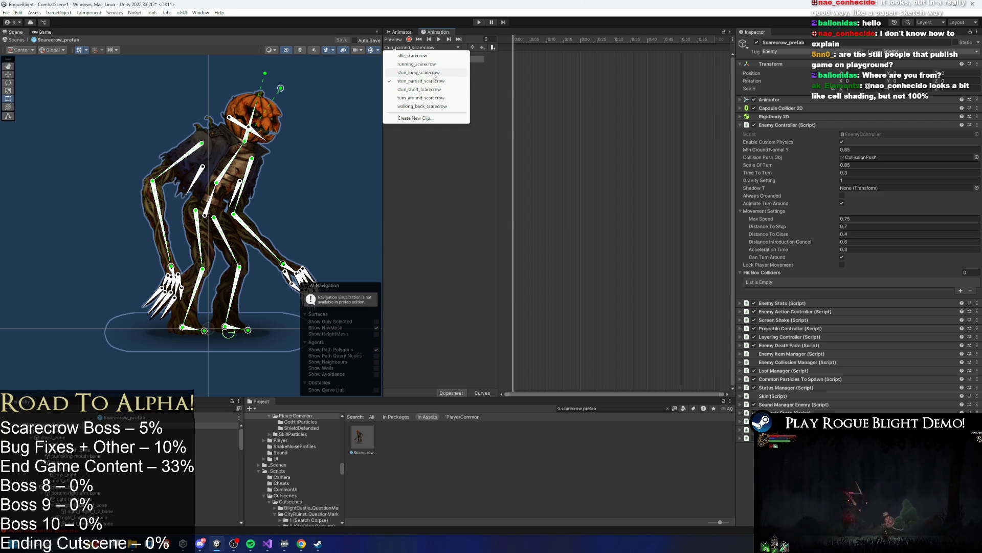
click(434, 73)
click(420, 47)
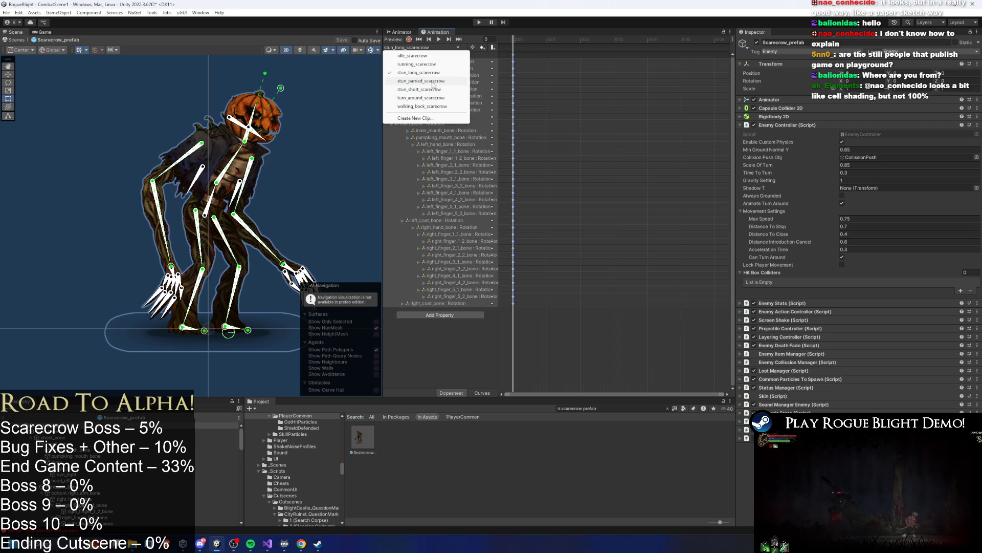
click(430, 81)
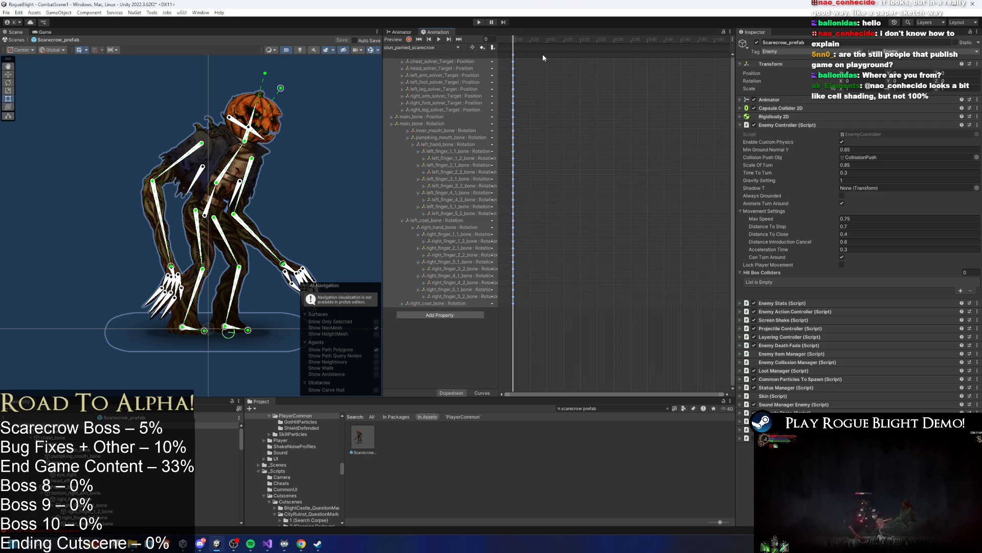
scroll(651, 132, down, 3)
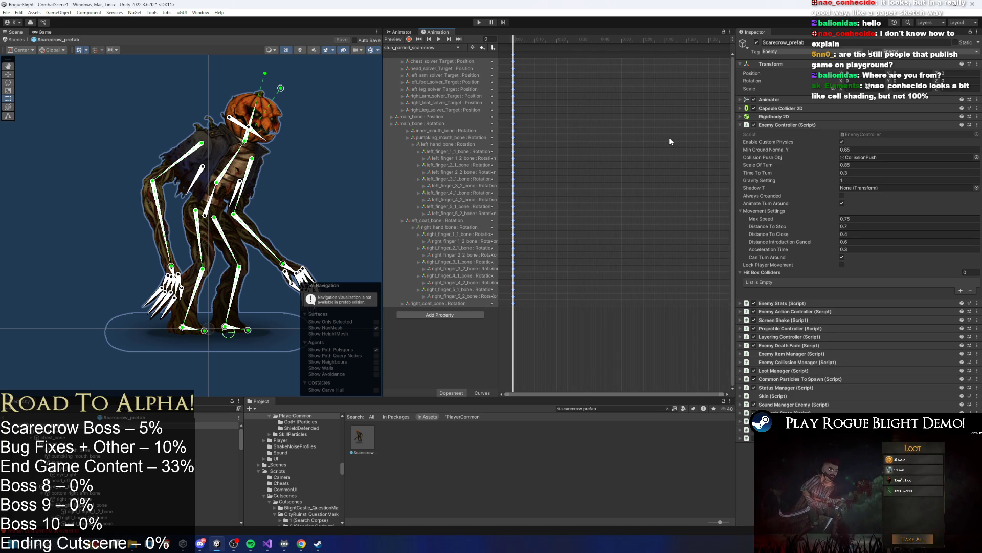
click(434, 48)
click(418, 72)
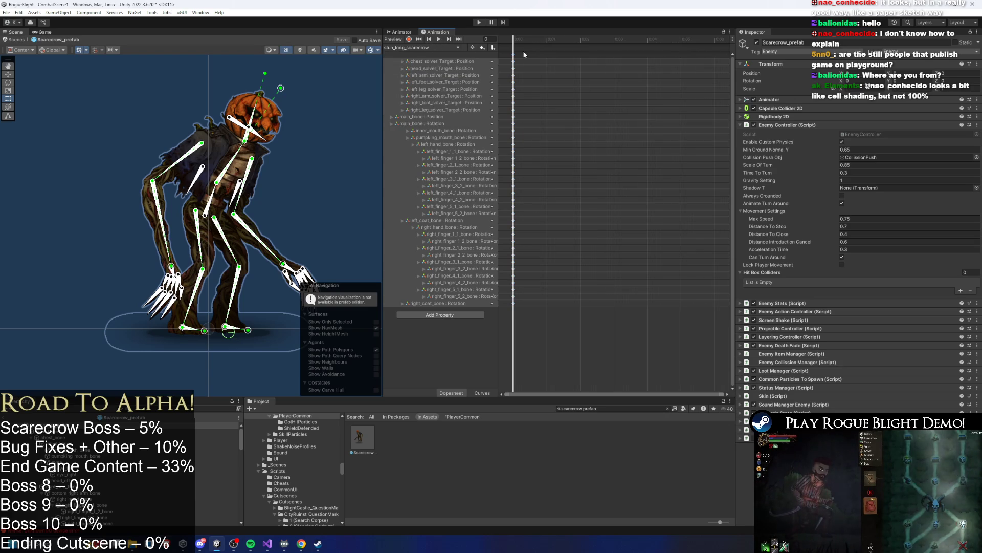
scroll(592, 129, down, 5)
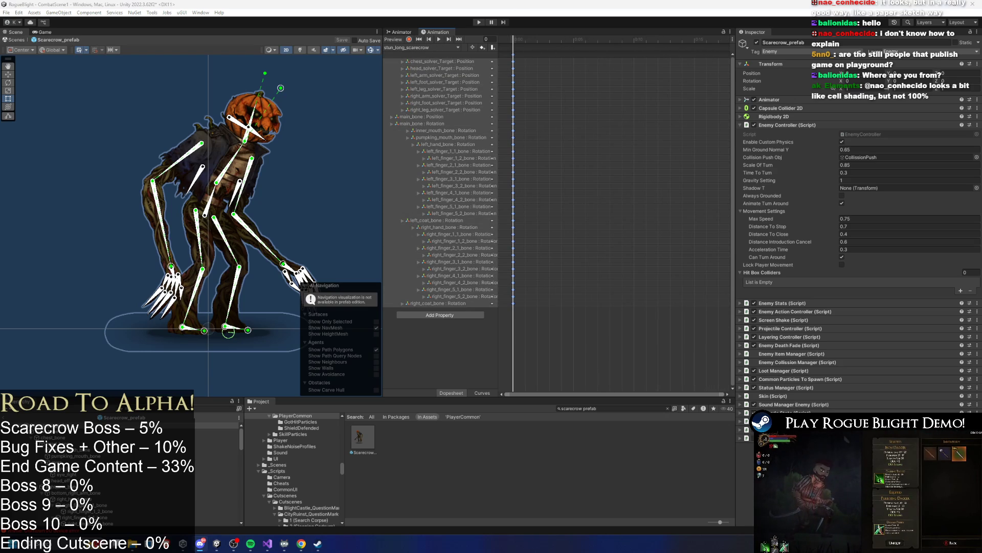
drag(561, 64, 512, 56)
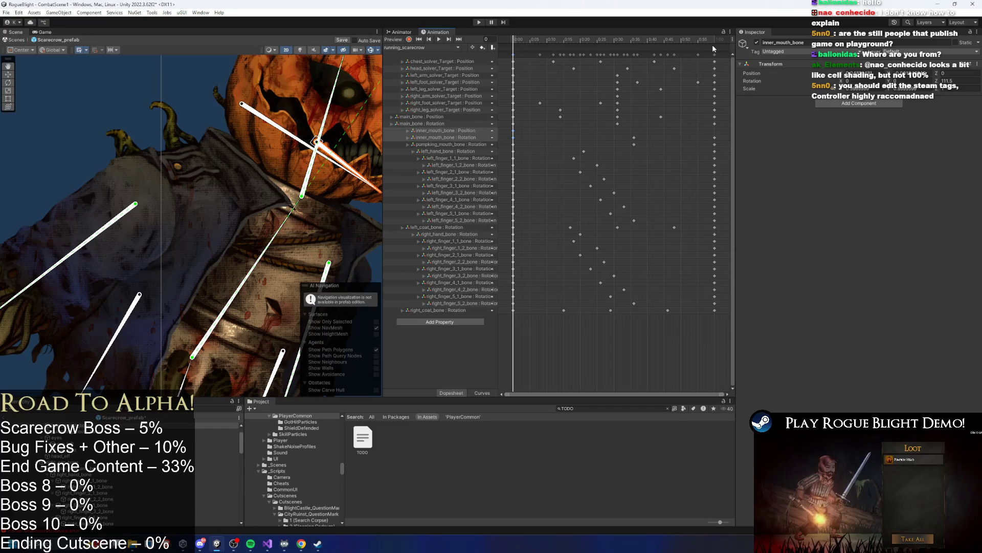
Step: Check the end frames of the current, stun_long and stun_parried clips (frame 212)
click(713, 43)
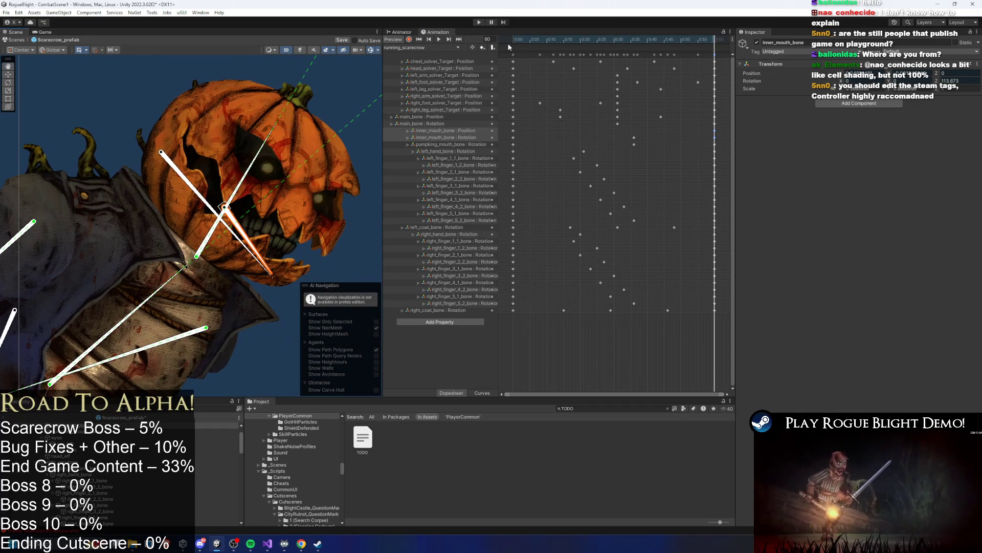
click(437, 48)
click(435, 75)
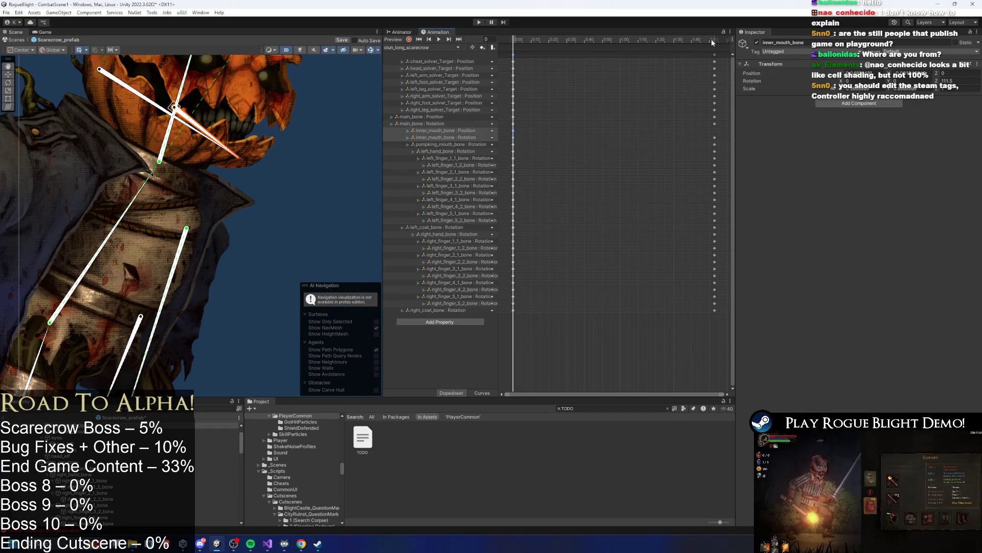
click(712, 40)
click(714, 39)
click(434, 47)
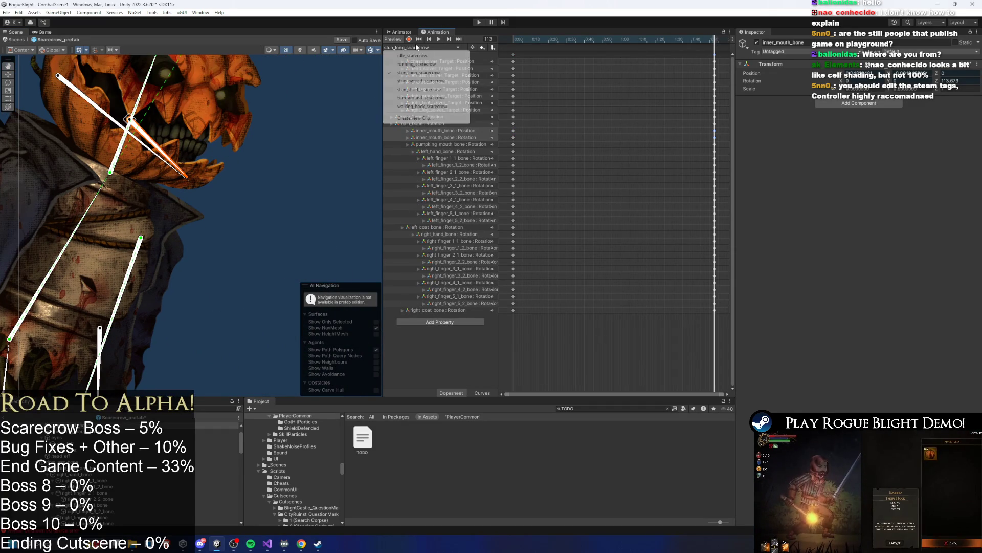
click(421, 81)
click(717, 41)
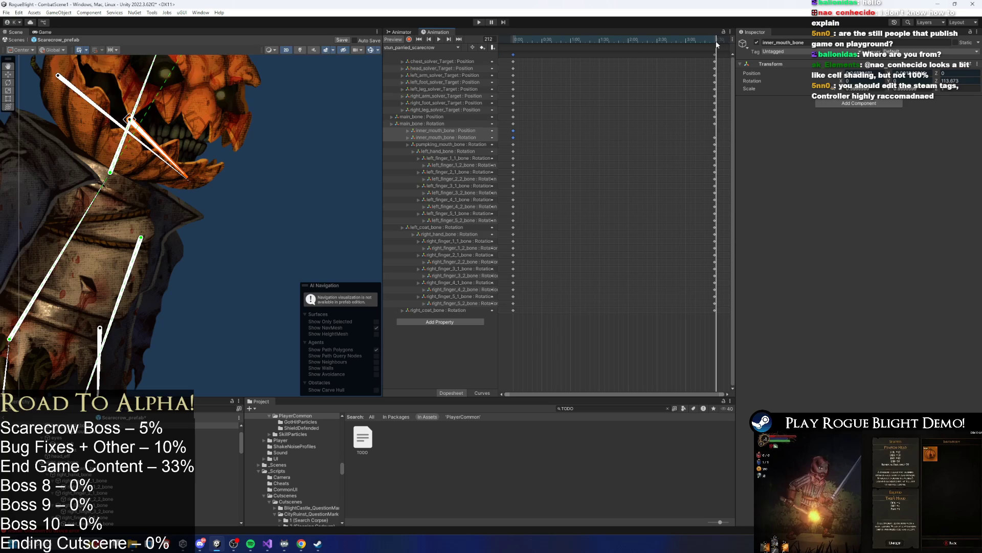
Step: Check the stun_short, turn_around (frame 40) and walking_back (frame 90) clips
click(413, 48)
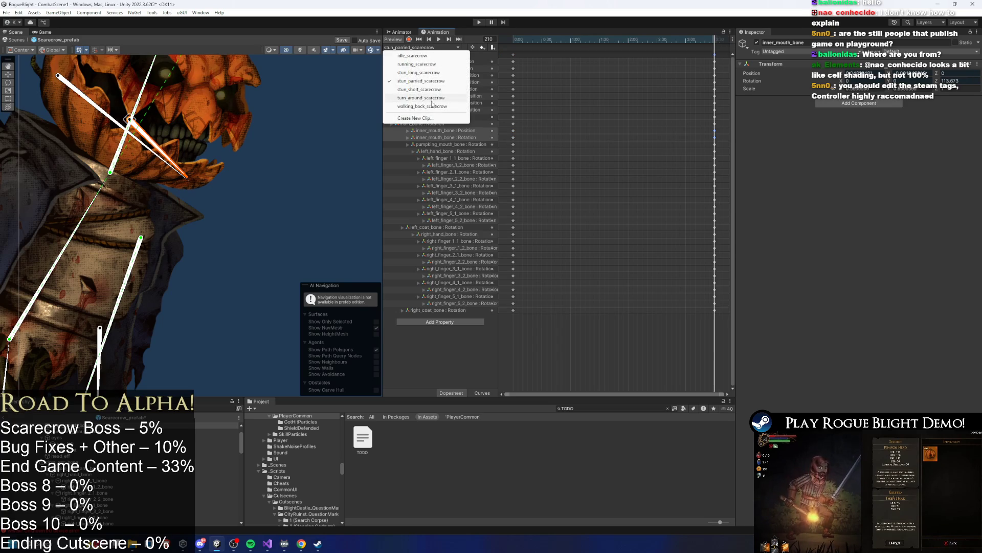
click(420, 89)
click(421, 46)
click(425, 98)
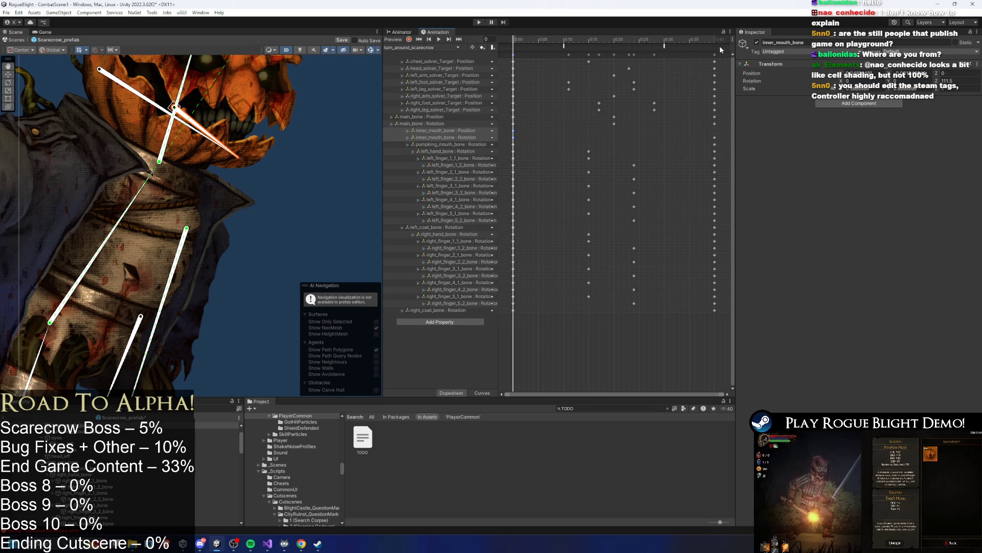
click(715, 41)
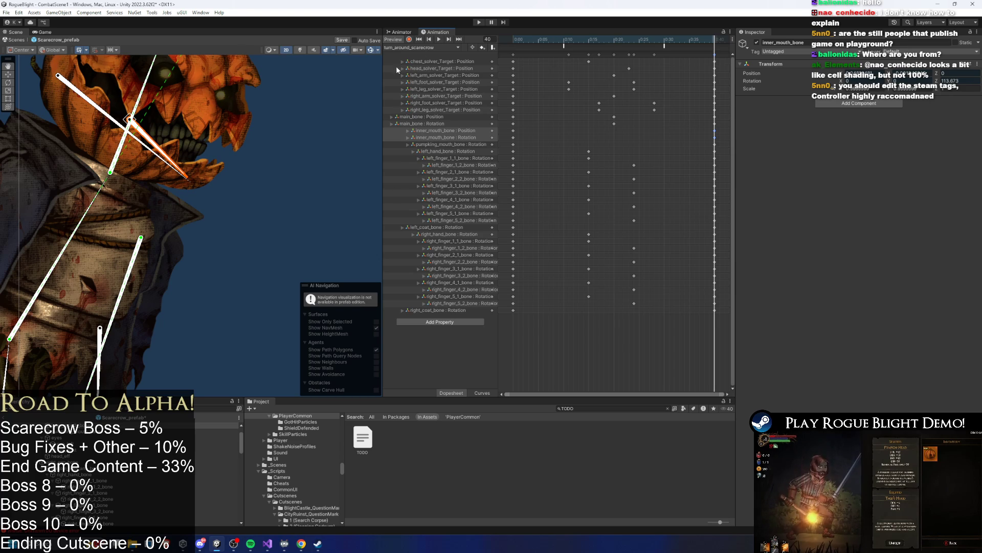
click(425, 47)
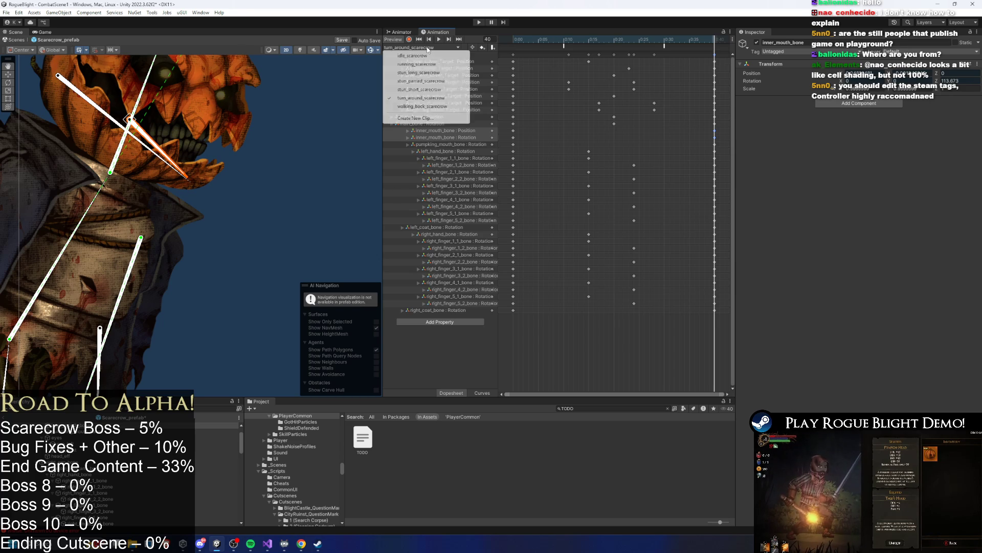
click(423, 107)
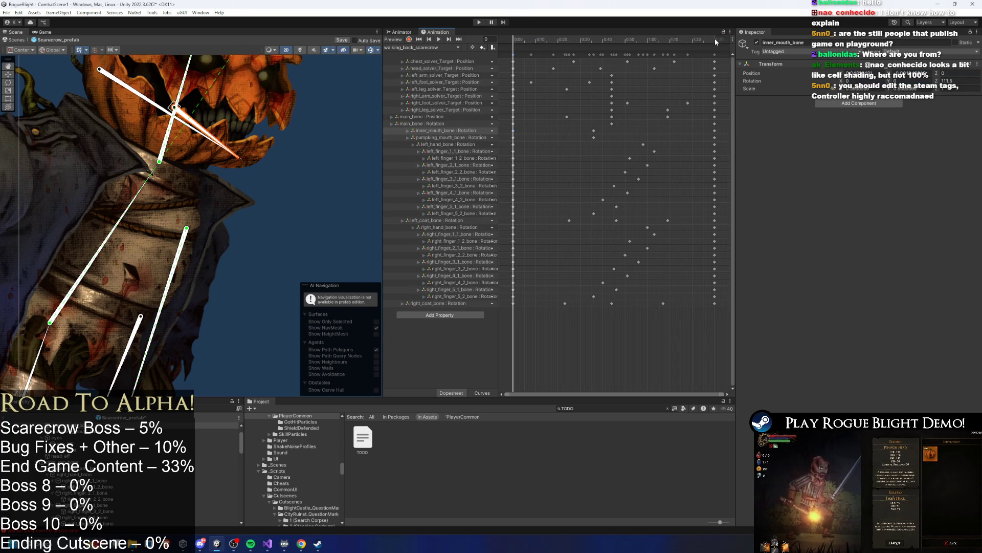
click(715, 41)
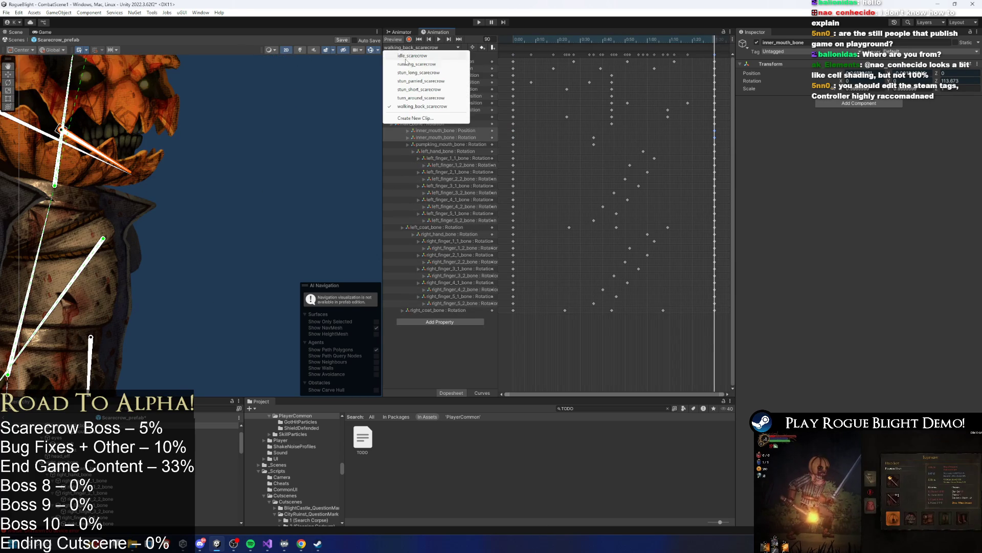
Step: Return to stun_short_scarecrow at its first frame and start the preview
click(407, 73)
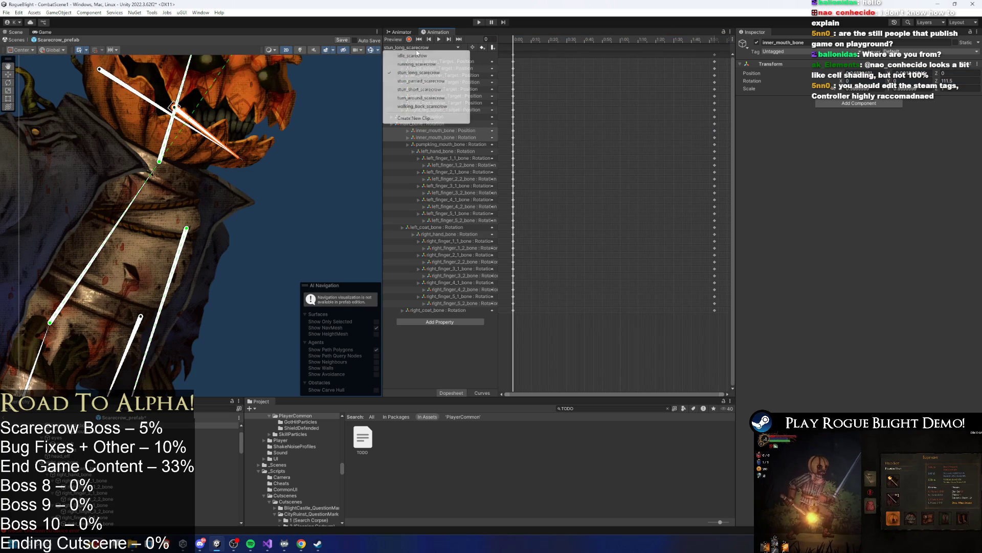
click(419, 89)
click(585, 41)
click(421, 47)
click(533, 44)
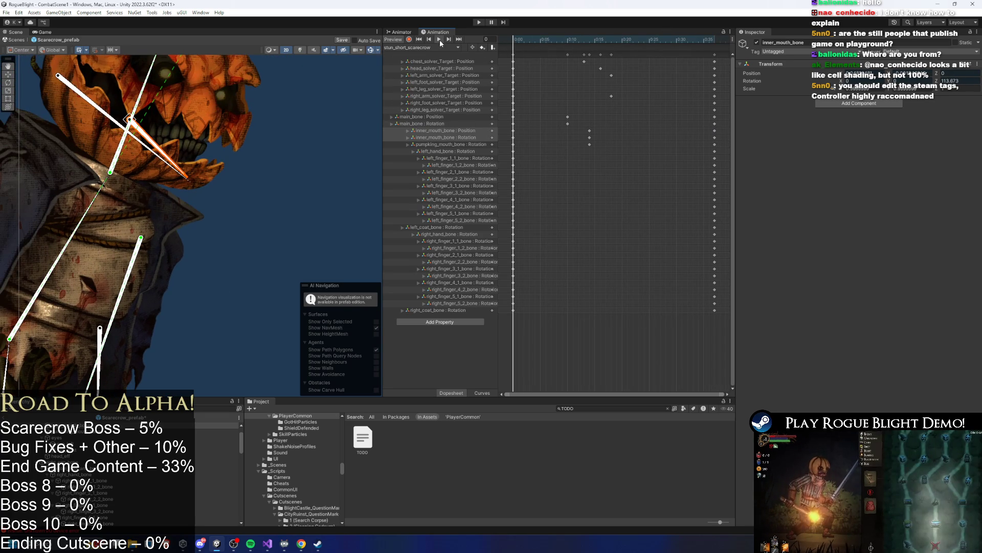
Step: Preview stun_short with bone gizmos hidden, toggling scene lighting off and back on
click(439, 39)
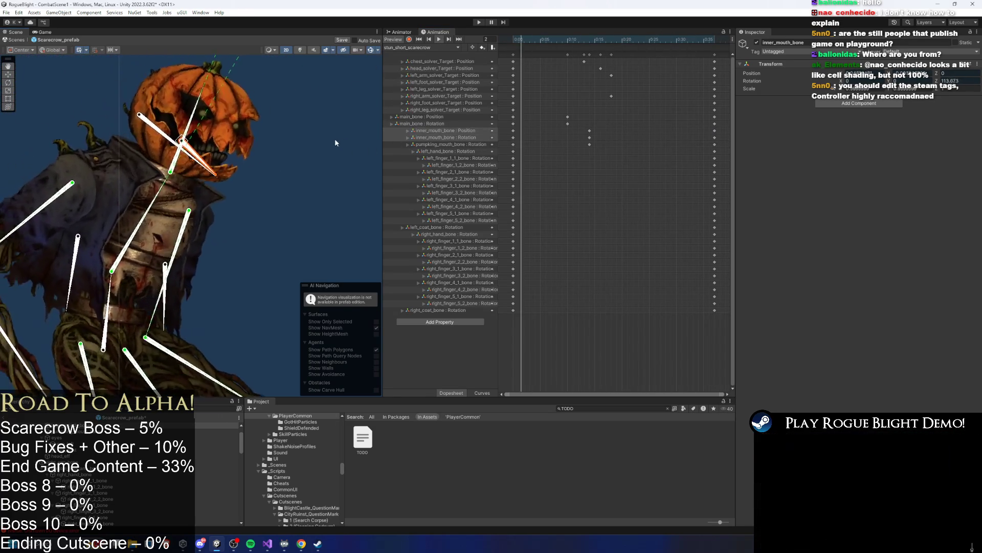
click(312, 172)
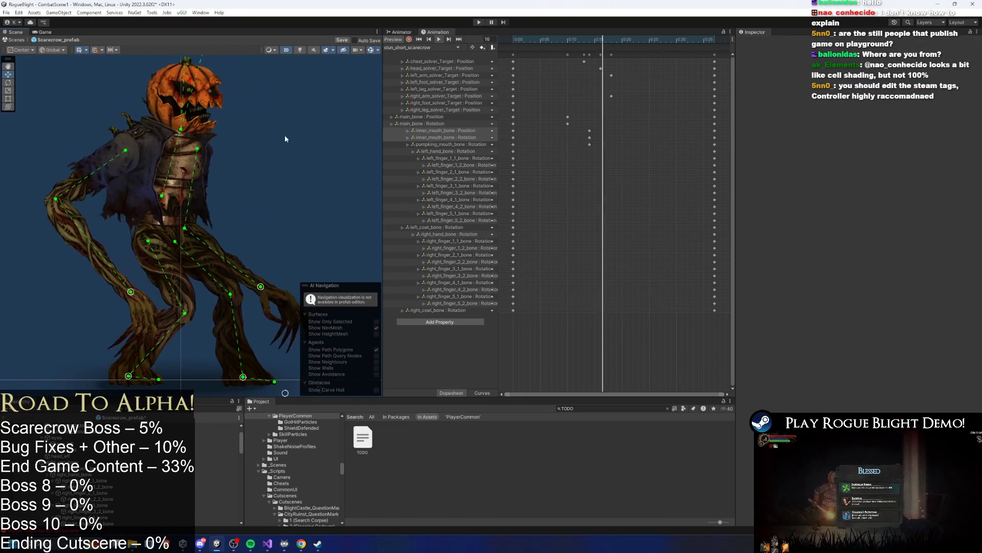
click(371, 50)
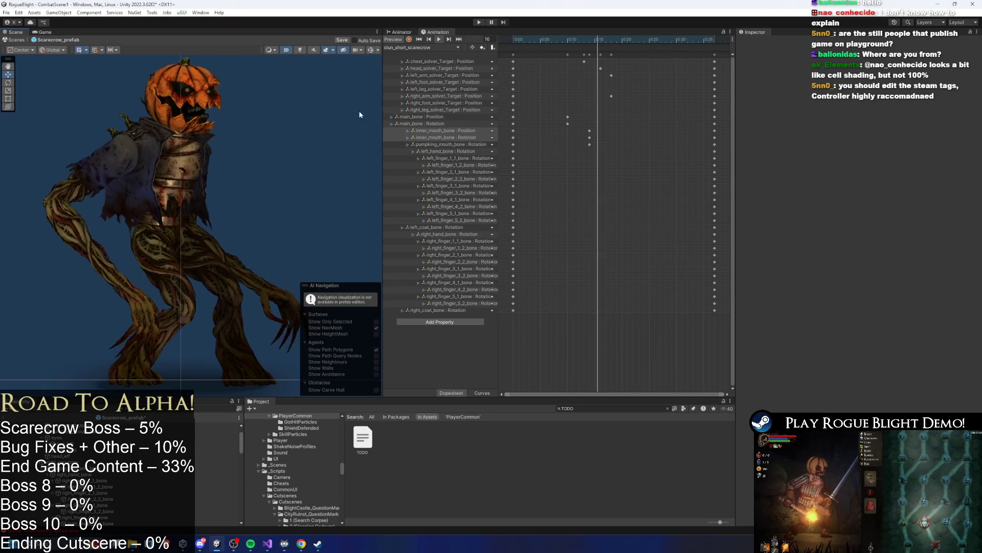
click(304, 50)
click(304, 50)
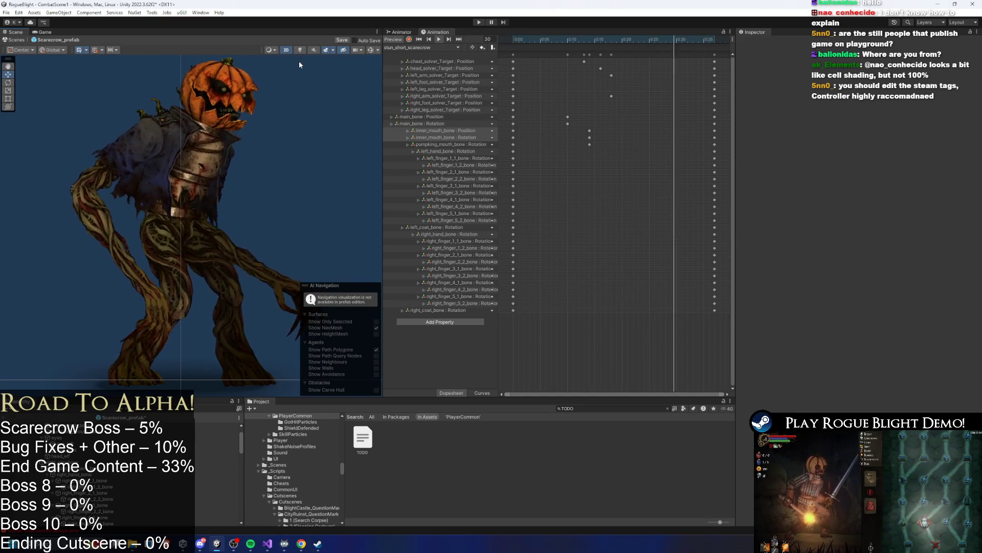
Step: Zoom onto the legs at frame 3, select right_coat_bone and view the Animator graph
scroll(336, 105, up, 3)
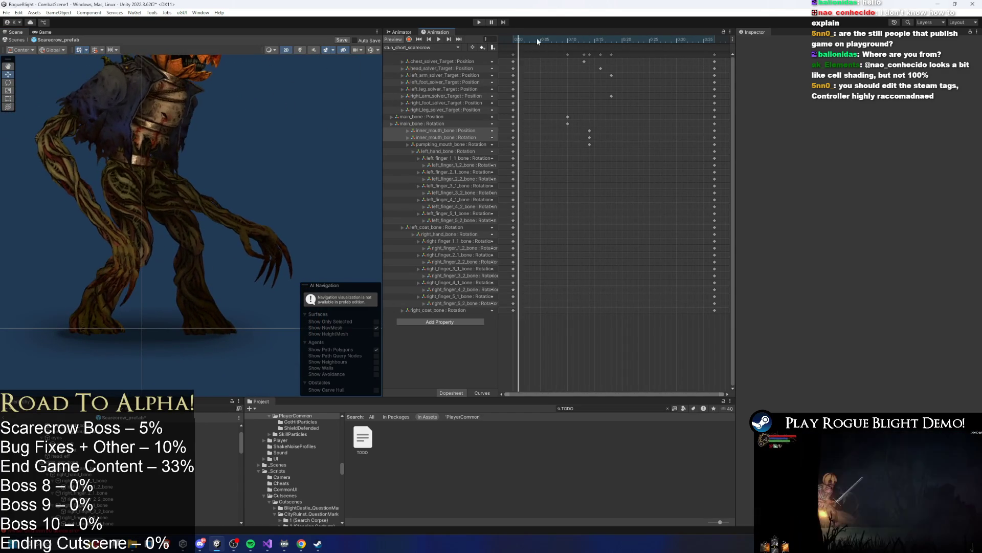
click(532, 39)
scroll(223, 213, up, 2)
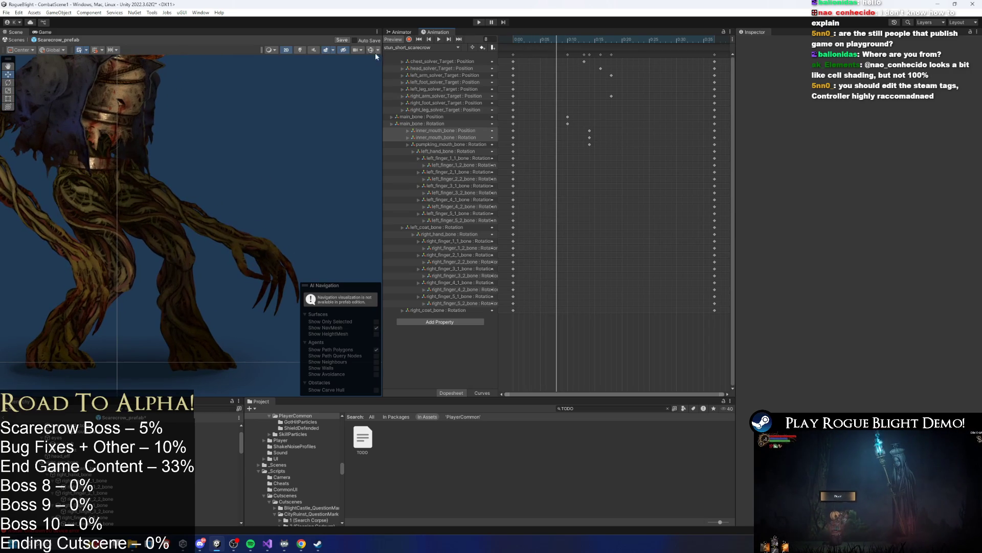
scroll(196, 134, up, 2)
click(198, 147)
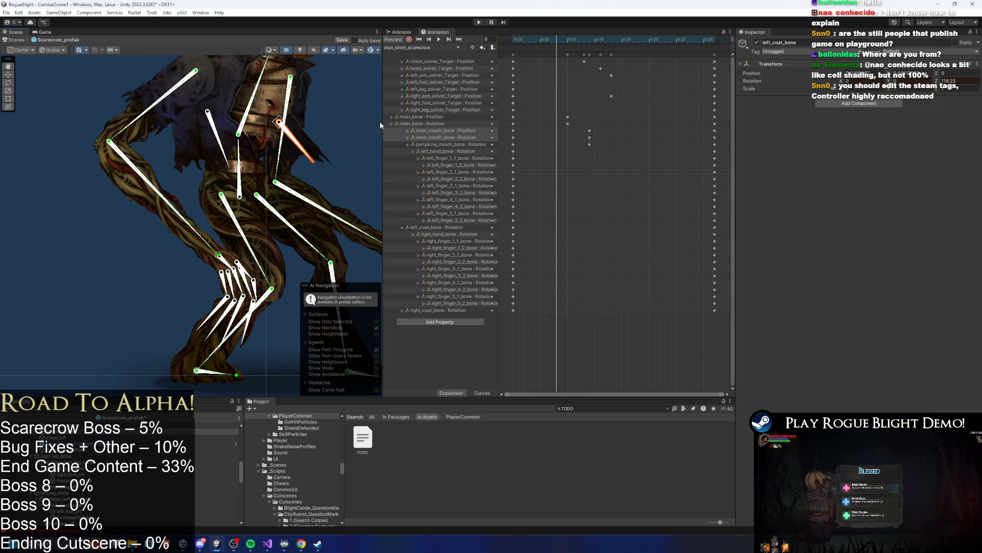
click(403, 32)
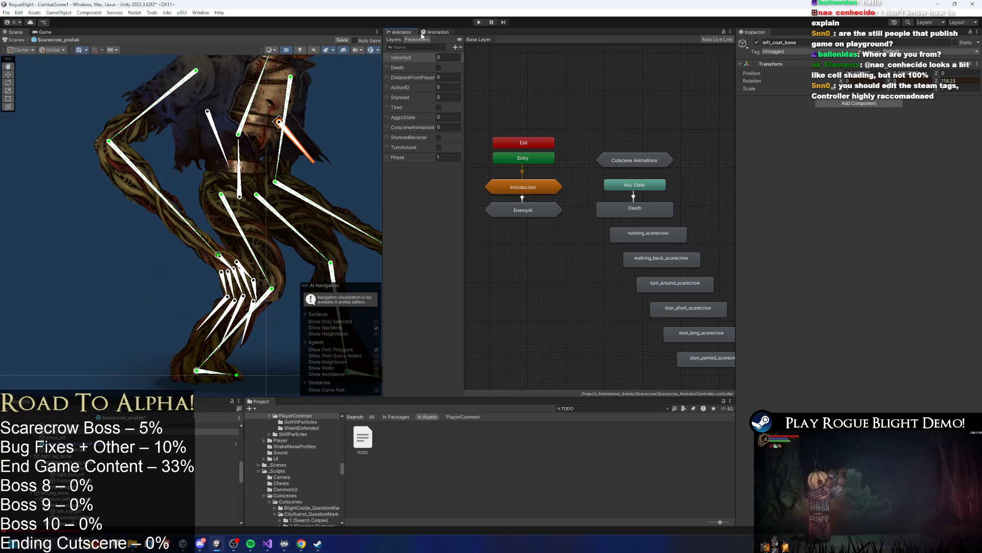
Step: Shift the left and right coat bone keyframes about four frames earlier
click(418, 32)
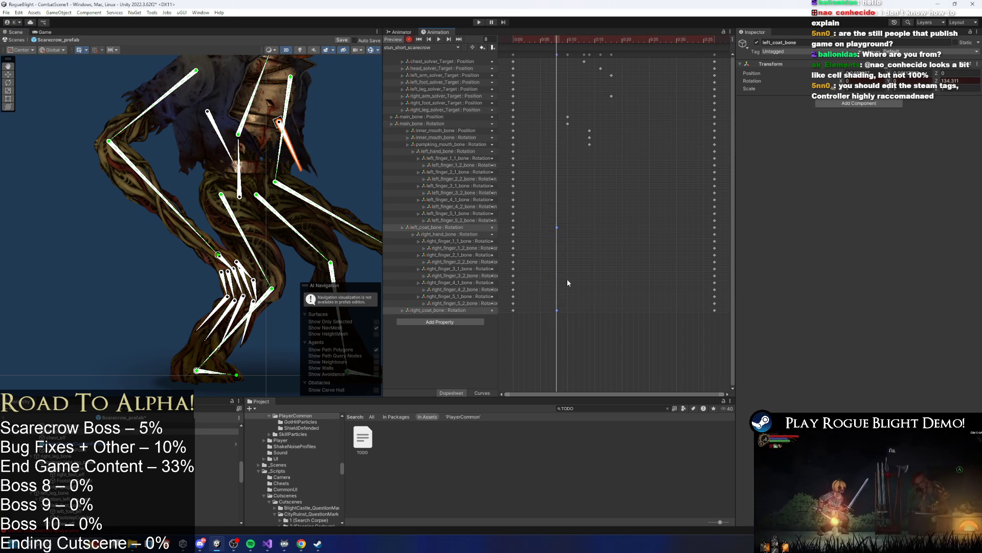
drag(601, 41, 638, 41)
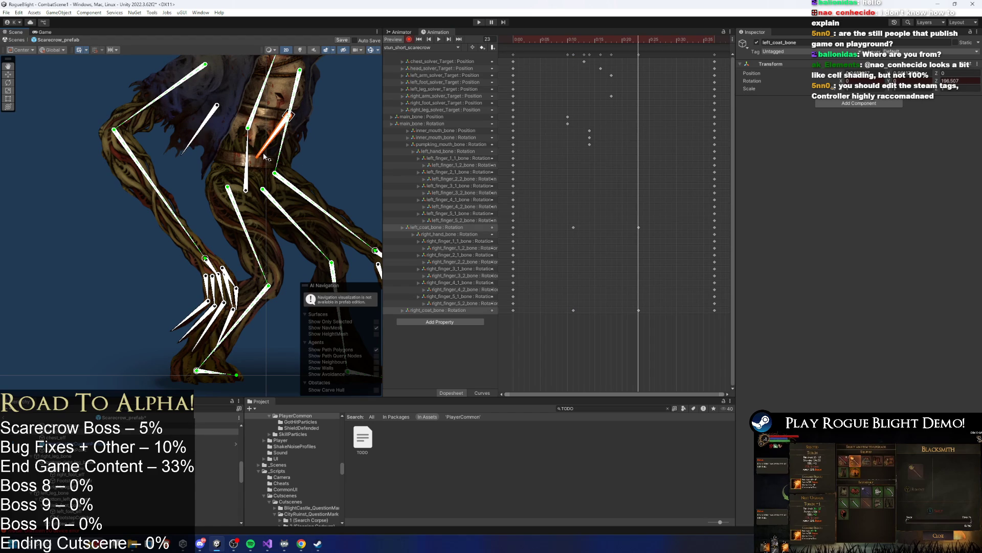
key(space)
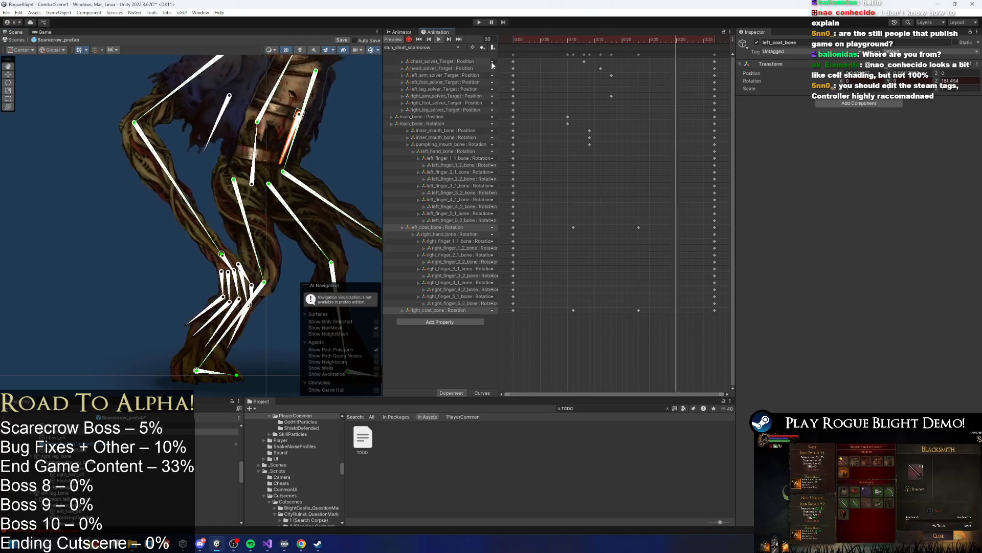
drag(549, 218, 640, 313)
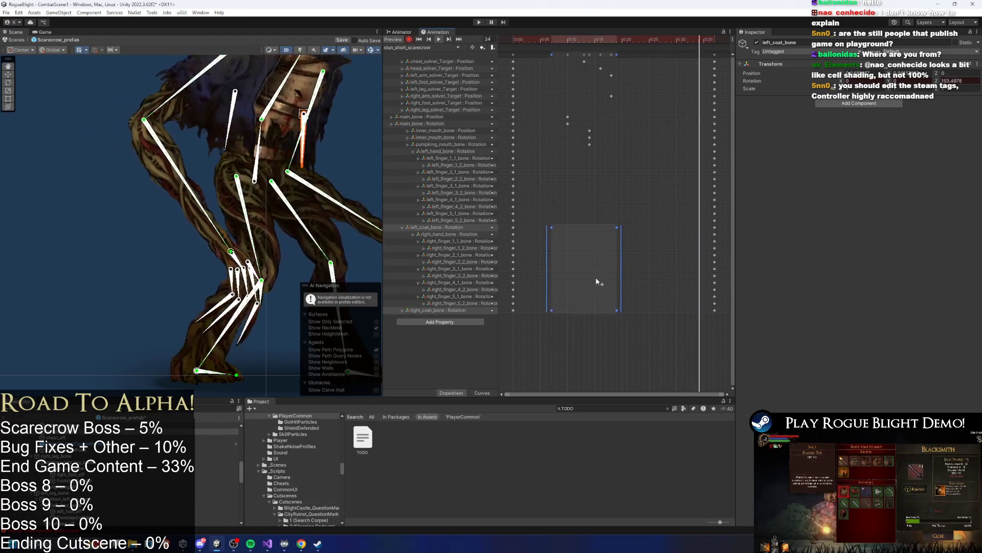
mouse_move(596, 276)
mouse_down()
mouse_move(585, 269)
mouse_move(598, 268)
mouse_up()
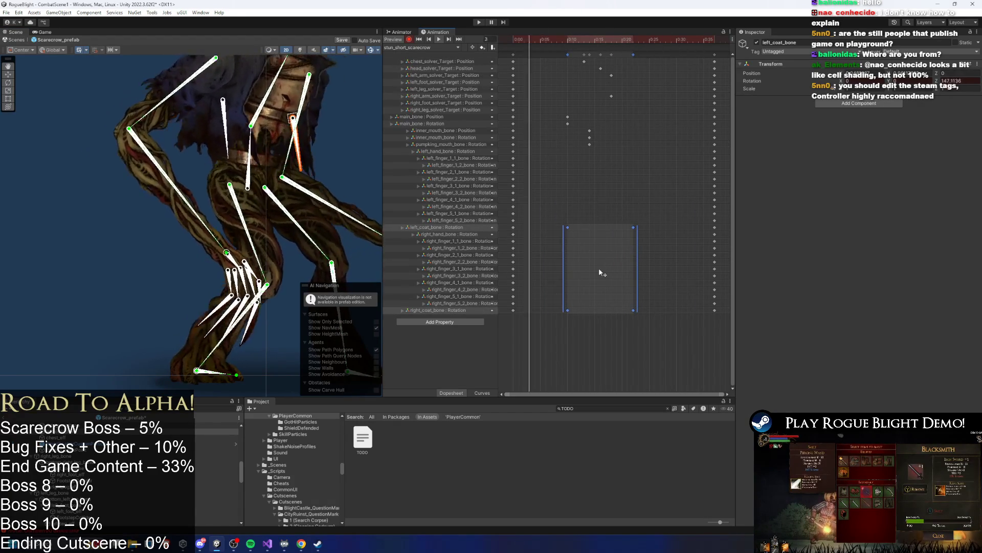
mouse_move(649, 221)
mouse_down()
mouse_move(627, 313)
mouse_move(675, 307)
mouse_up()
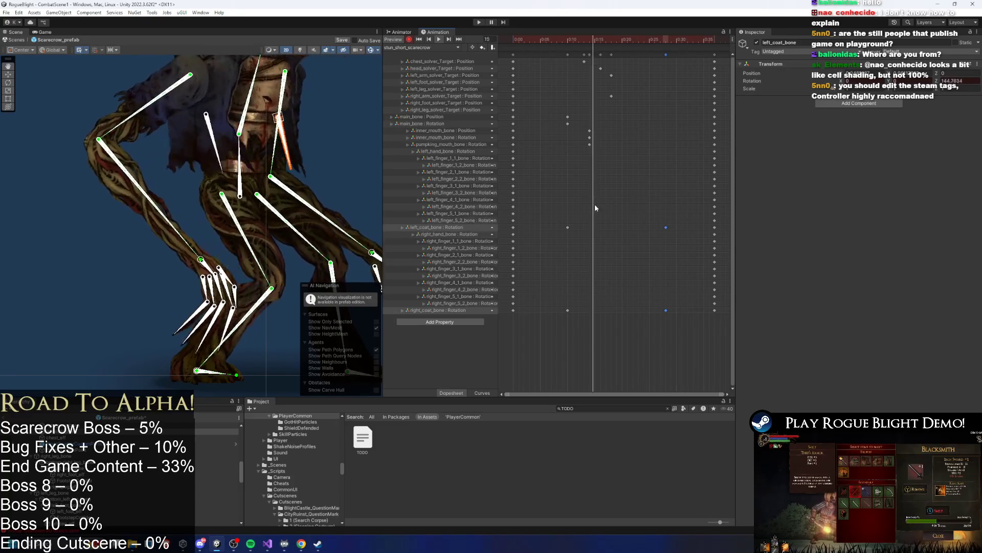
drag(641, 233, 635, 232)
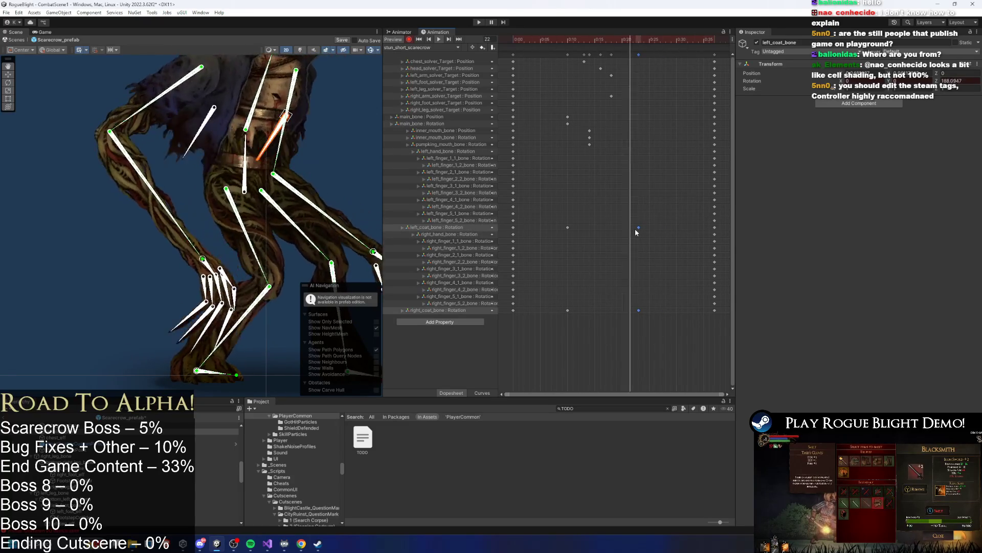
Step: Scrub and play the clip with bones shown and right_coat_bone selected to check the coat
click(345, 153)
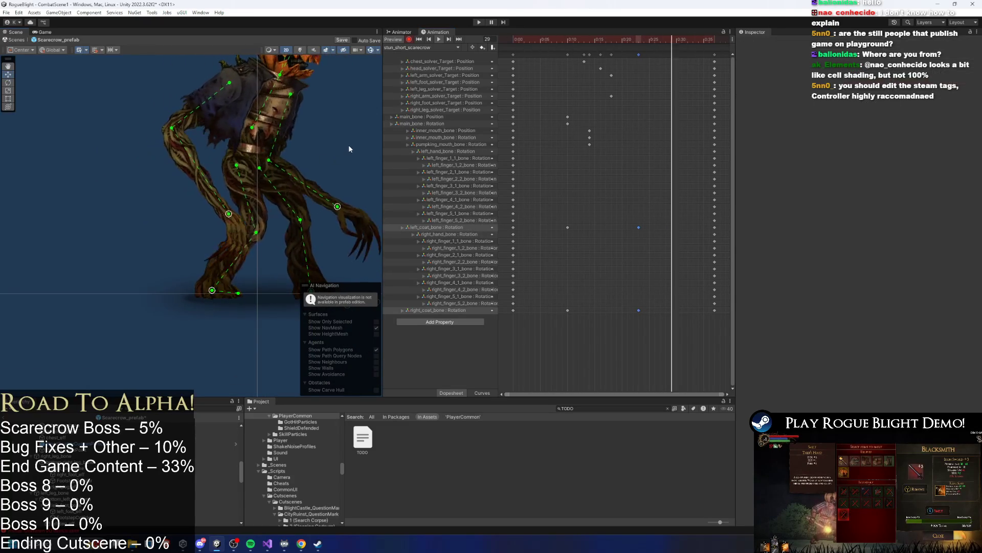
click(562, 43)
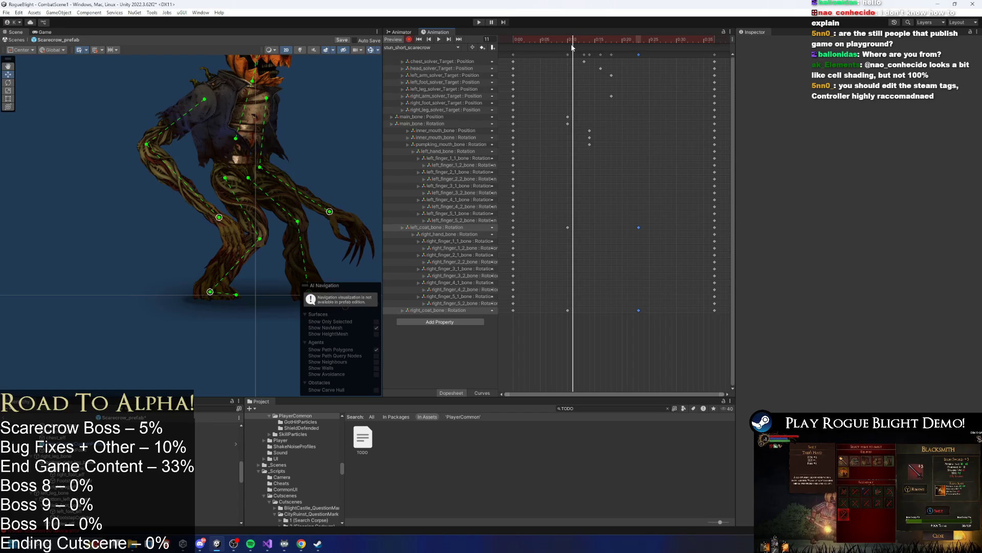
drag(577, 35, 638, 41)
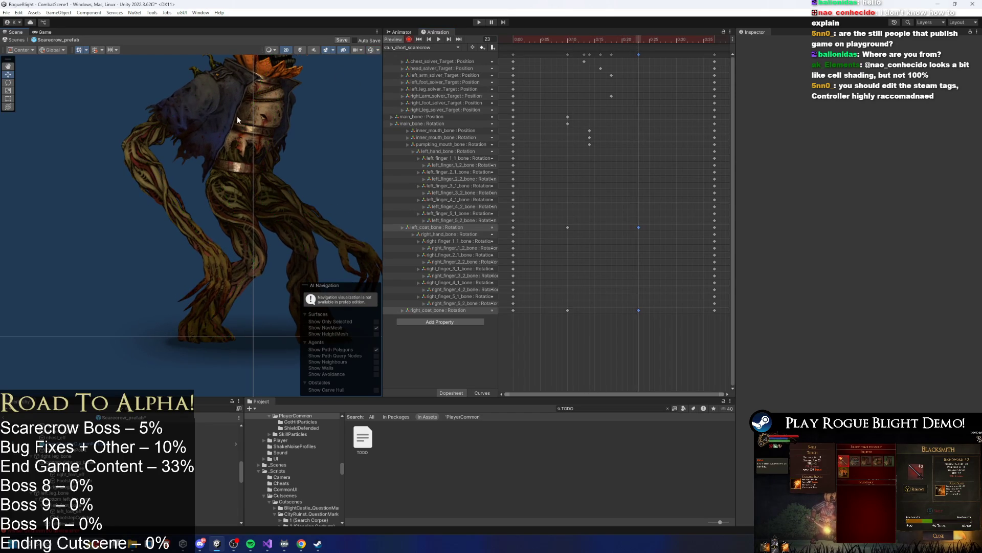
click(220, 137)
click(370, 51)
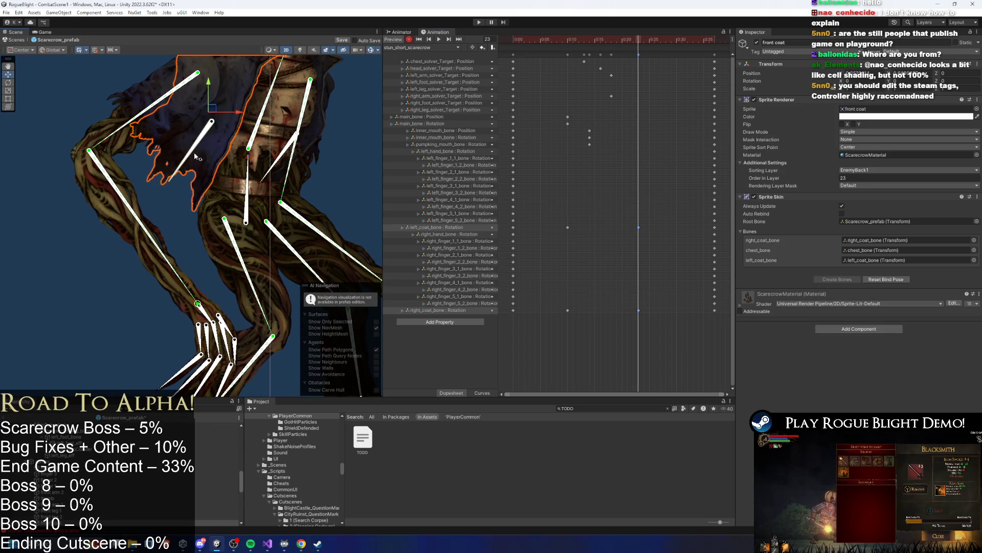
click(198, 158)
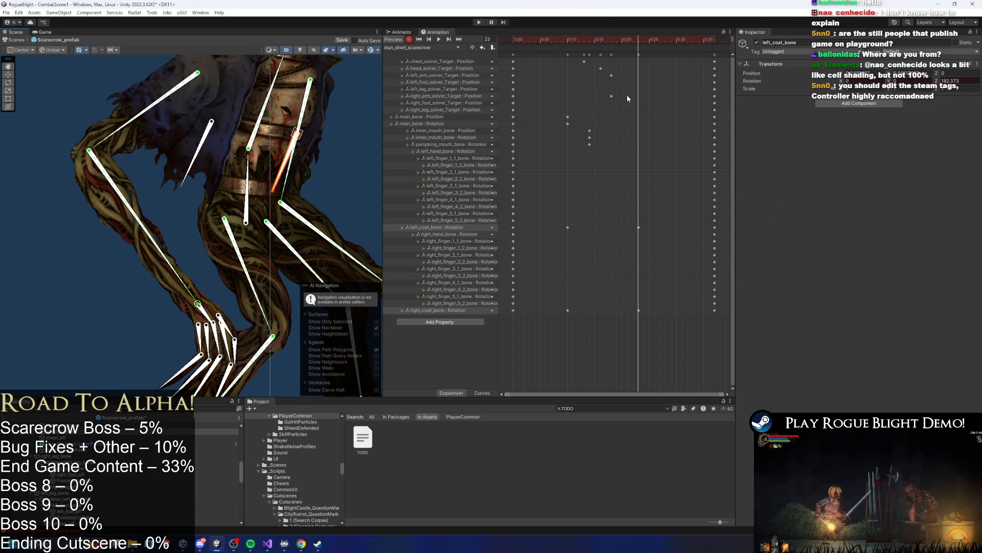
mouse_move(615, 42)
mouse_down()
mouse_move(539, 41)
mouse_move(566, 46)
mouse_up()
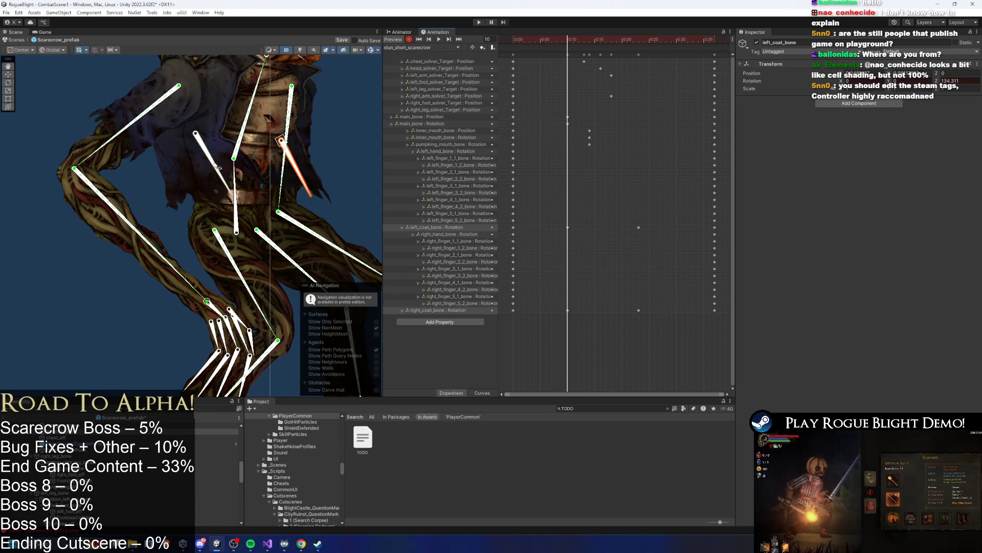
key(space)
Step: Move the coat keys from frame 25 to 15, then shift the coat bone keys one frame earlier
click(639, 311)
mouse_move(640, 317)
mouse_down()
mouse_move(613, 313)
mouse_move(677, 310)
mouse_move(643, 315)
mouse_up()
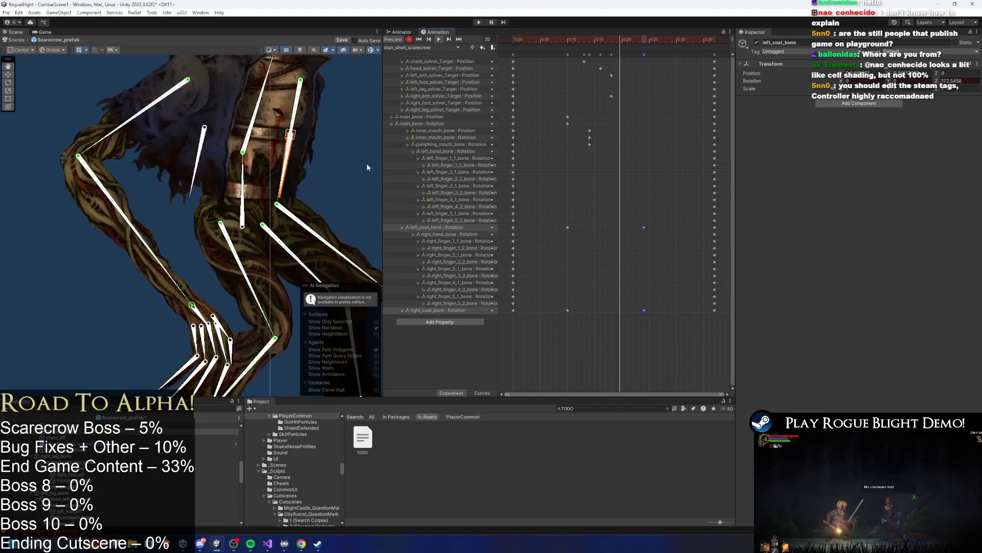
click(640, 219)
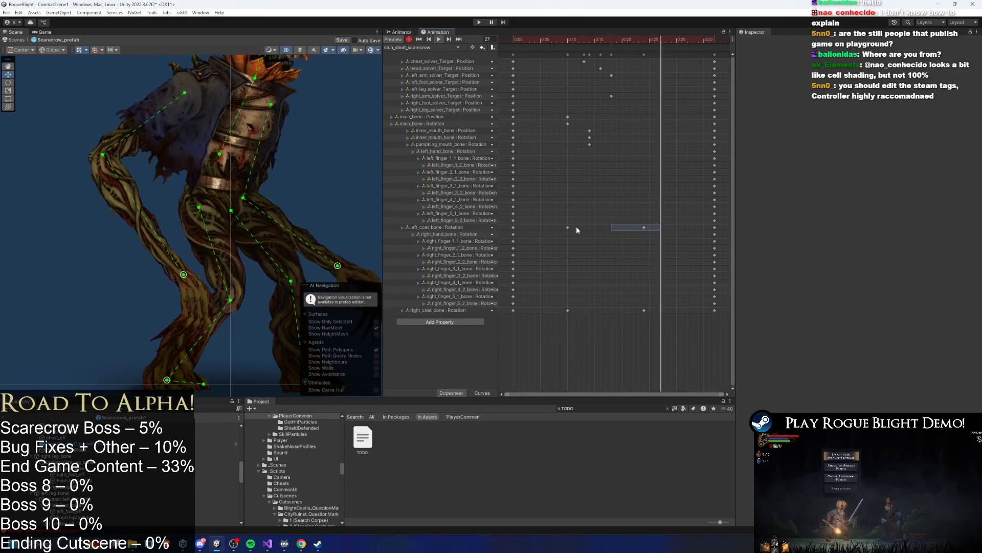
drag(709, 204, 548, 355)
drag(629, 250, 629, 236)
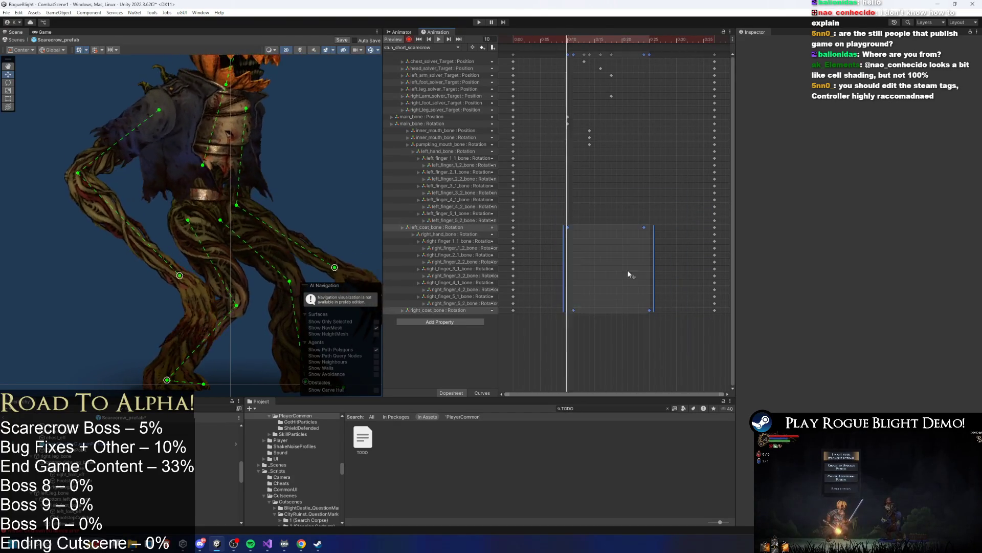
key(ctrl+z)
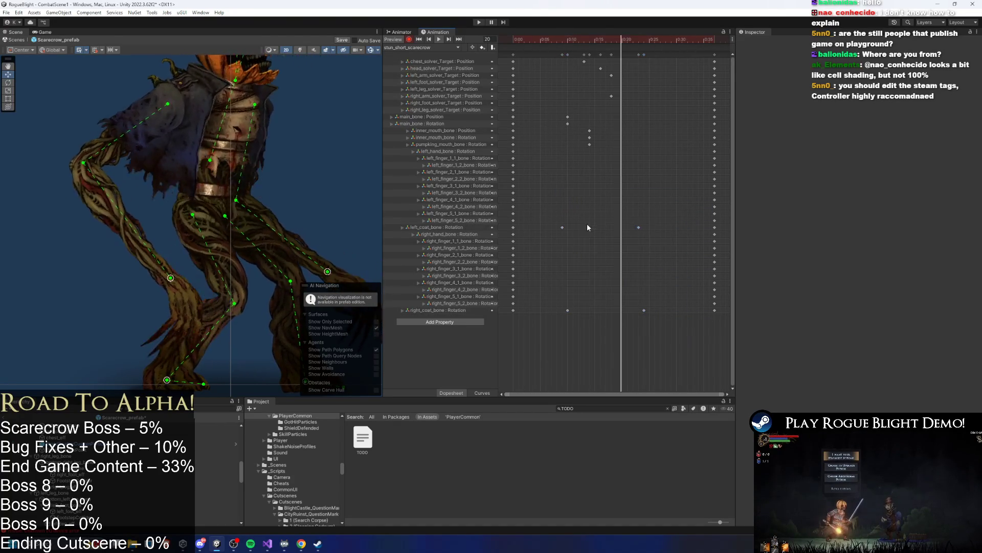
drag(534, 213, 671, 337)
drag(612, 250, 607, 248)
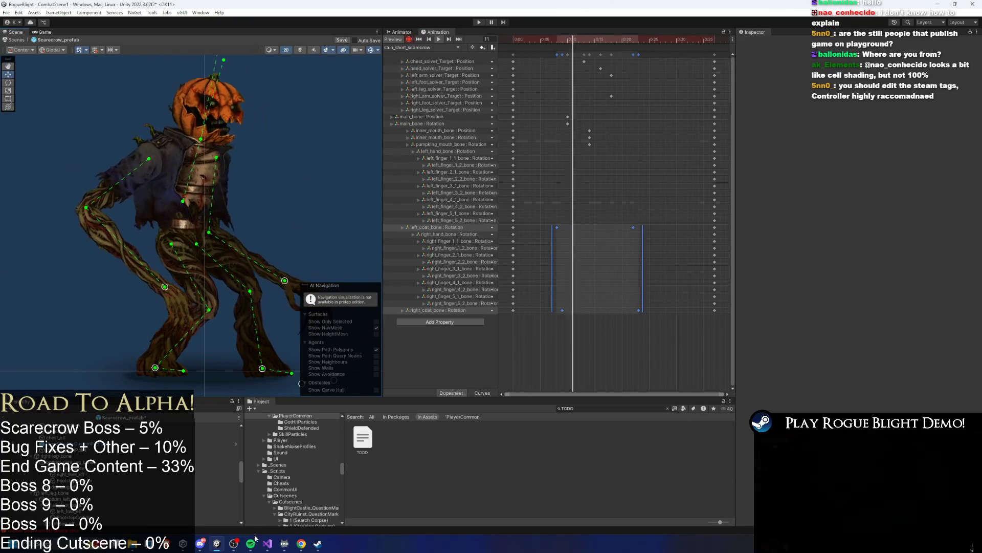
mouse_move(250, 542)
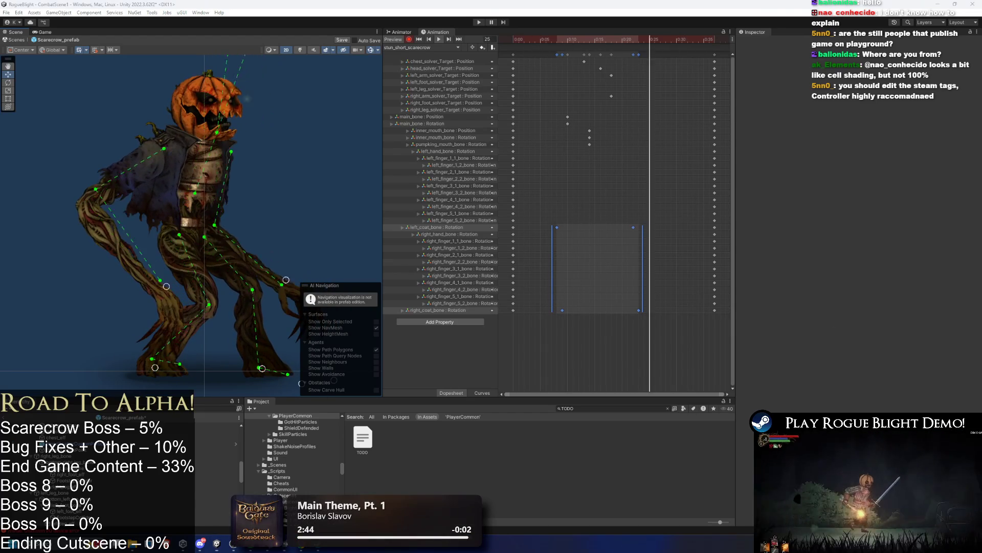
key(XF86AudioLowerVolume)
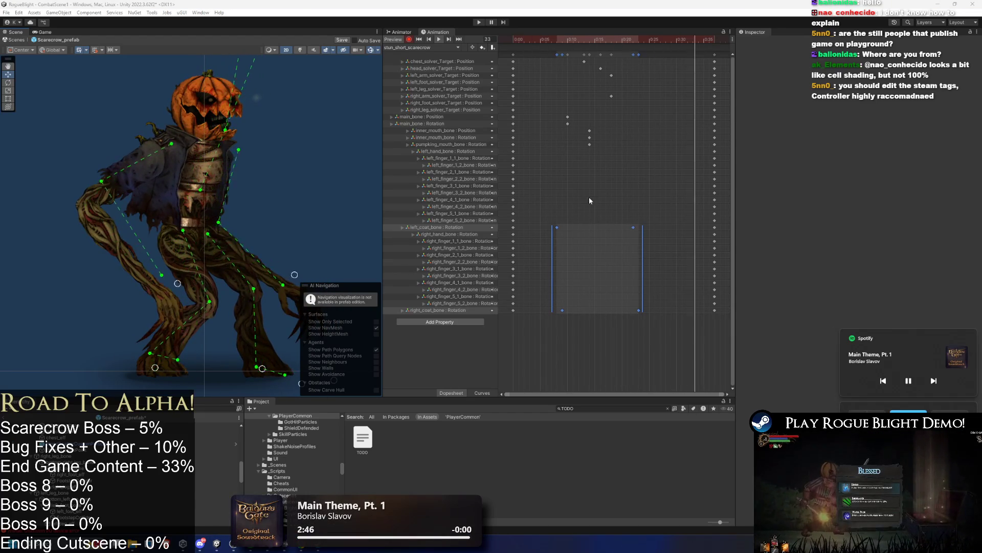
click(607, 219)
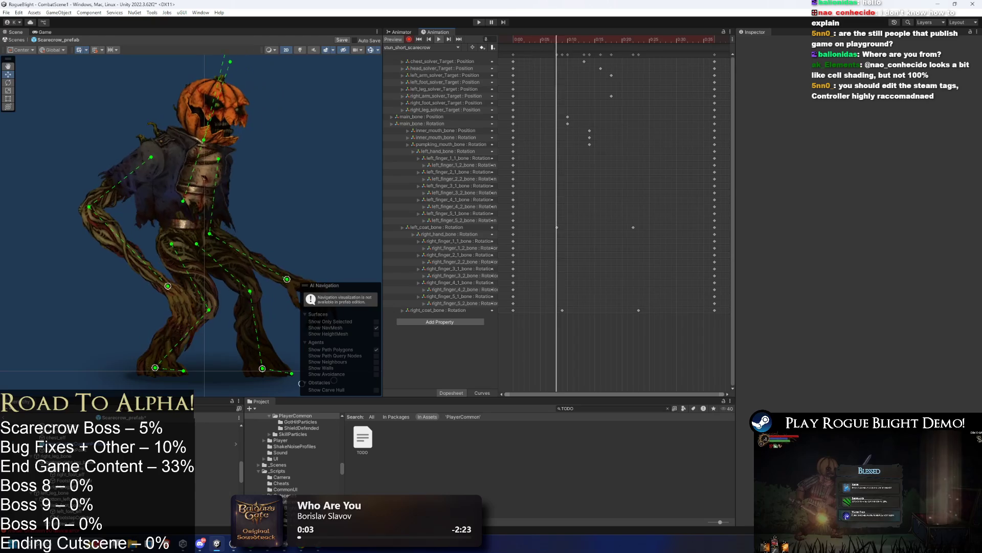
key(XF86AudioLowerVolume)
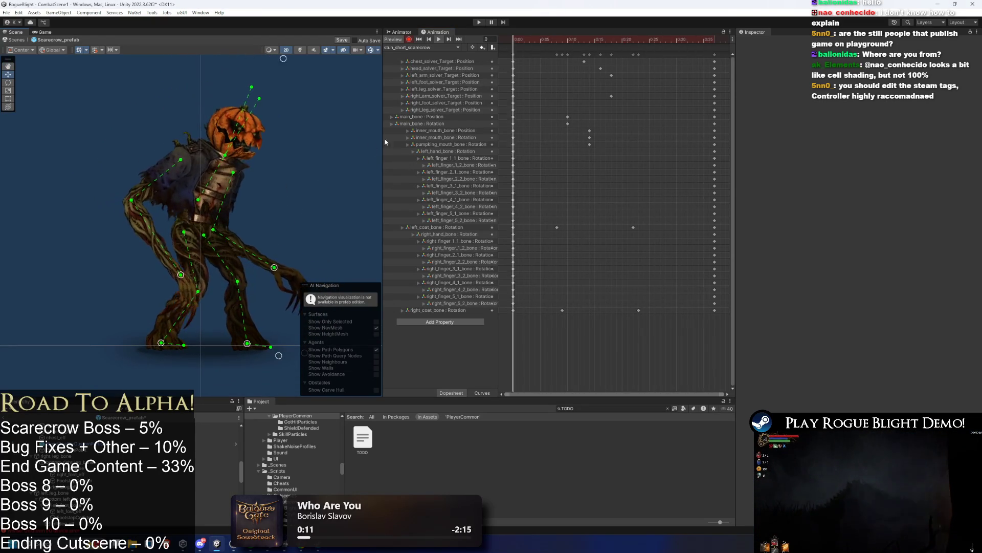
click(554, 39)
Step: At frame 17, select the right hand's finger bones right_finger_1_1 through right_finger_5_1
drag(554, 39, 605, 39)
scroll(253, 129, up, 5)
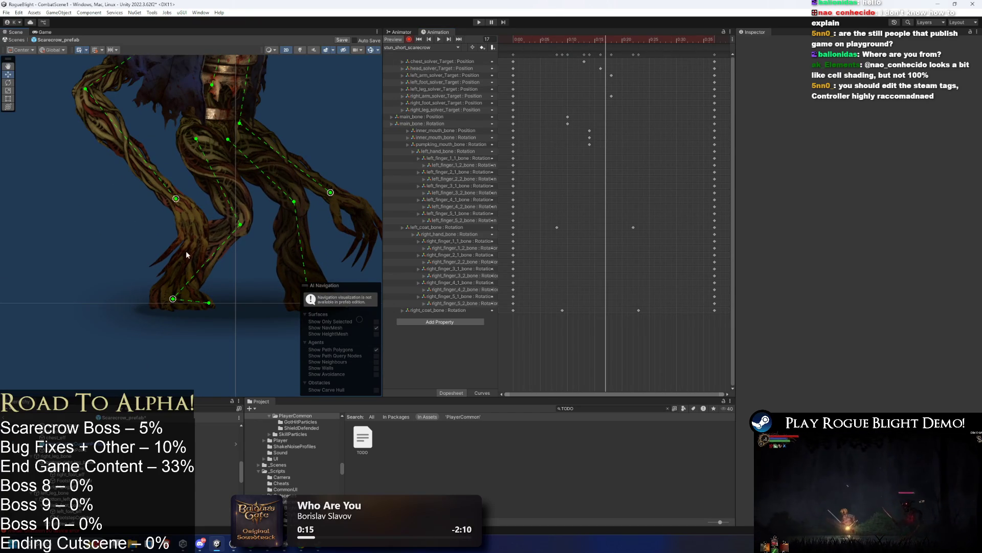
scroll(205, 221, up, 3)
click(186, 233)
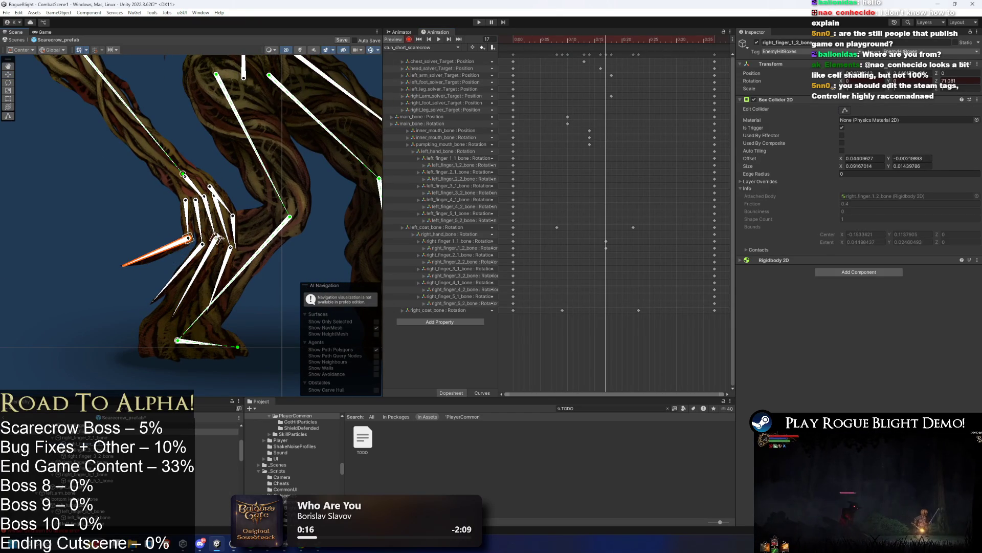
click(203, 232)
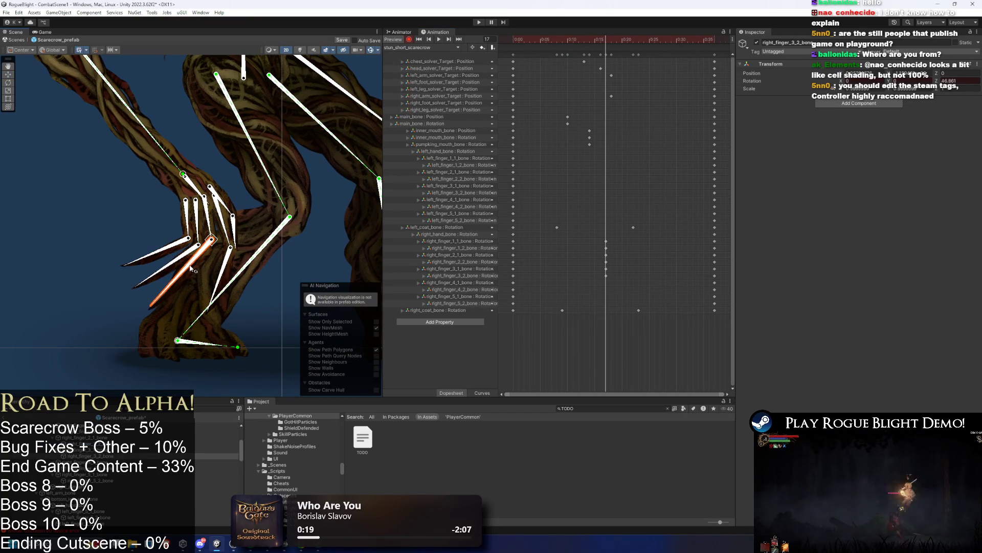
click(188, 234)
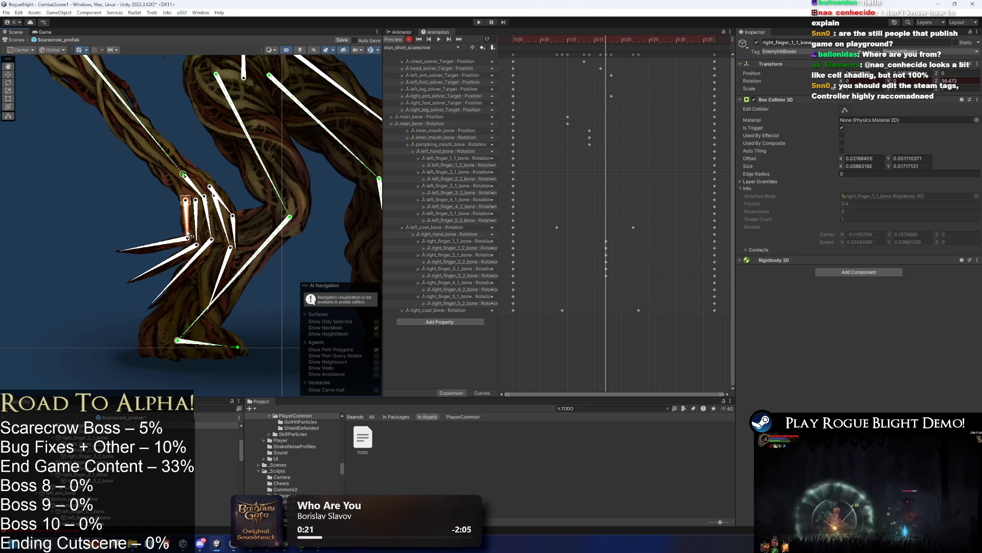
click(223, 233)
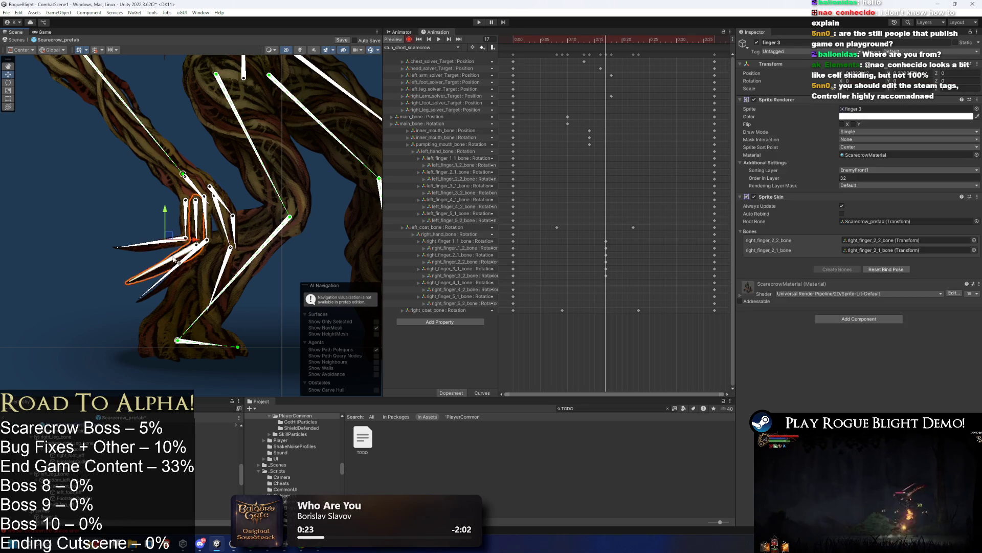
click(223, 233)
click(230, 233)
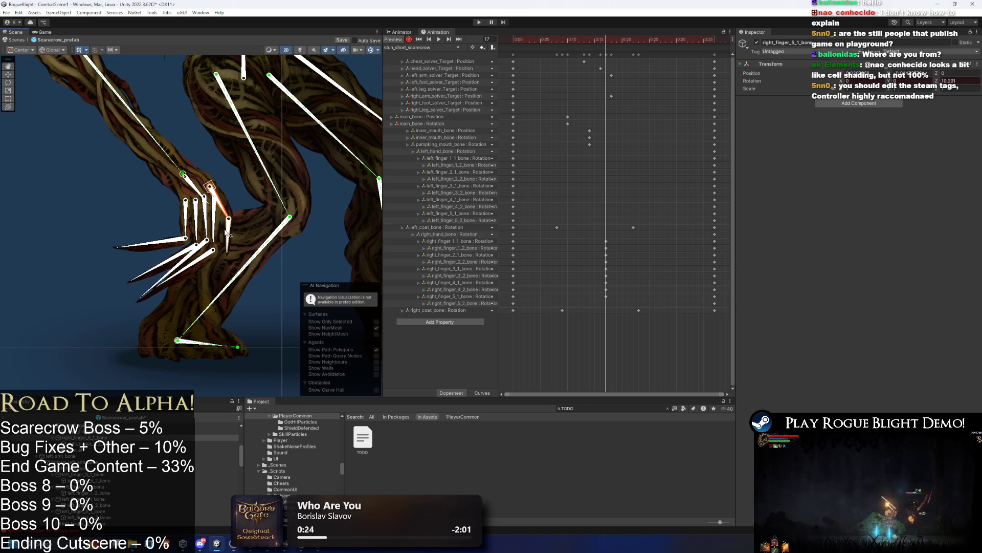
Step: Rotate left_finger_1_1_bone inward to record a key and preview the motion
mouse_move(325, 219)
mouse_down()
mouse_move(200, 222)
mouse_move(223, 265)
mouse_up()
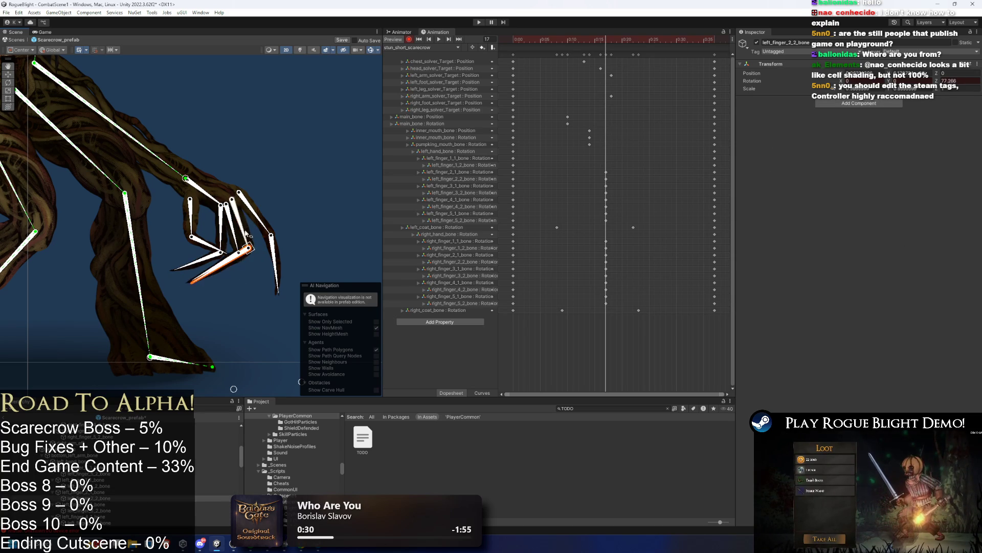
drag(265, 225, 254, 234)
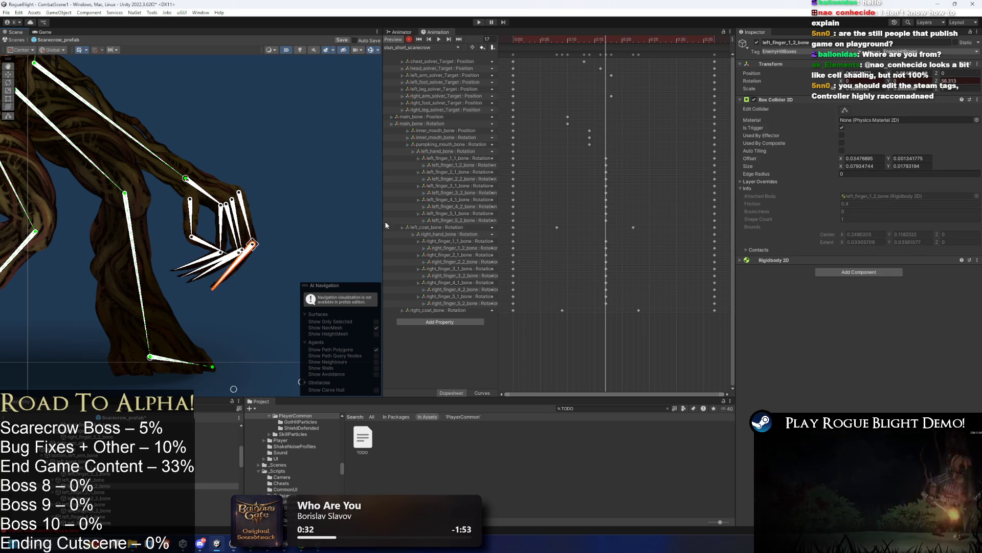
key(space)
scroll(285, 201, down, 3)
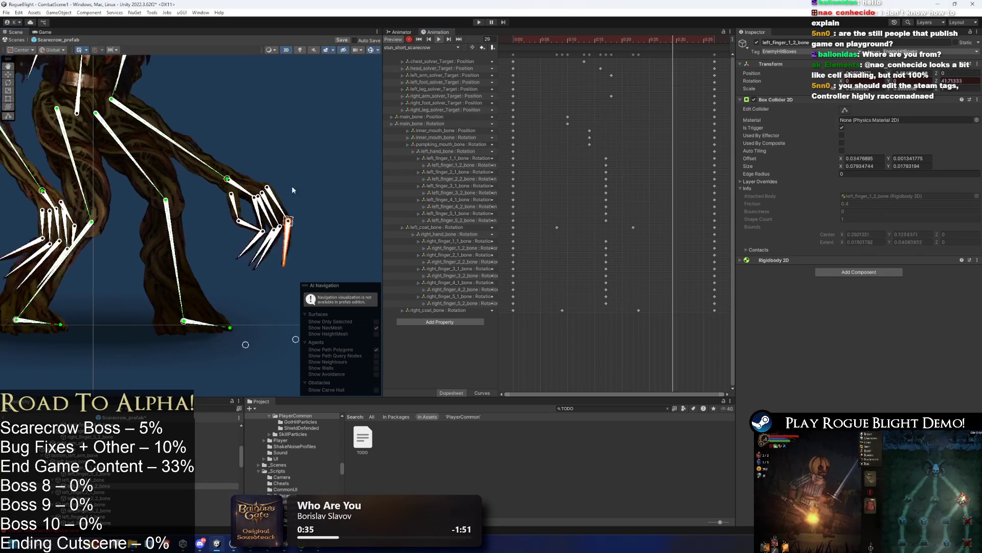
click(301, 117)
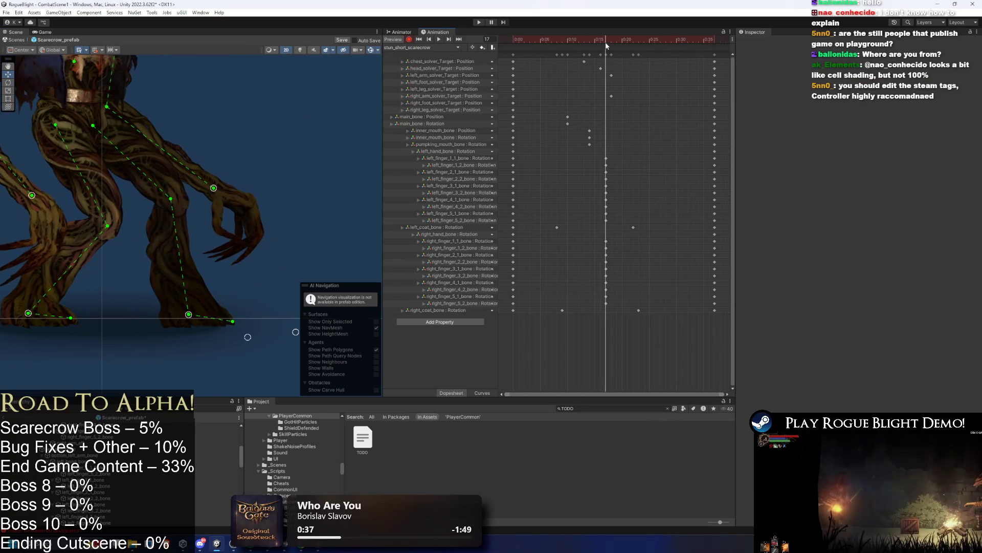
scroll(183, 206, up, 2)
Step: Bend left_hand_bone downward, then select right_hand_bone and undo and redo the change
click(225, 186)
click(237, 193)
scroll(236, 193, up, 1)
drag(240, 215, 221, 206)
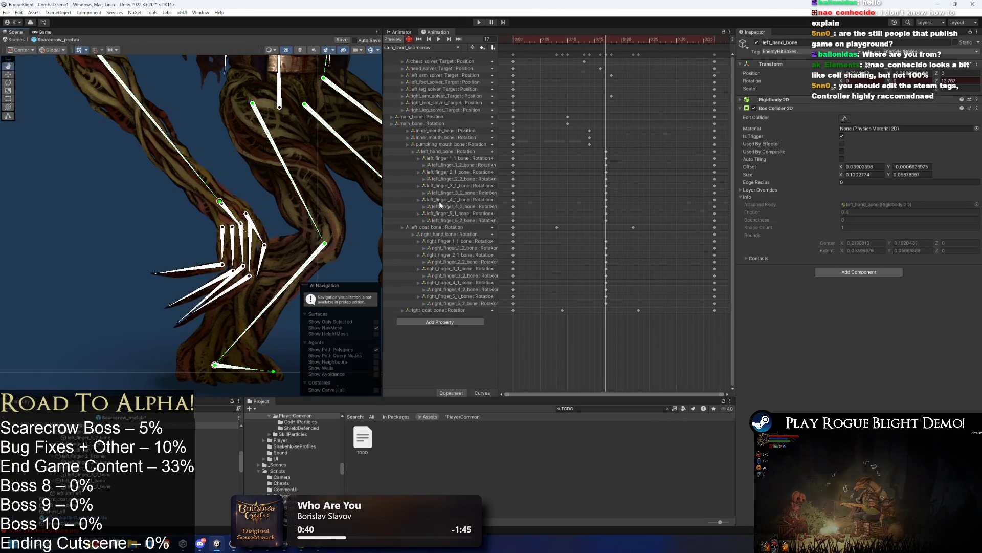
click(234, 217)
click(235, 218)
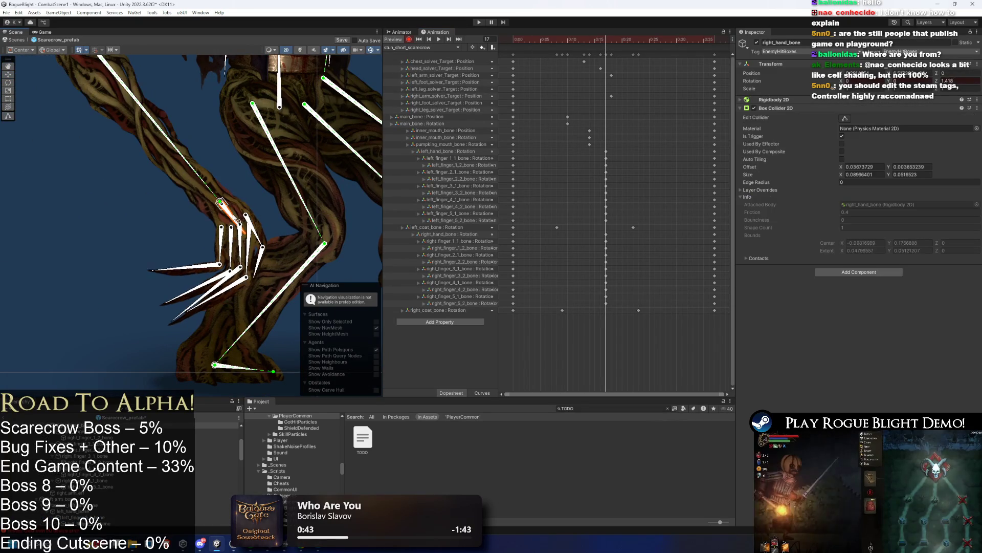
key(ctrl+z)
key(ctrl+z)
key(ctrl+z)
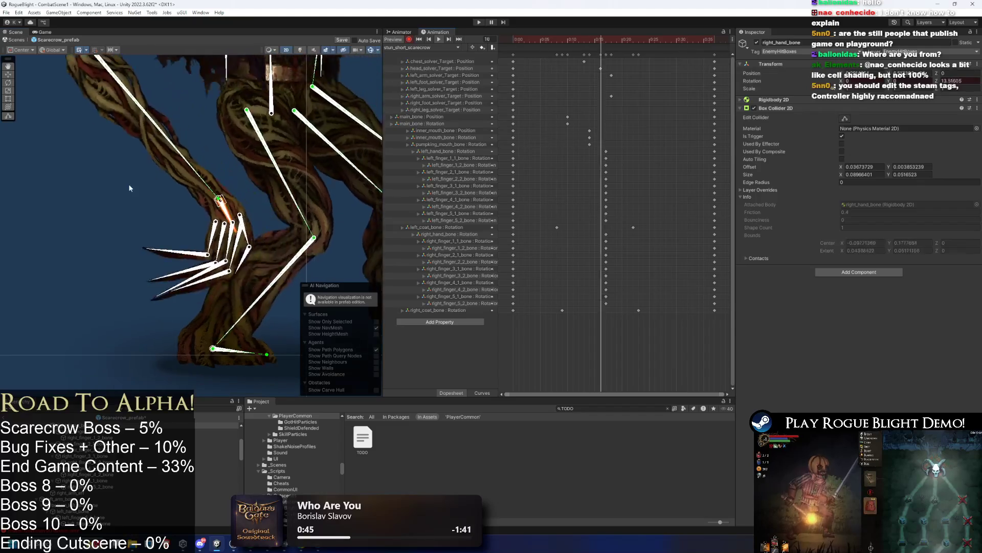
scroll(244, 198, down, 5)
key(ctrl+y)
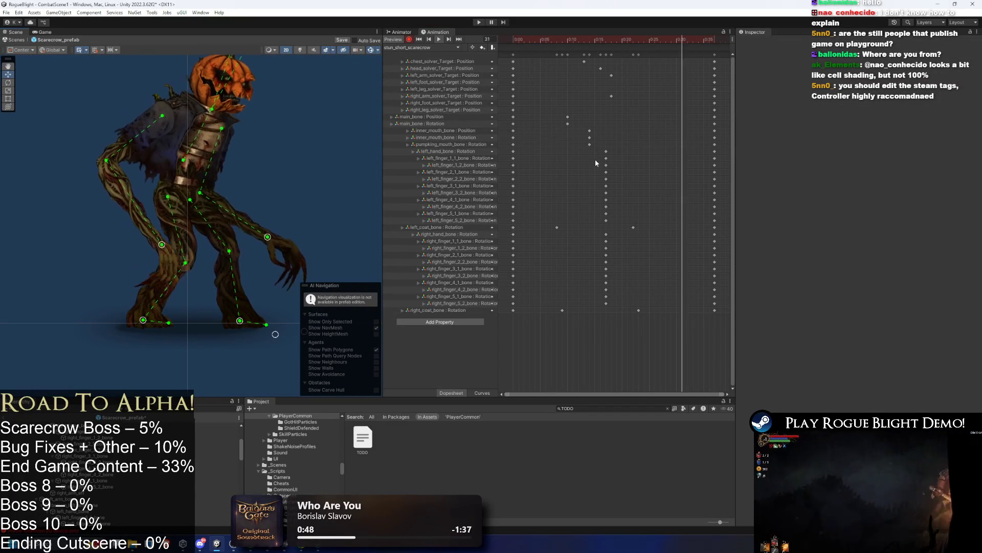
Step: Select the second-joint finger keys at 0:15 (left 1, 2, 4, 5; right 1, 3, 4) and move them to 0:20
click(606, 151)
drag(595, 229, 619, 239)
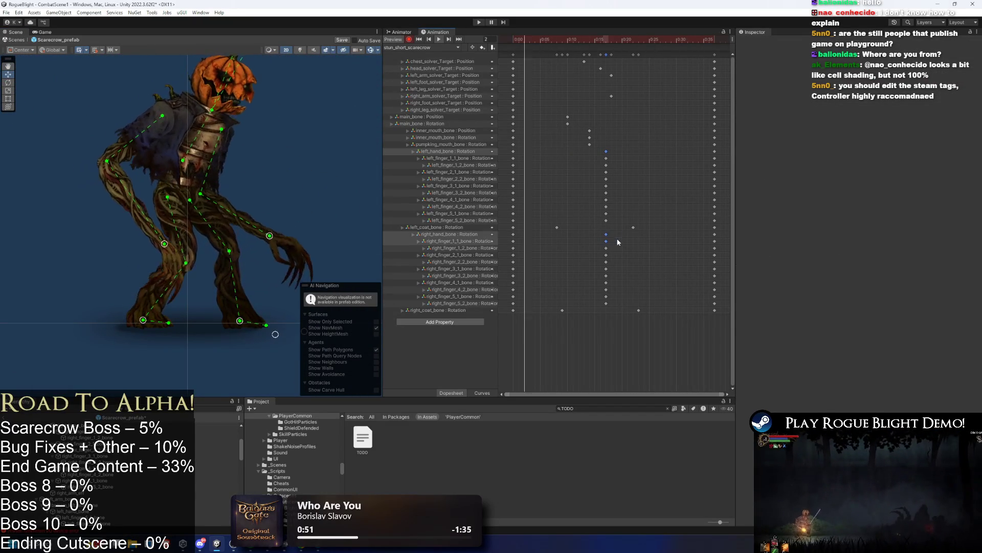
drag(595, 155, 600, 161)
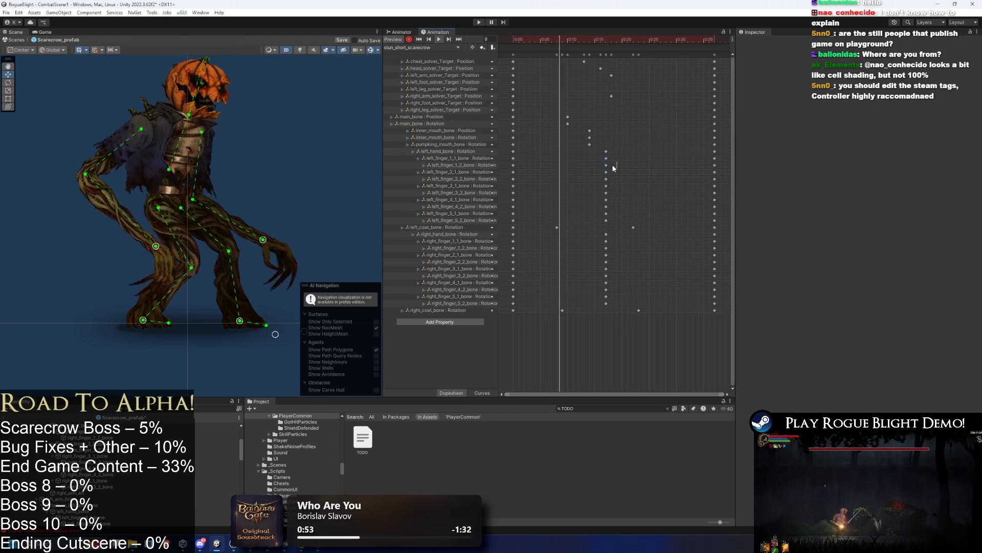
click(606, 165)
shift+click(607, 178)
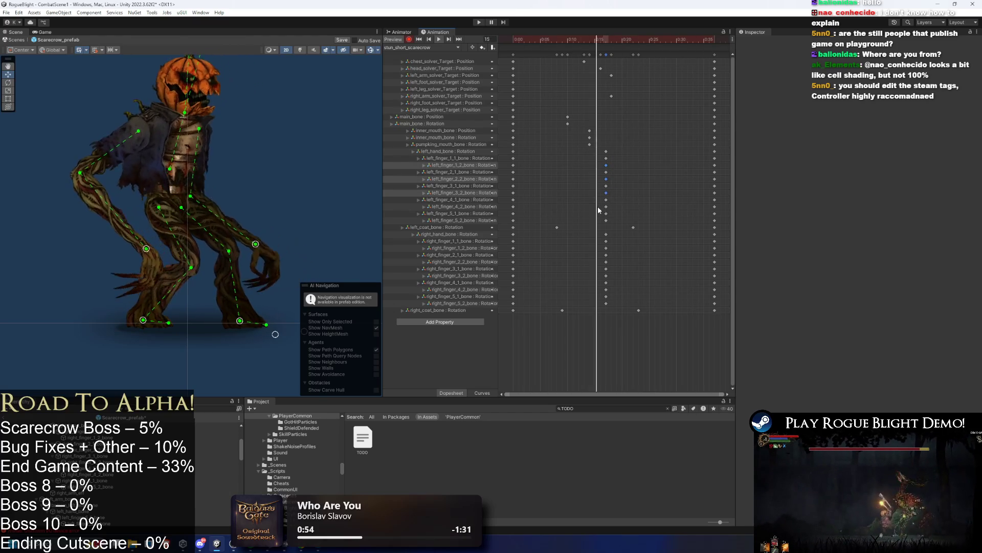
shift+click(606, 206)
shift+click(606, 220)
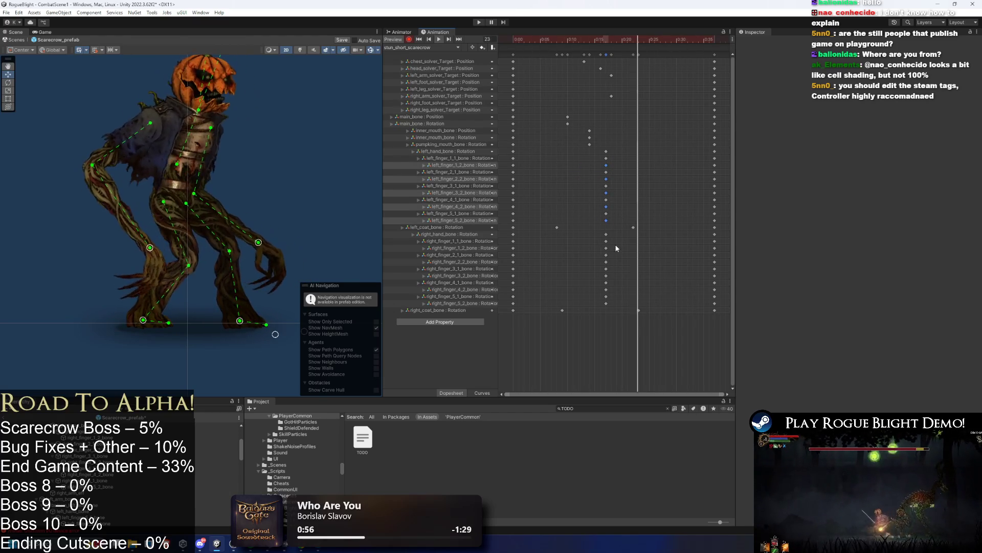
shift+click(605, 248)
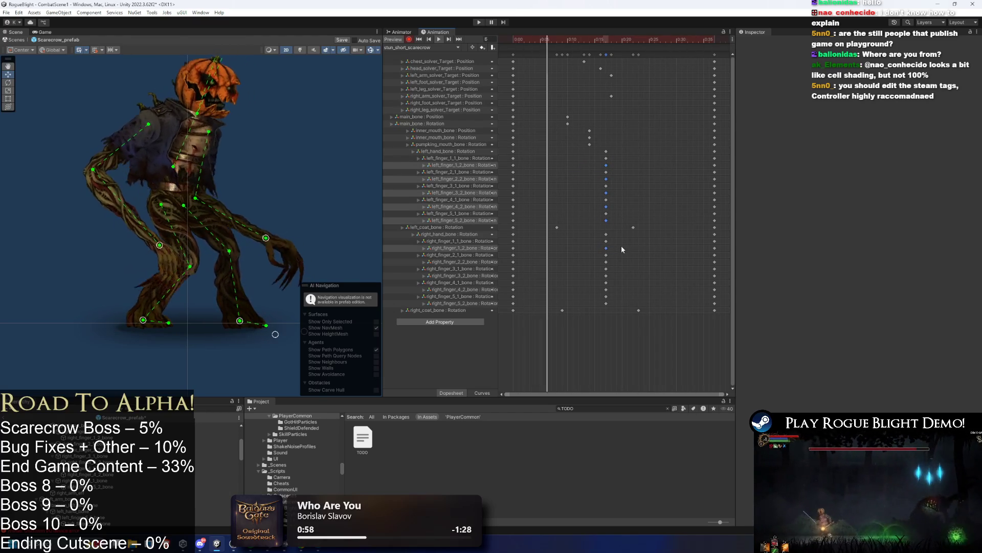
shift+click(605, 275)
shift+click(605, 289)
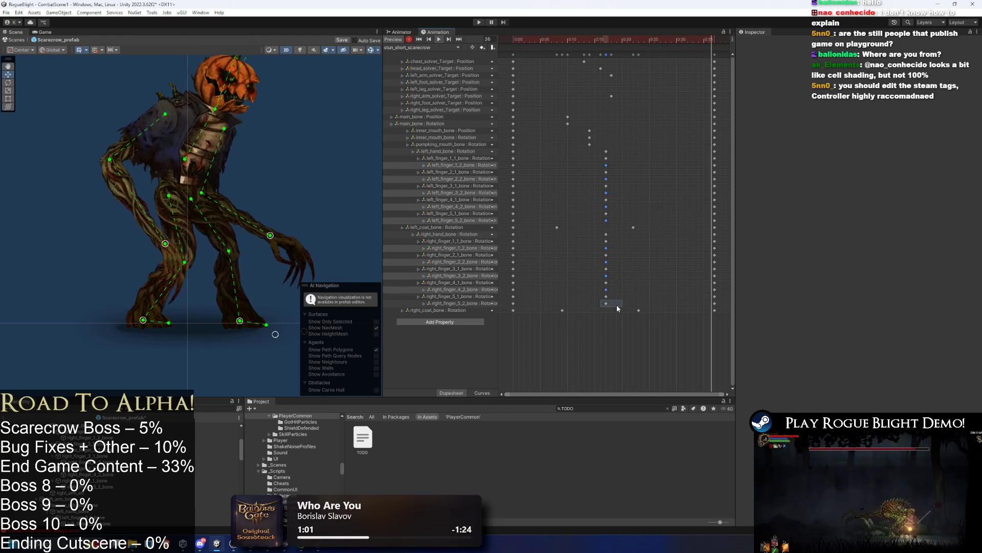
drag(606, 303, 633, 302)
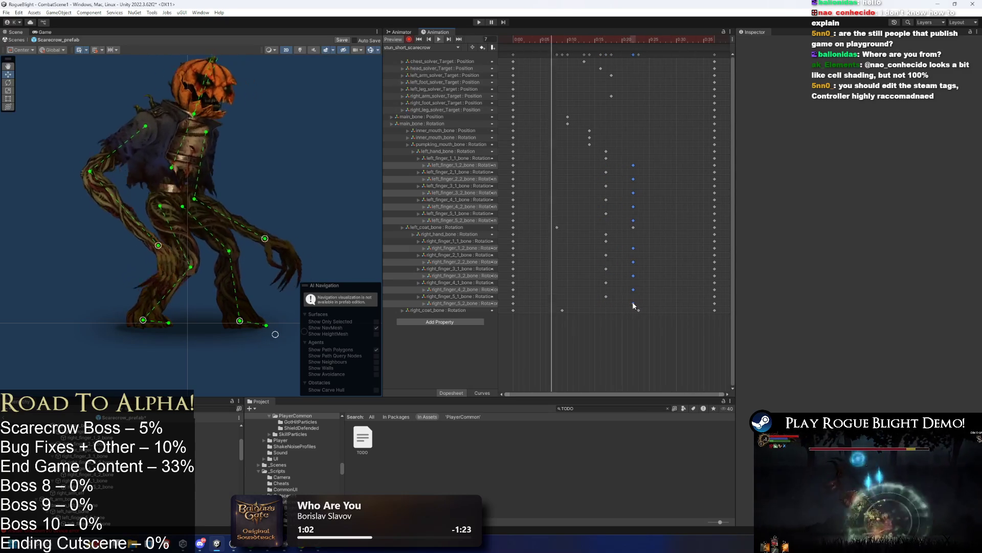
Step: Box-select all left and right finger keys and shift them earlier, then pick a hand bone key
drag(634, 180, 555, 174)
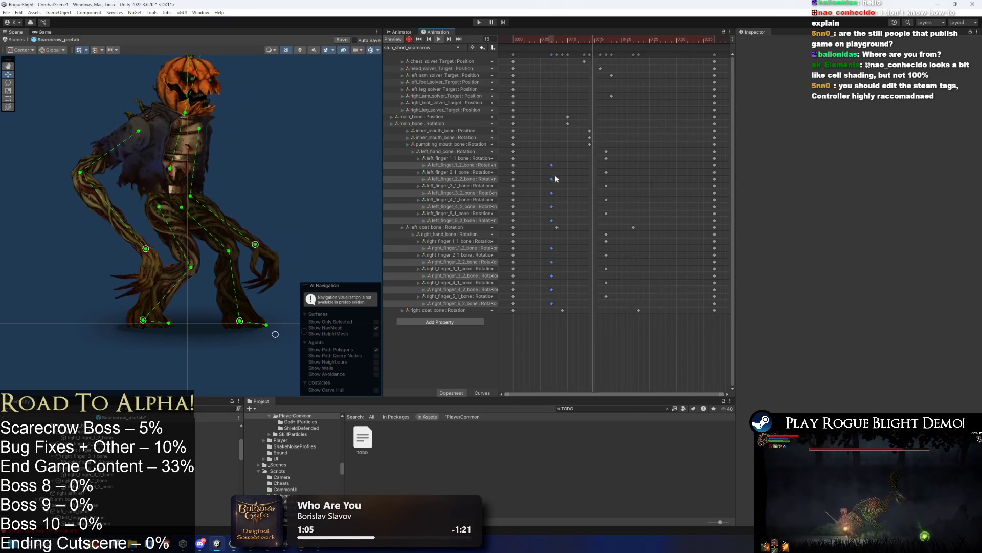
drag(631, 188, 638, 187)
drag(595, 155, 649, 211)
drag(596, 235, 645, 307)
mouse_move(619, 280)
mouse_down()
mouse_move(597, 280)
mouse_move(655, 275)
mouse_move(581, 267)
mouse_up()
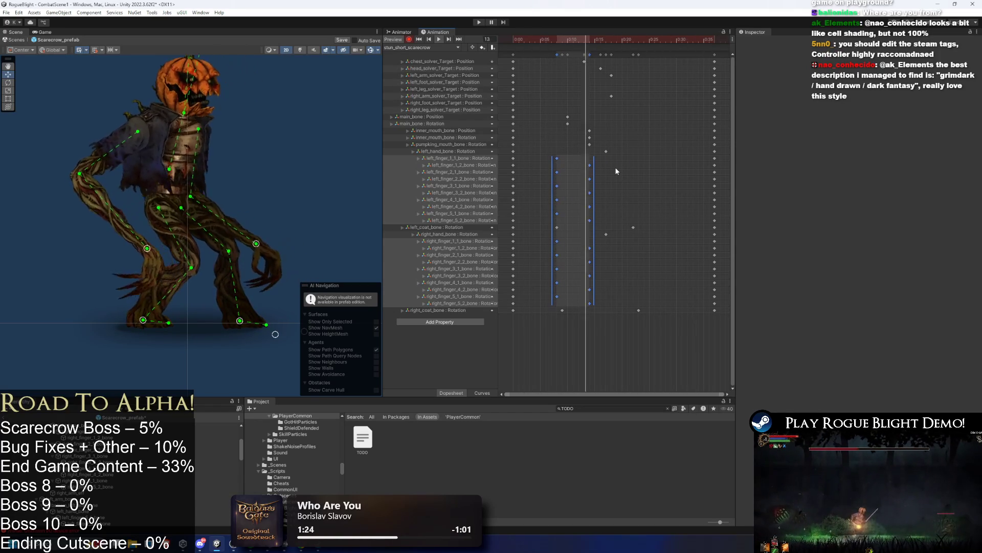
drag(574, 213, 580, 213)
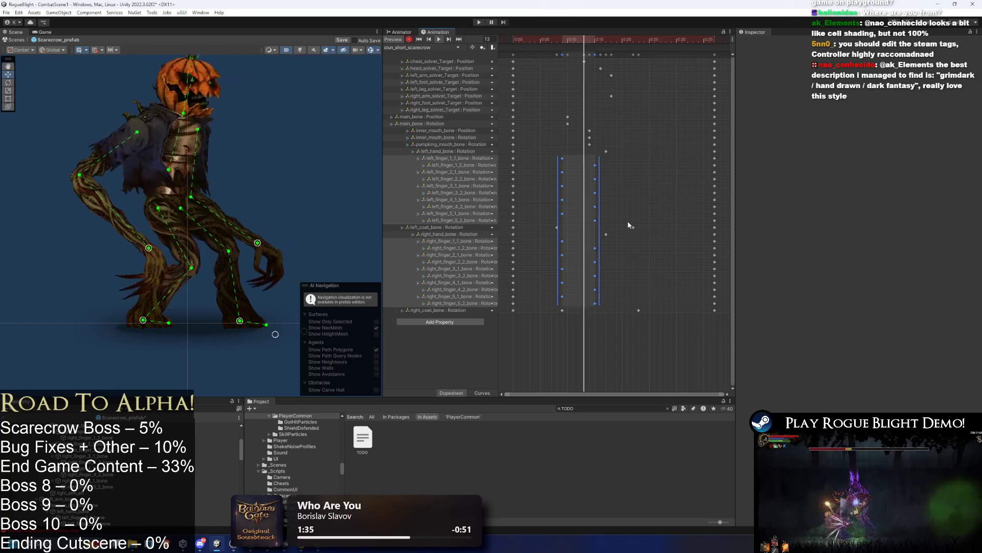
click(606, 234)
Step: Move the left and right hand bone keys to 0:19 after trying 0:14
shift+click(606, 151)
mouse_move(607, 152)
mouse_down()
mouse_move(591, 156)
mouse_move(622, 155)
mouse_up()
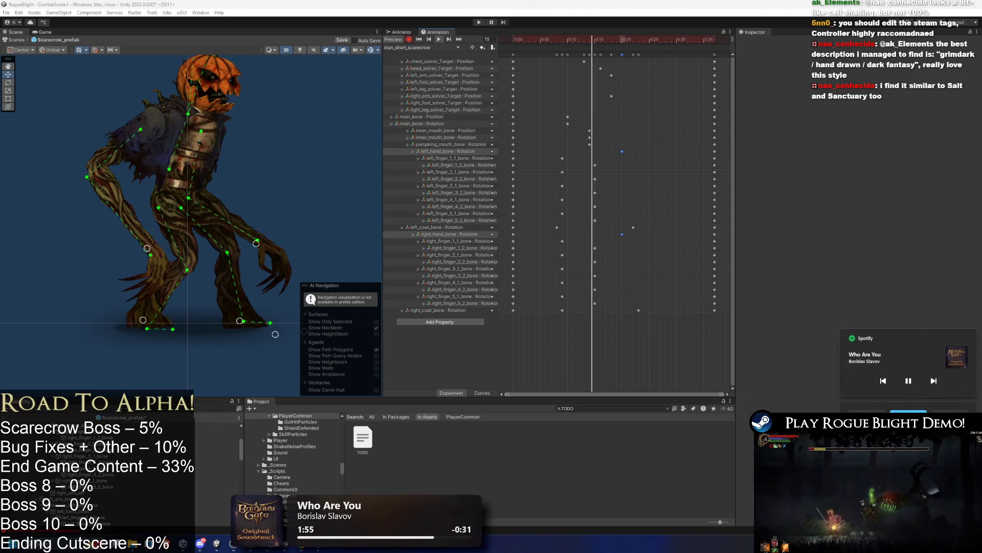
click(650, 153)
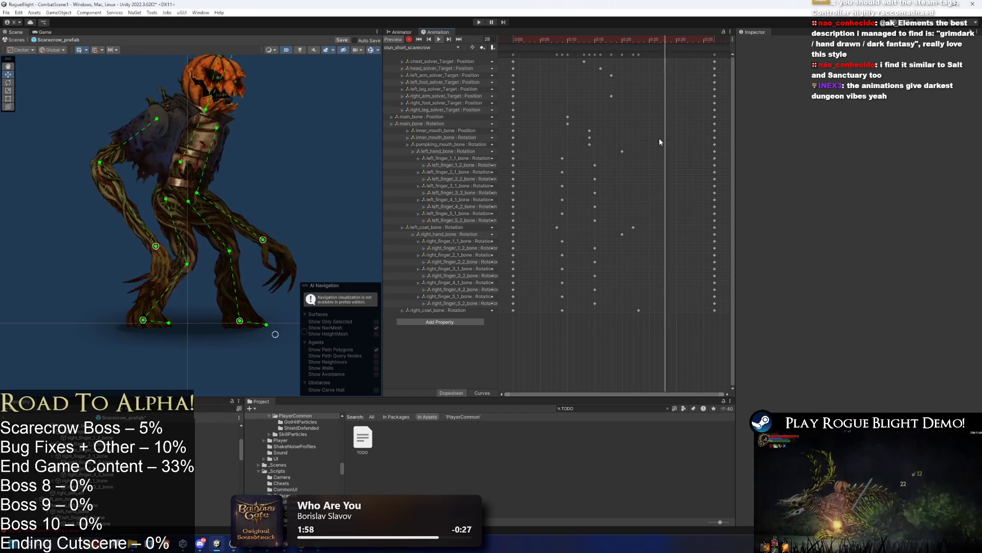
key(ctrl+z)
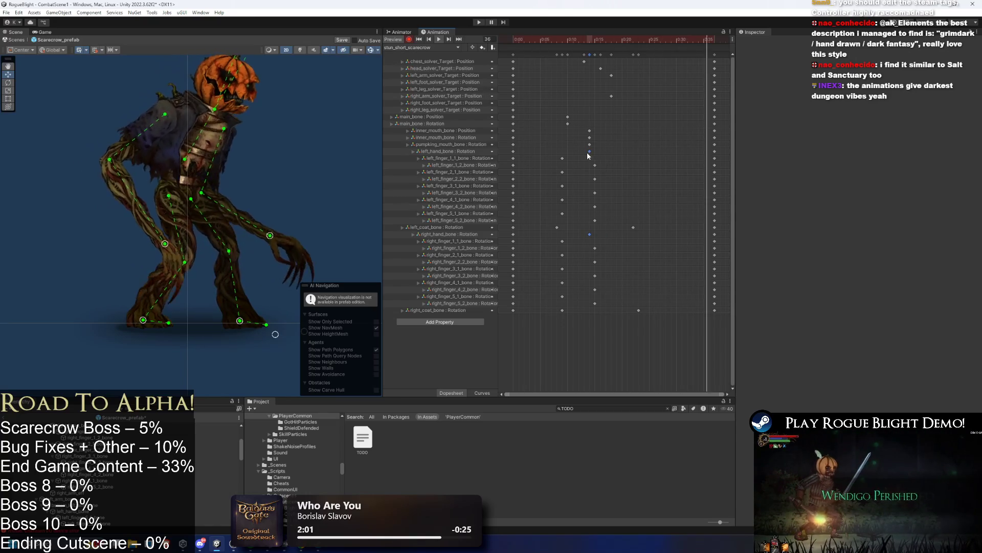
drag(575, 153, 612, 153)
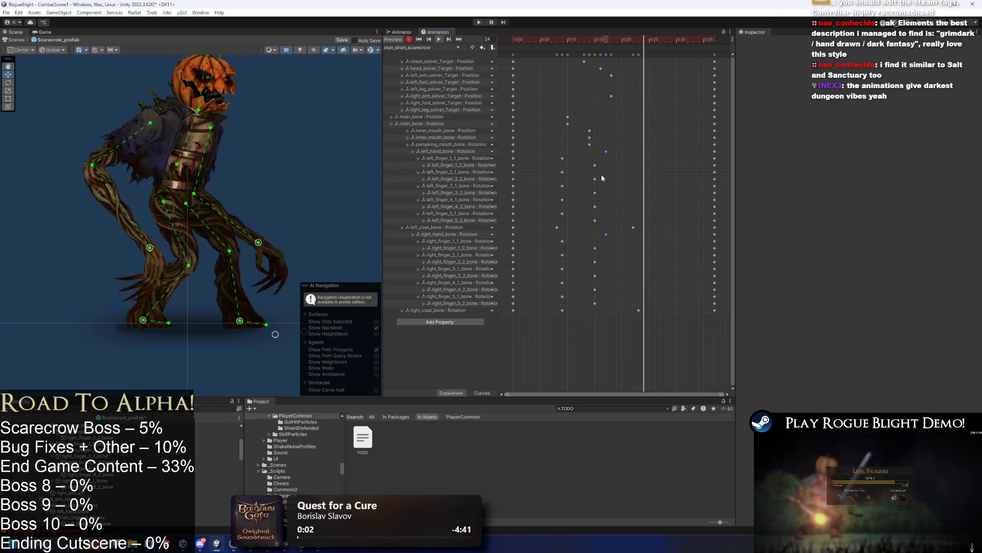
Step: Select the left and right hand bones, then play the clip from frame 10 with nothing selected
mouse_move(621, 39)
mouse_down()
mouse_move(629, 39)
mouse_move(590, 39)
mouse_move(606, 40)
mouse_up()
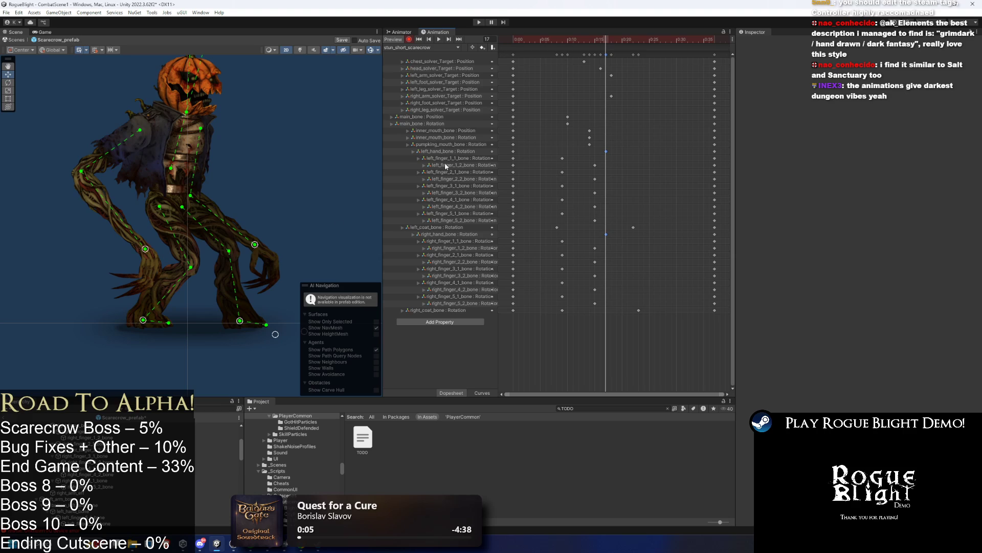
scroll(216, 253, up, 2)
click(266, 260)
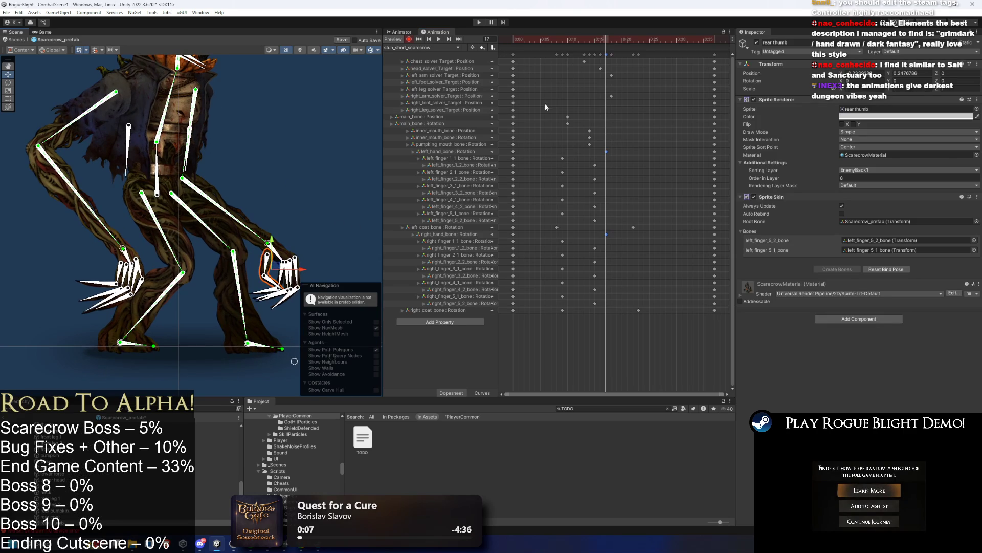
click(289, 213)
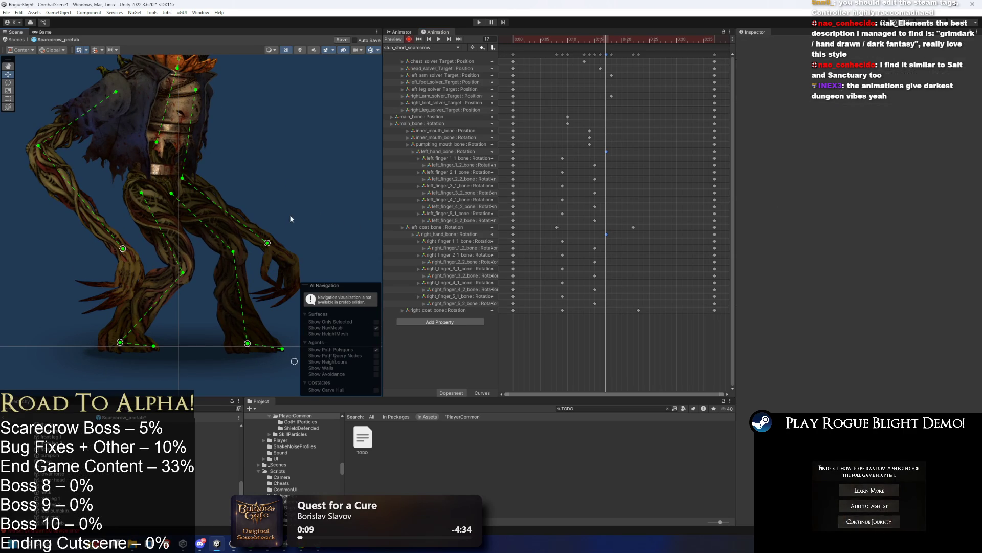
click(280, 249)
click(279, 254)
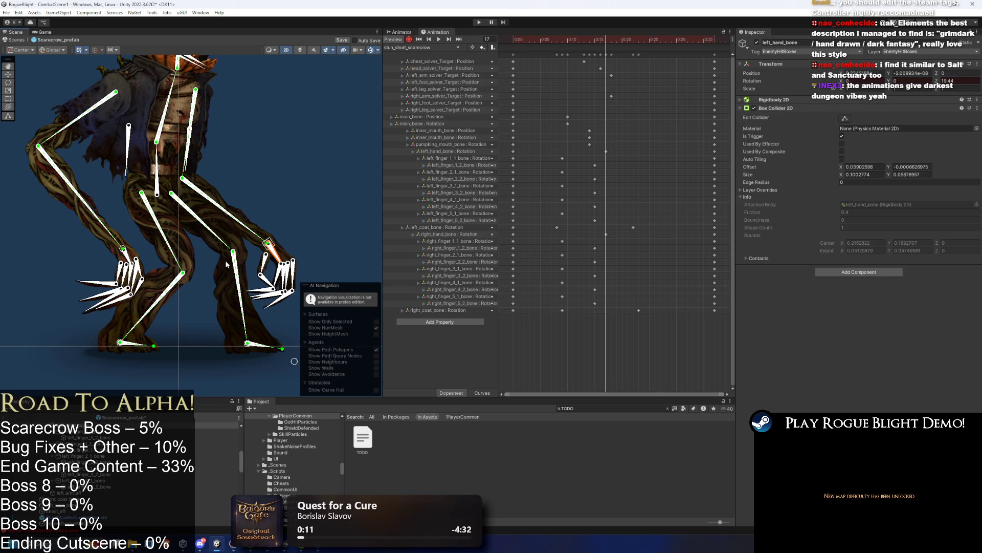
click(123, 249)
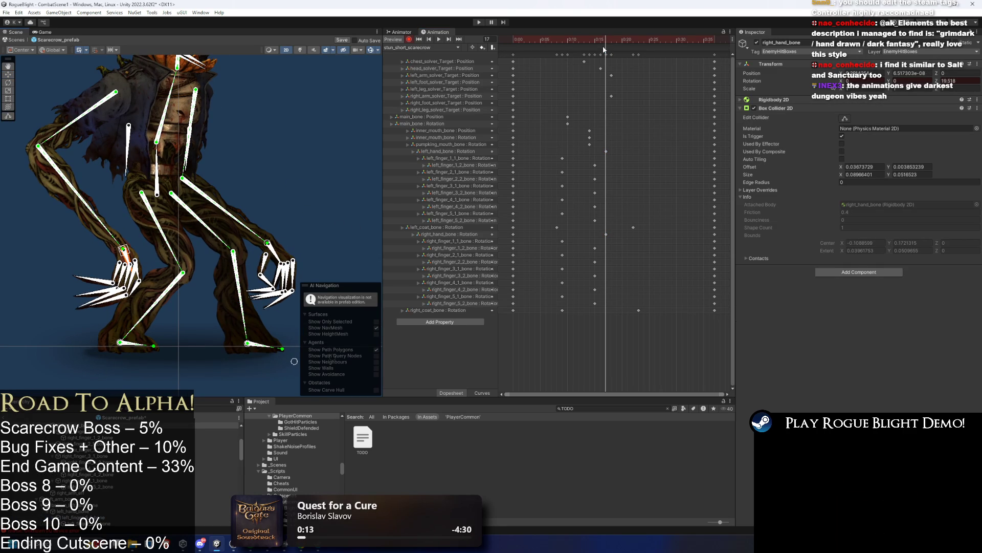
drag(603, 48, 566, 48)
click(317, 121)
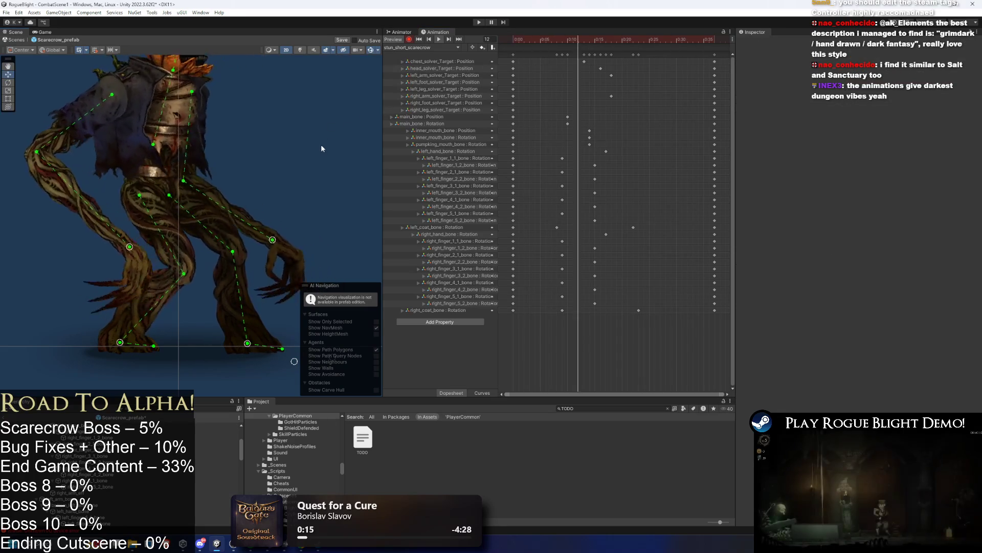
key(period)
key(period)
key(period)
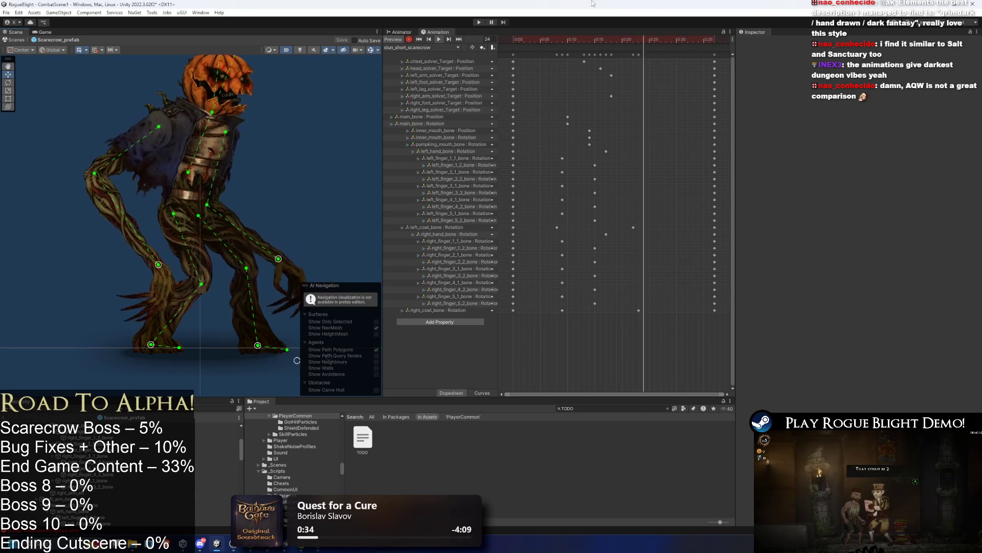
scroll(606, 104, down, 3)
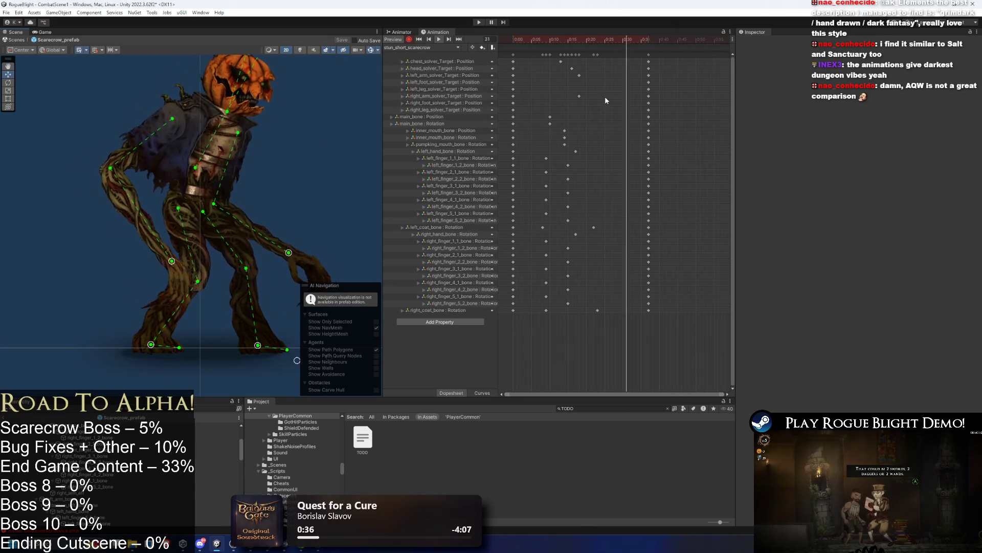
scroll(606, 96, up, 2)
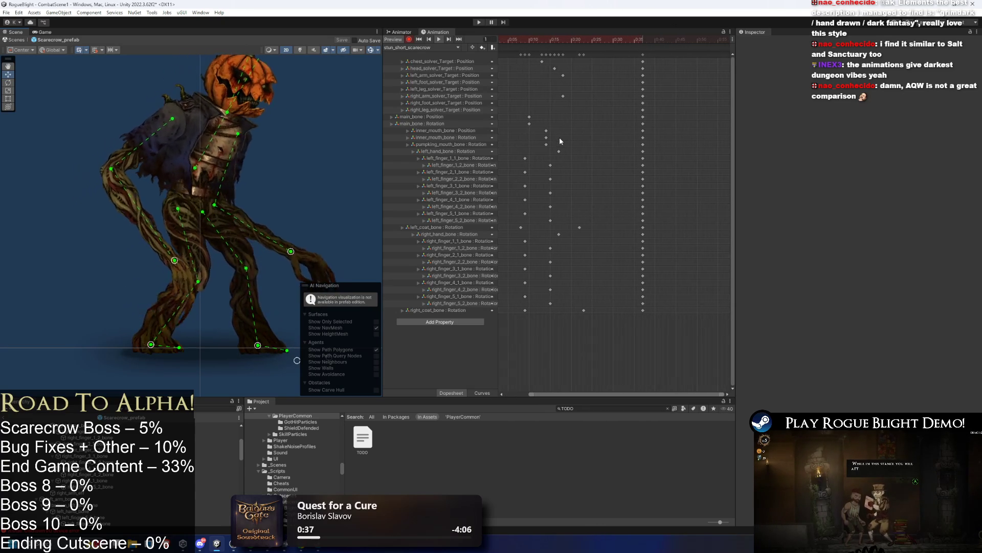
scroll(668, 128, up, 1)
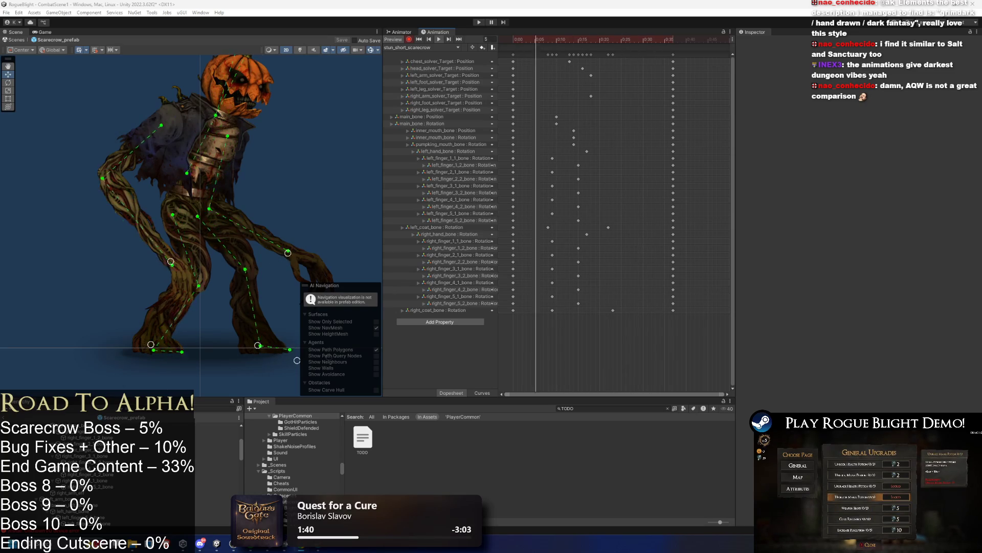
Step: Switch to Chrome and watch the Rogue Blight trailer full screen until its wishlist-on-Steam title card
key(alt+Tab)
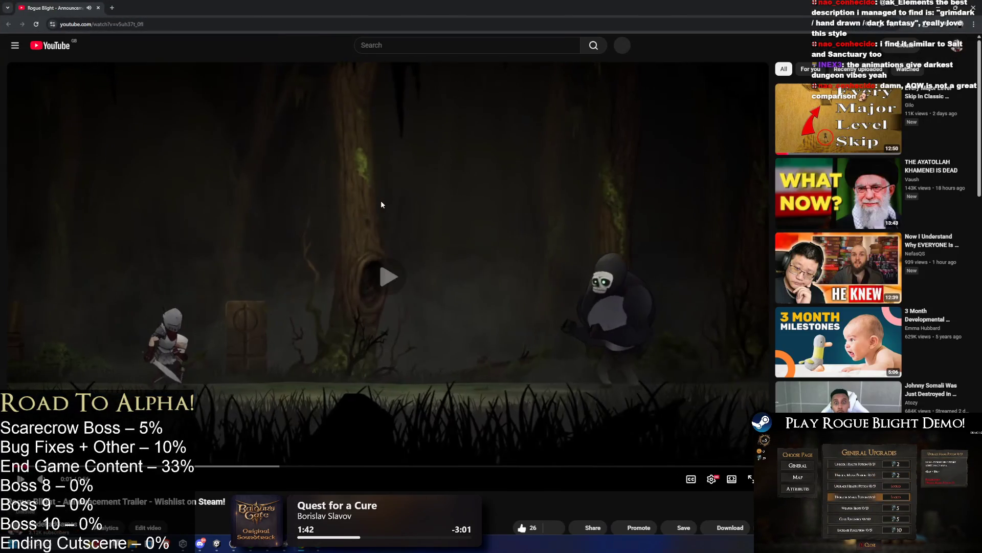
click(381, 204)
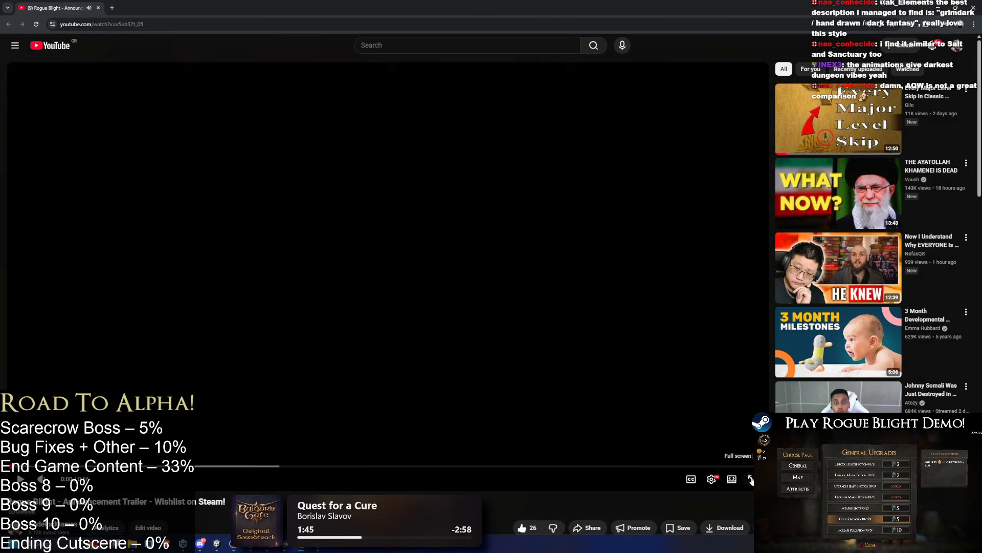
click(751, 479)
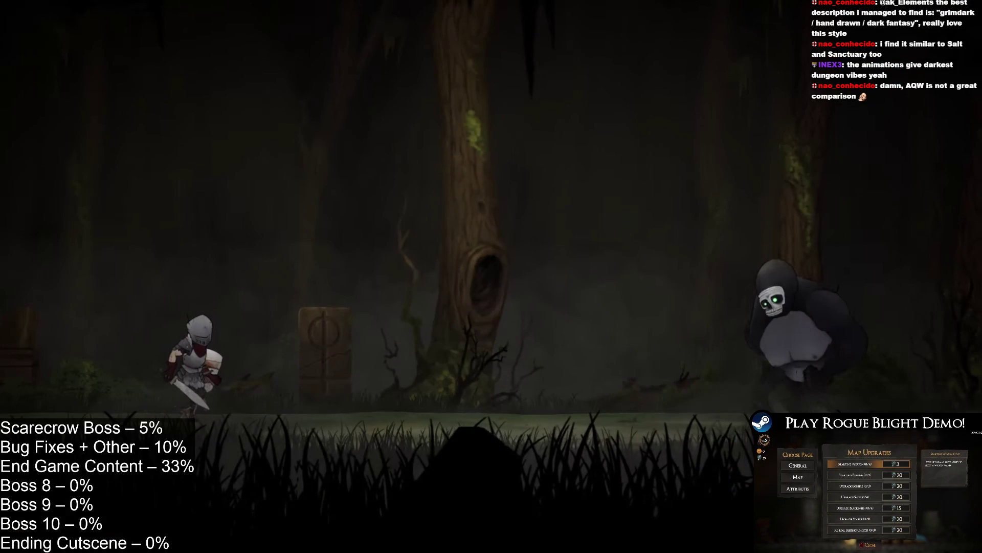
click(434, 233)
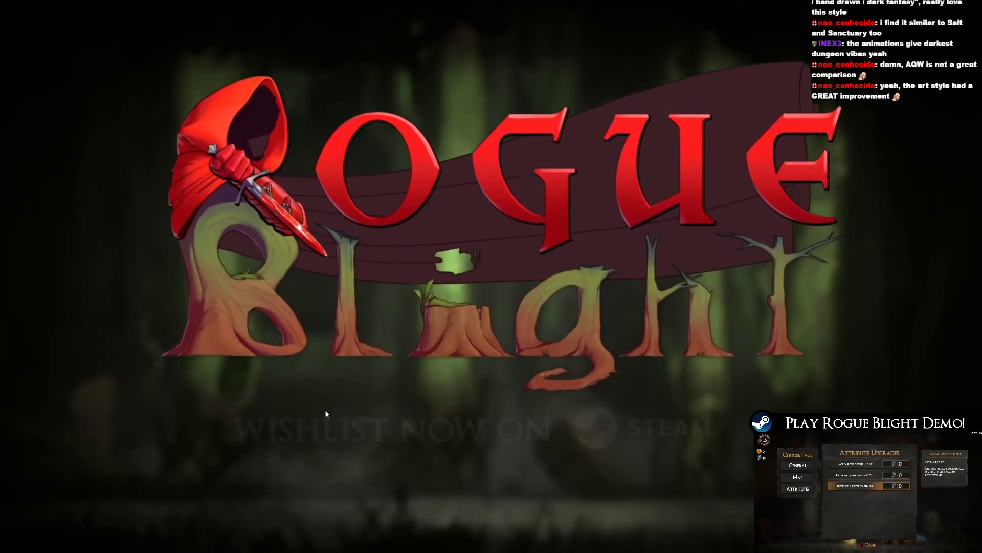
mouse_move(373, 291)
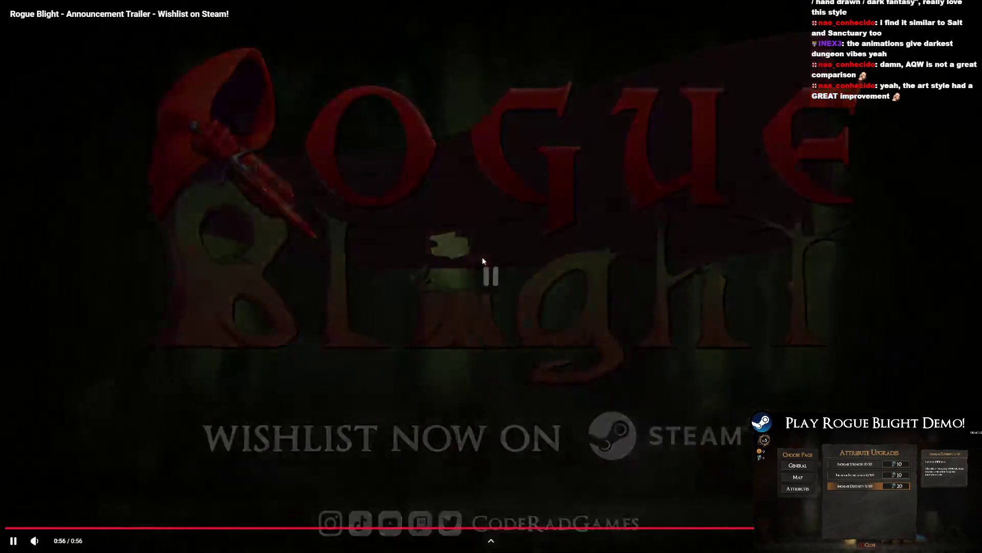
Step: Exit the trailer's full screen, return to Unity and select all keyframes of the current clip
double_click(482, 257)
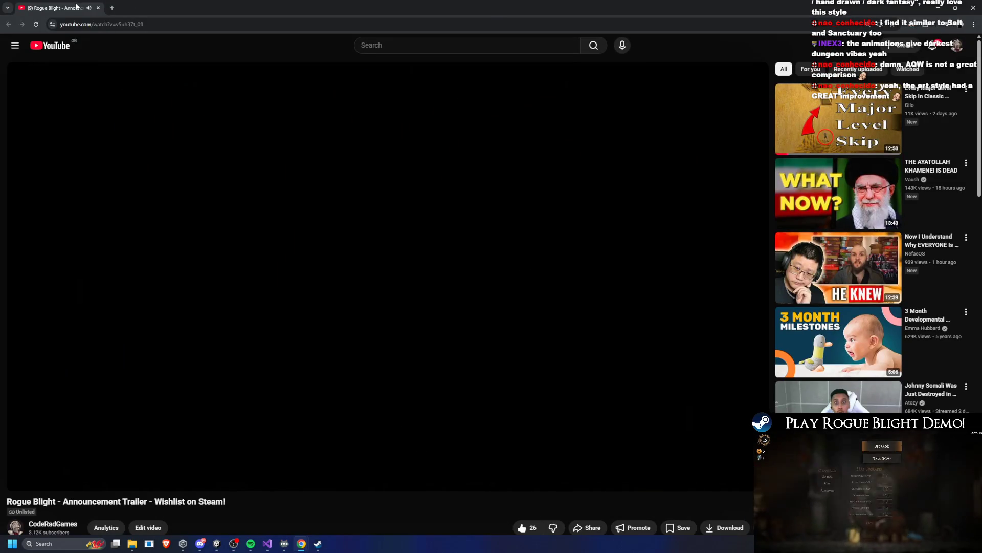
key(alt+Tab)
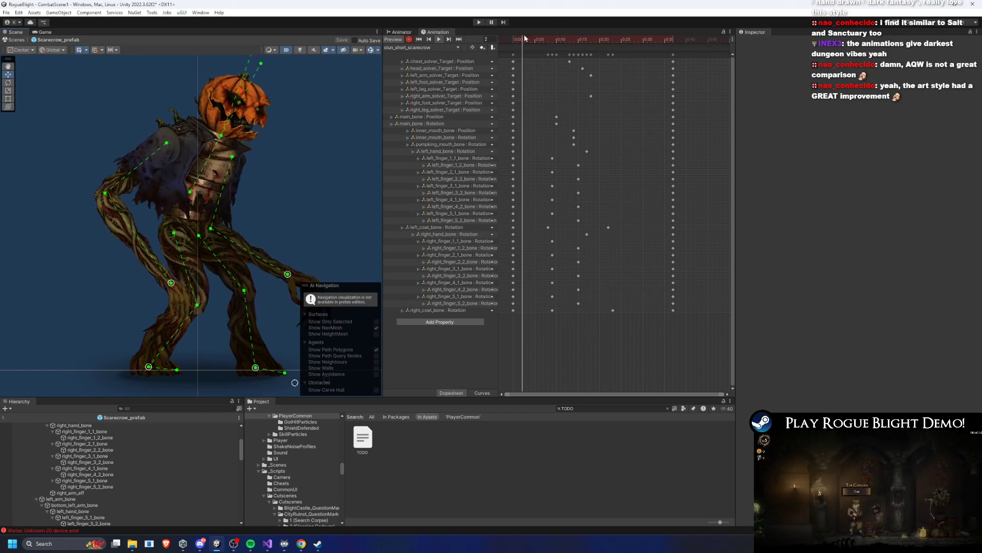
key(ctrl+a)
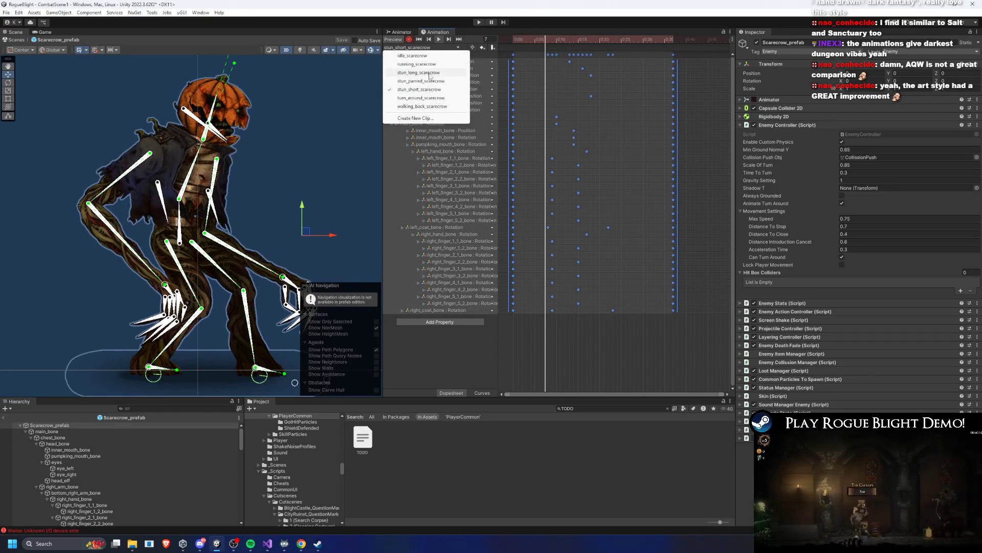
Step: Load stun_long_scarecrow and pose the scarecrow slumped low at frame 39 using its body bone and arm target
click(428, 73)
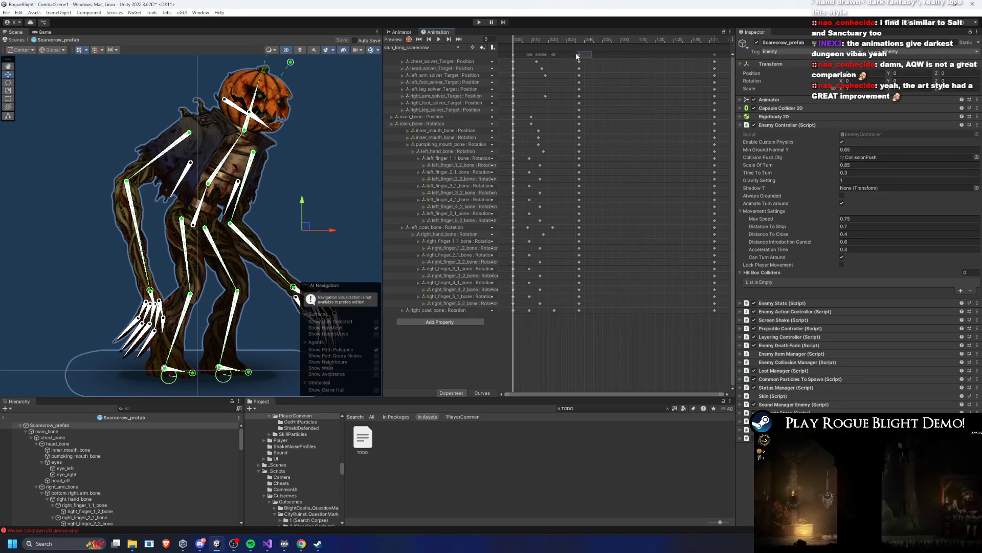
click(582, 40)
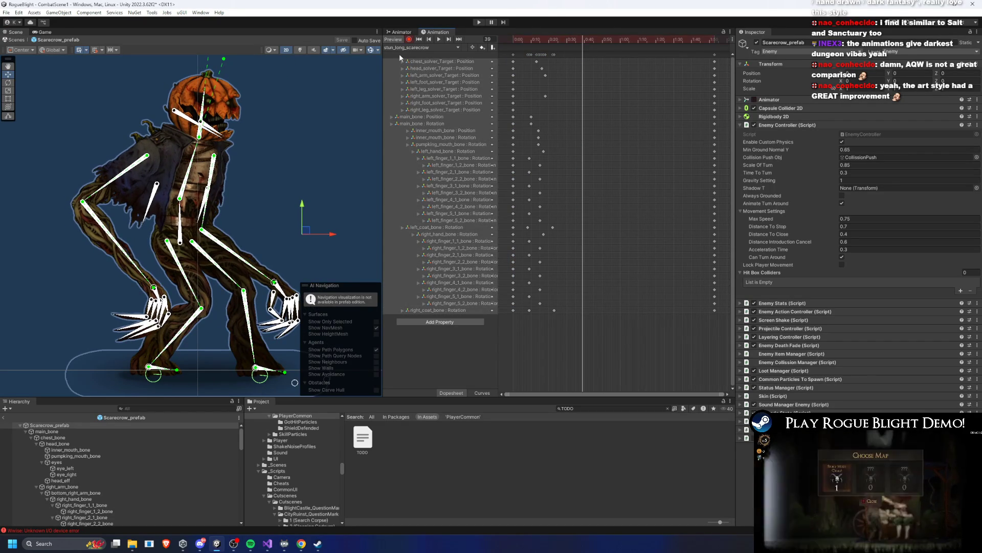
mouse_move(205, 215)
mouse_down()
mouse_move(286, 265)
mouse_move(234, 210)
mouse_up()
mouse_move(147, 192)
mouse_down()
mouse_move(151, 213)
mouse_move(123, 277)
mouse_move(86, 306)
mouse_move(117, 313)
mouse_up()
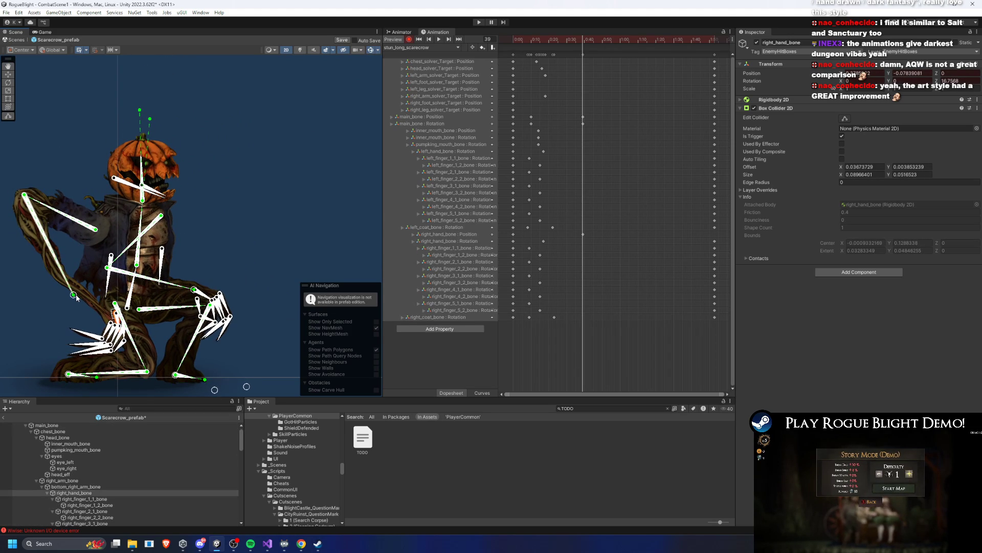
key(ctrl+z)
drag(74, 296, 156, 338)
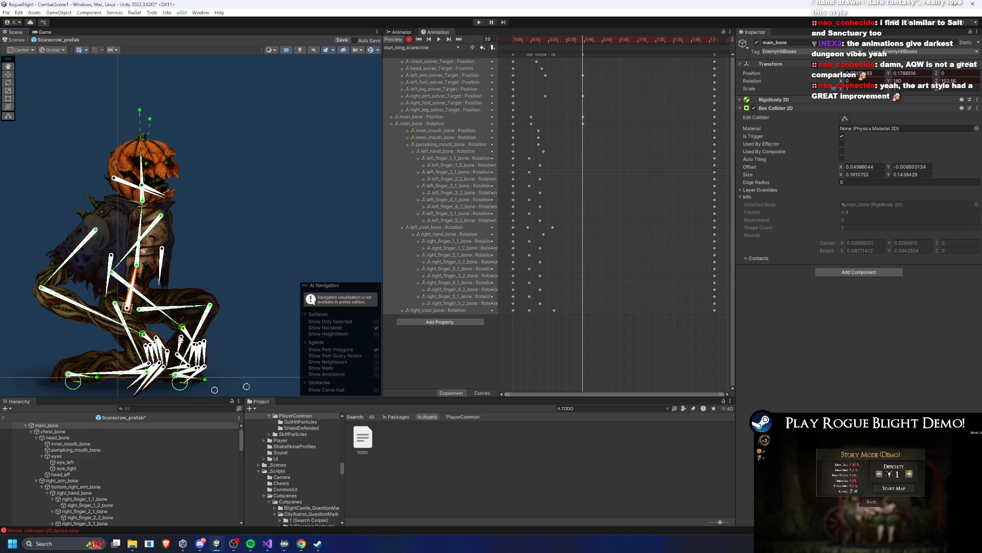
scroll(199, 215, down, 3)
drag(136, 194, 168, 213)
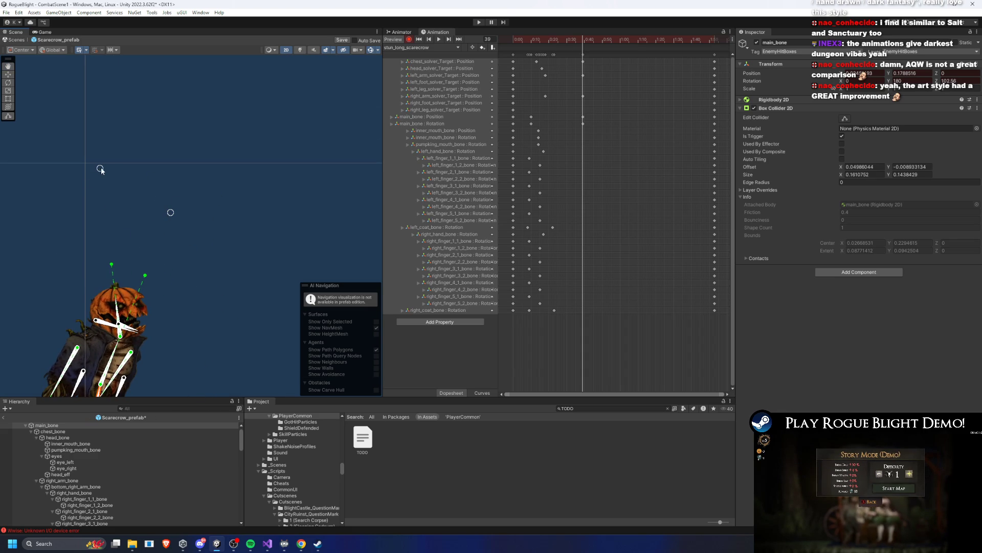
scroll(205, 185, up, 3)
click(211, 128)
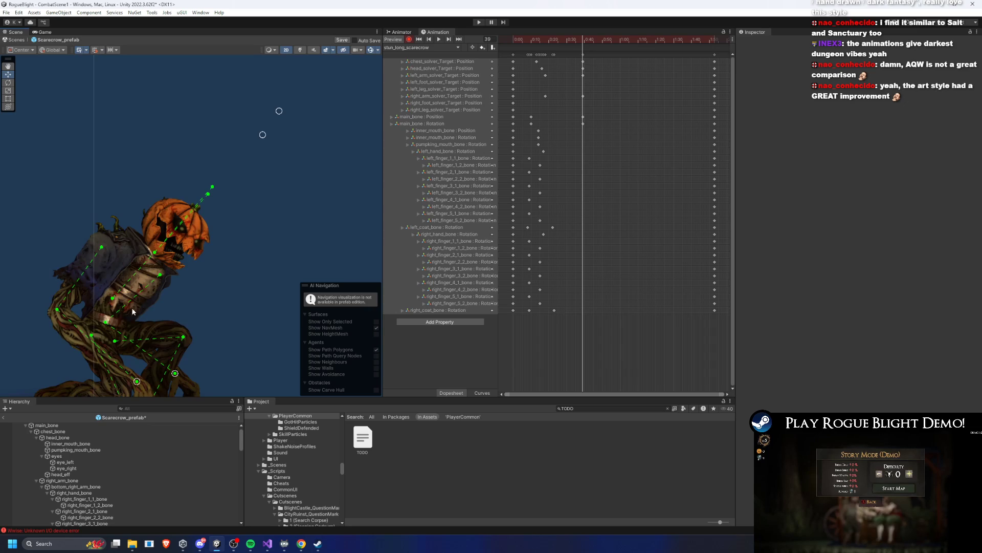
scroll(193, 269, up, 2)
scroll(133, 317, up, 2)
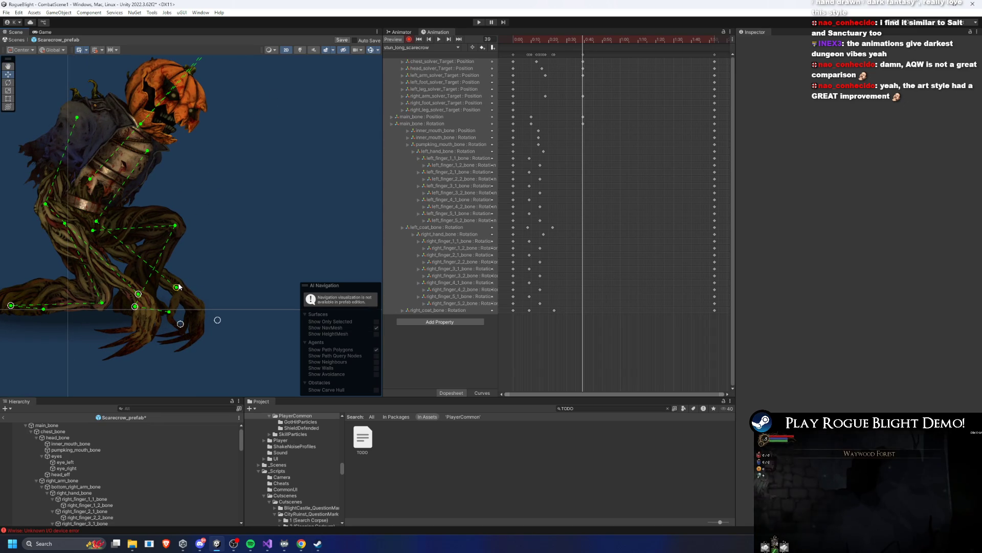
Step: Copy the frame 39 pose keys and paste them at frame 88
click(582, 54)
key(space)
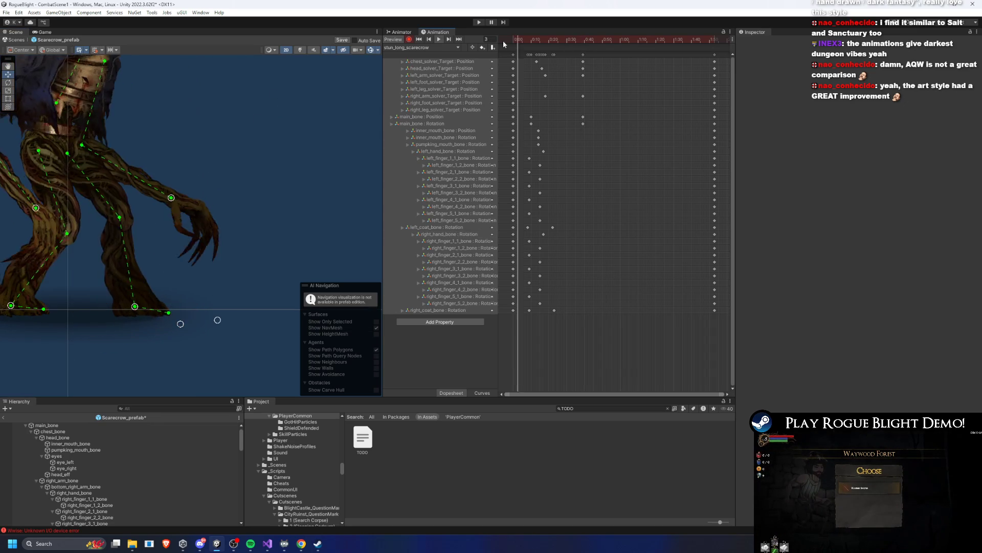
mouse_move(660, 41)
mouse_down()
mouse_move(671, 48)
mouse_move(586, 43)
mouse_up()
key(ctrl+v)
Step: Rotate the left hand and bend the right-hand finger bones downward into curled claws
scroll(198, 293, up, 5)
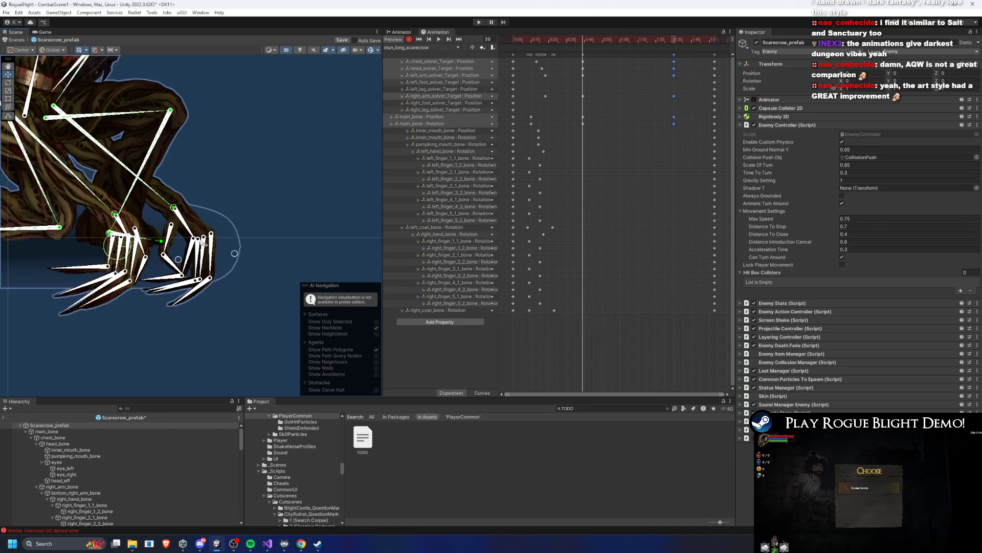
click(198, 209)
mouse_move(198, 209)
mouse_down()
mouse_move(183, 209)
mouse_move(195, 220)
mouse_up()
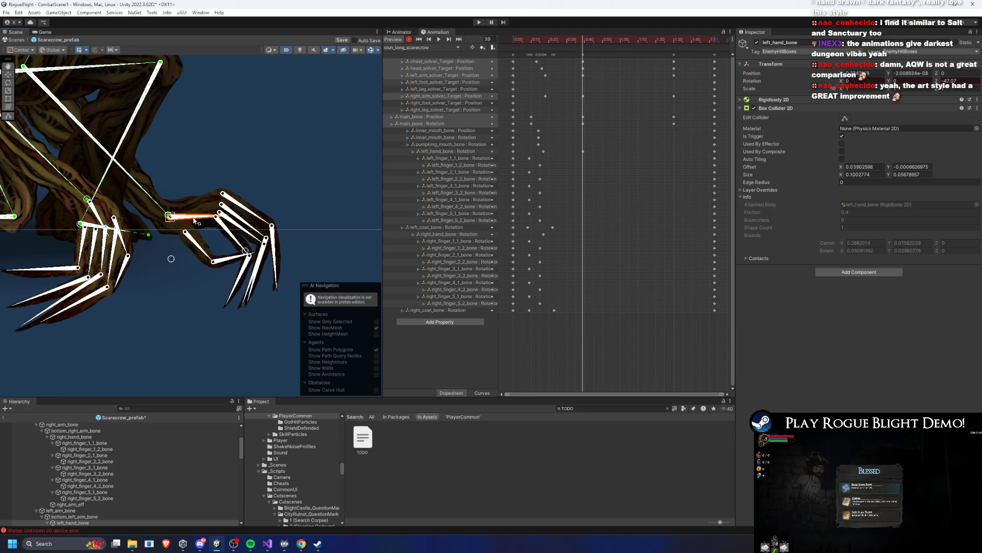
mouse_move(89, 200)
mouse_down()
mouse_move(105, 217)
mouse_move(166, 219)
mouse_up()
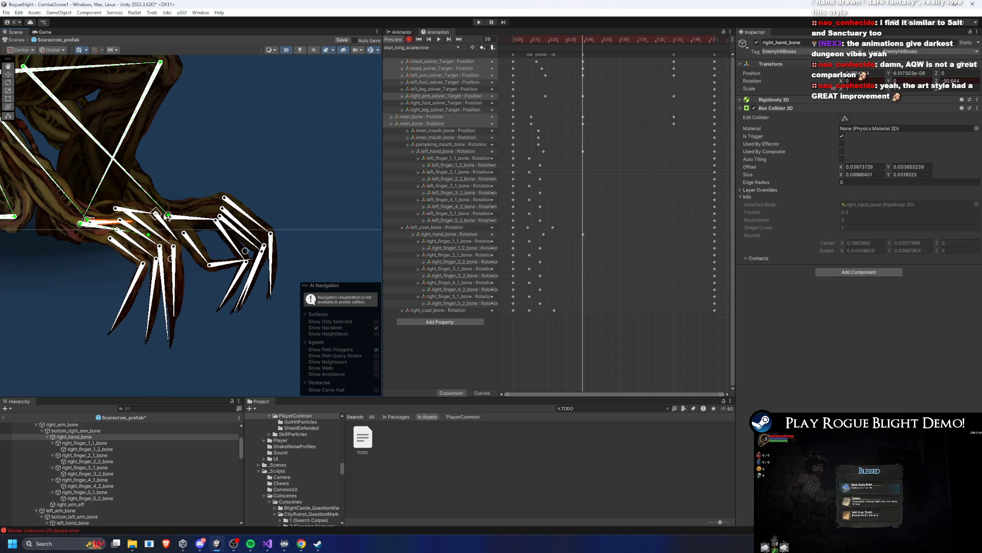
click(119, 220)
drag(108, 223, 91, 222)
click(152, 226)
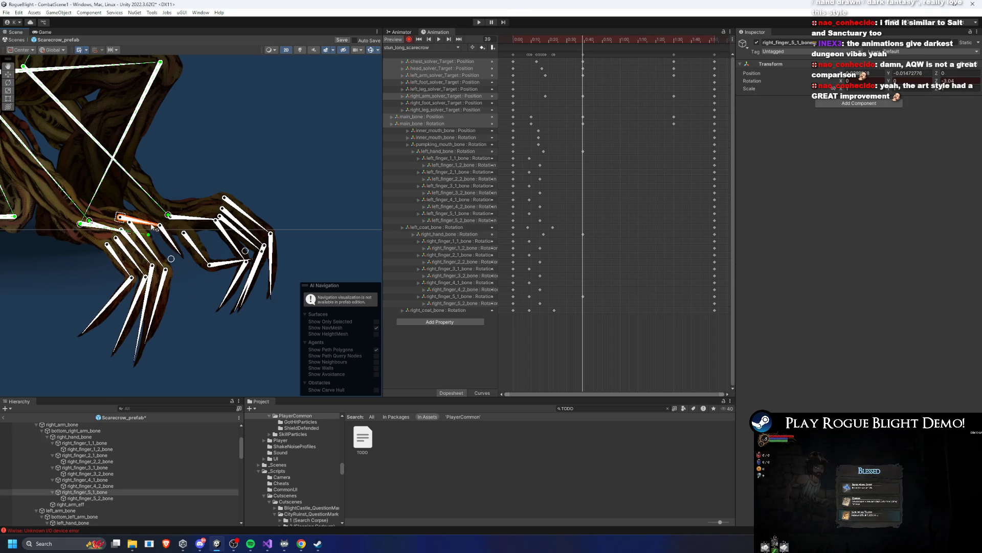
click(153, 227)
drag(154, 228, 163, 231)
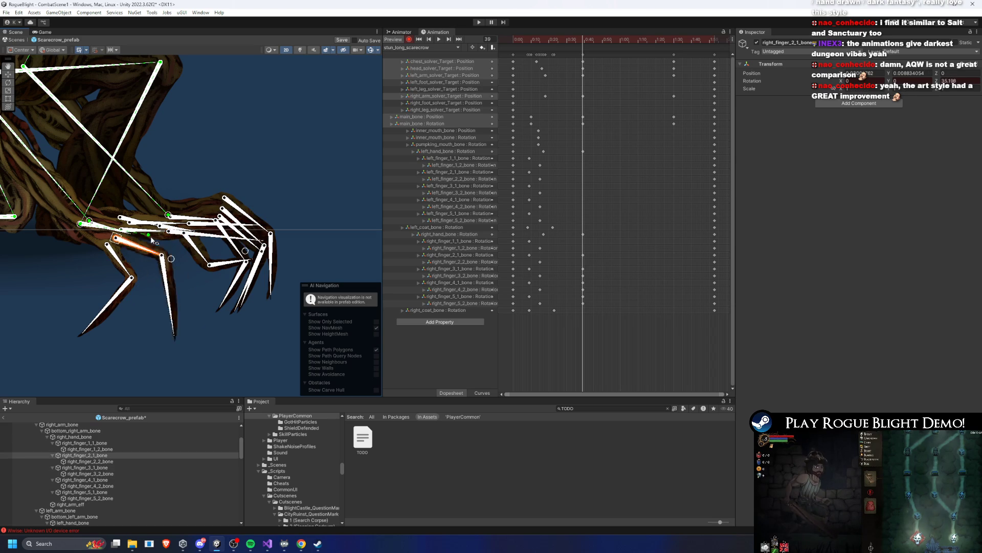
drag(122, 288, 152, 284)
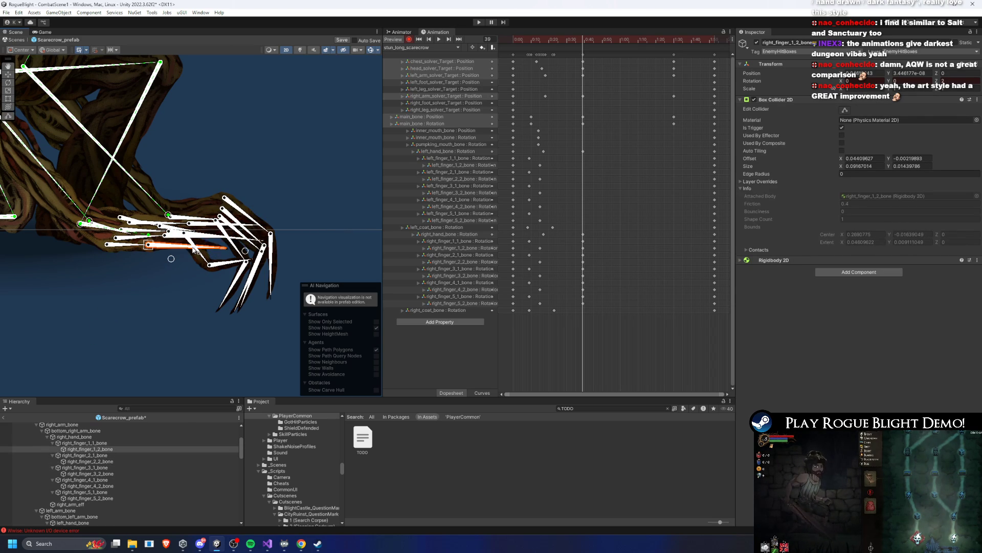
Step: Bend the left-hand finger bones (left_finger_1_2, 2_1, 4_1) into a curled pose
mouse_move(259, 223)
mouse_down()
mouse_move(290, 244)
mouse_move(340, 234)
mouse_up()
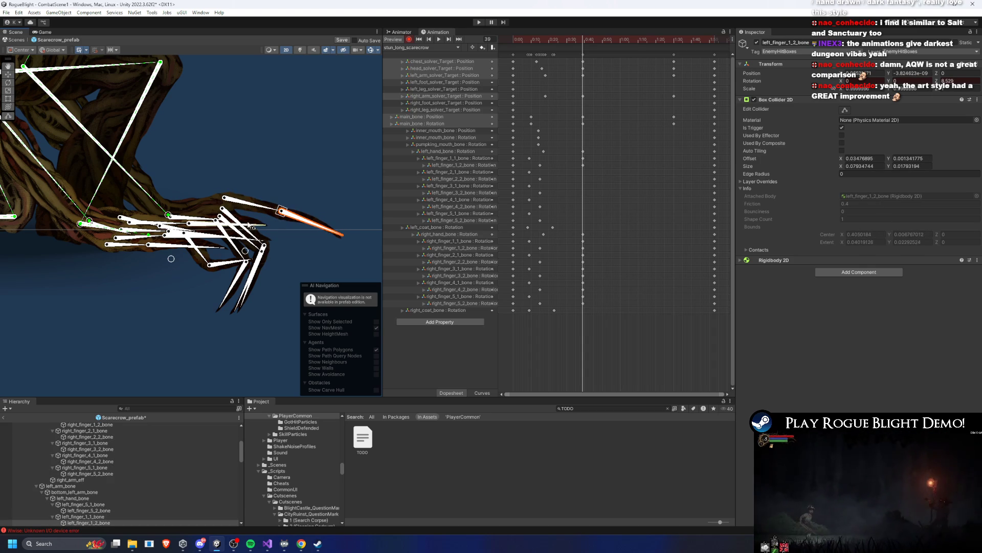
drag(236, 225, 250, 218)
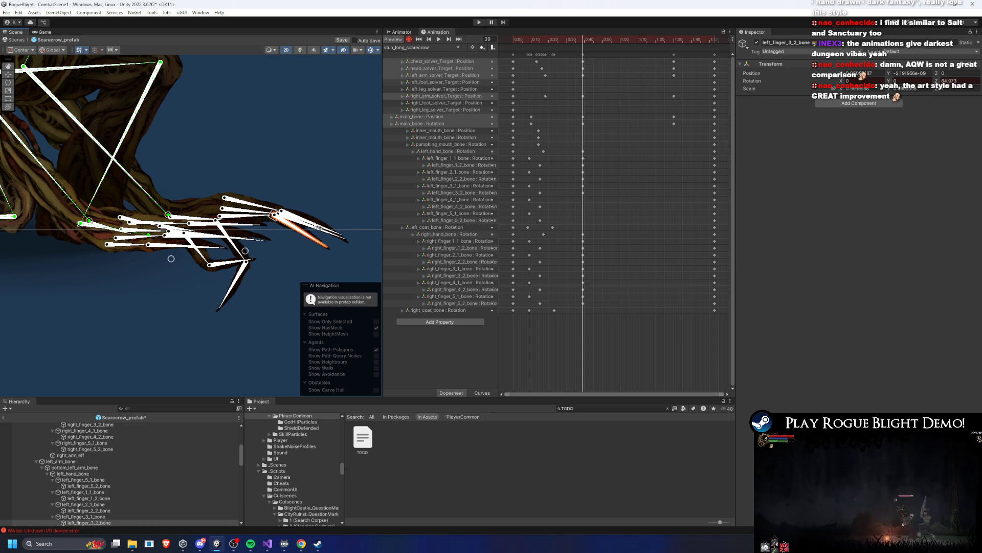
drag(238, 248, 253, 231)
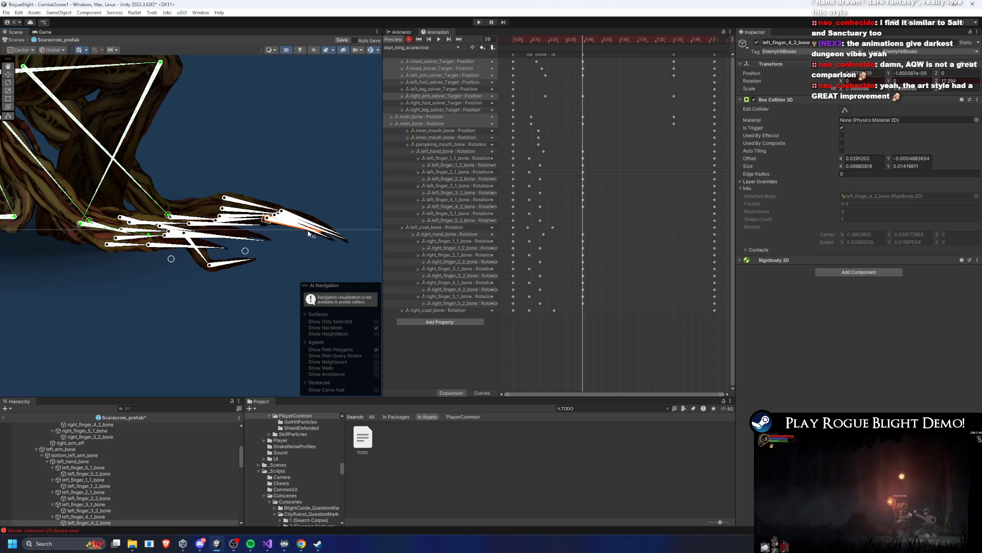
drag(205, 260, 246, 237)
key(ctrl+z)
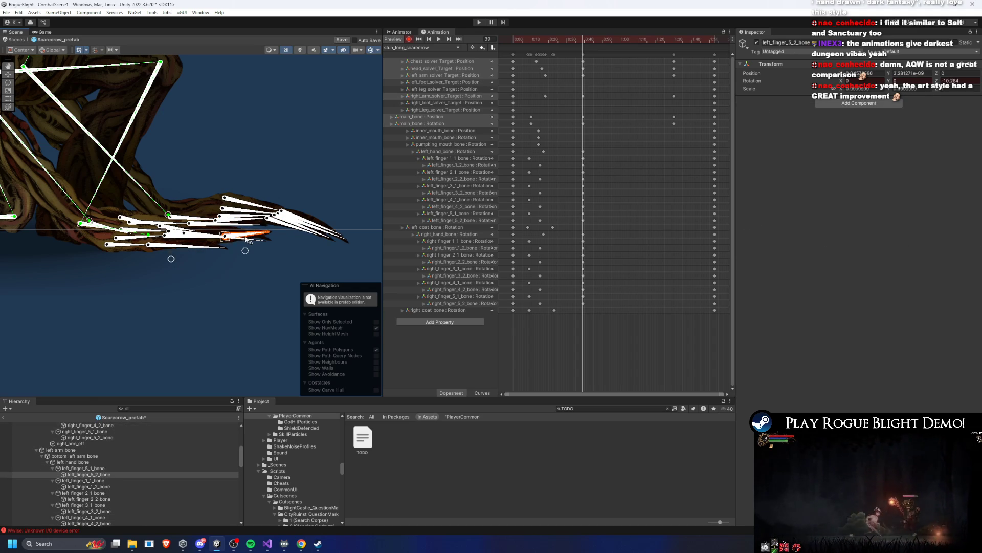
Step: Copy the 0:40 finger keyframe column and paste it at about 1:30
key(space)
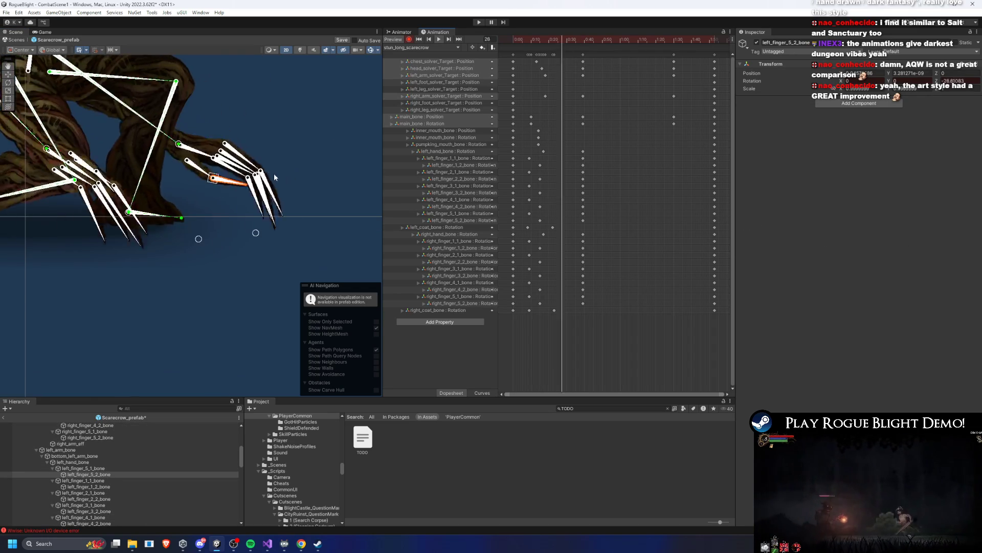
drag(593, 142, 576, 320)
click(673, 41)
key(ctrl+v)
key(space)
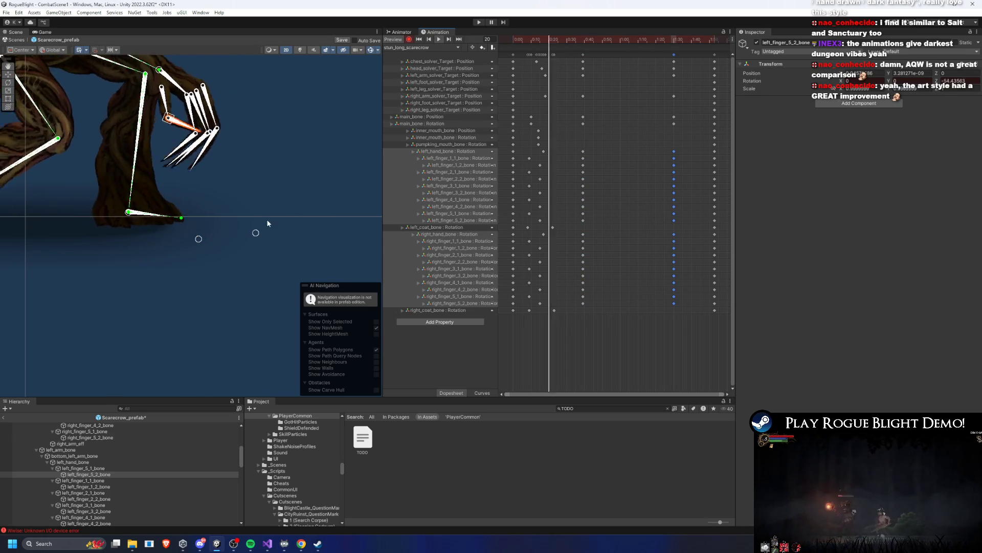
click(673, 41)
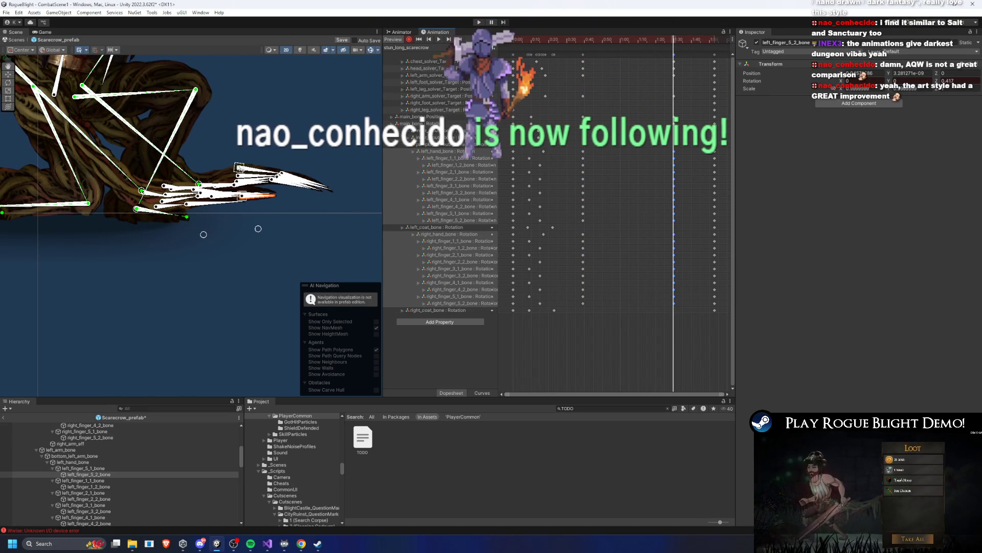
Step: Bend a finger down and raise the scarecrow's arm at about 0:59
click(244, 148)
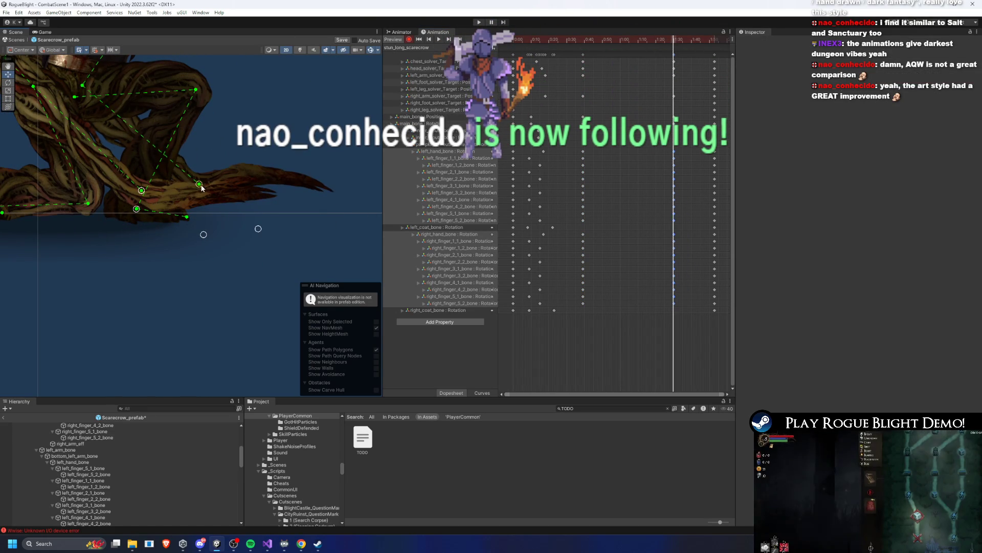
drag(144, 193, 141, 208)
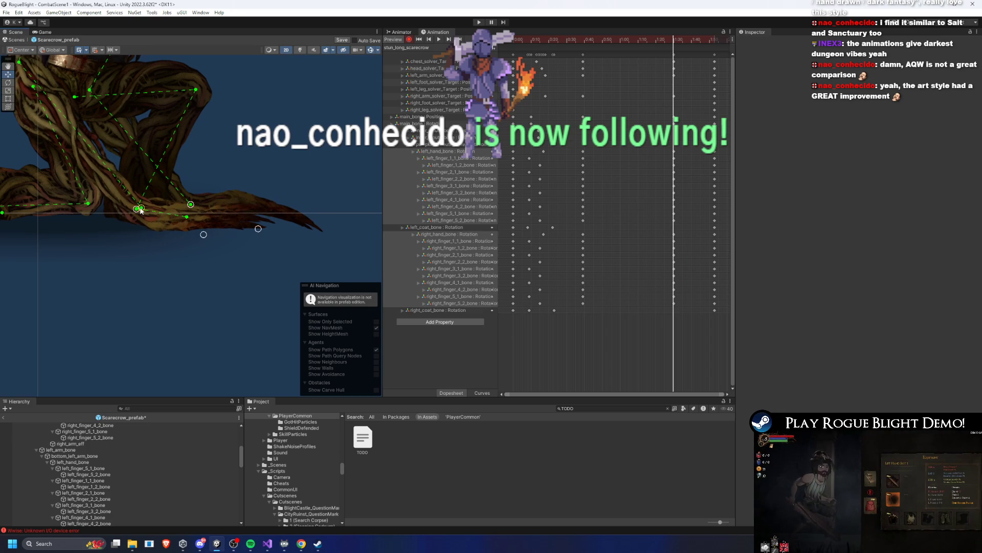
mouse_move(638, 43)
mouse_down()
mouse_move(561, 45)
mouse_move(614, 42)
mouse_up()
drag(199, 203, 243, 159)
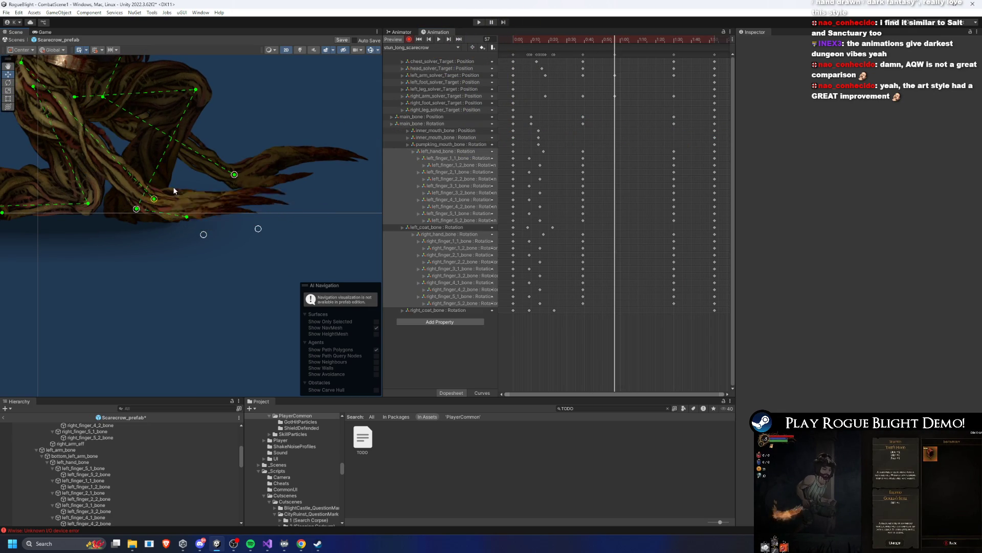
click(674, 40)
Step: Delete the arm solver keys near 1:00 and preview the animation from frame 65
drag(629, 58, 594, 117)
key(Delete)
mouse_move(608, 41)
mouse_down()
mouse_move(552, 43)
mouse_move(628, 43)
mouse_up()
key(space)
scroll(283, 127, down, 5)
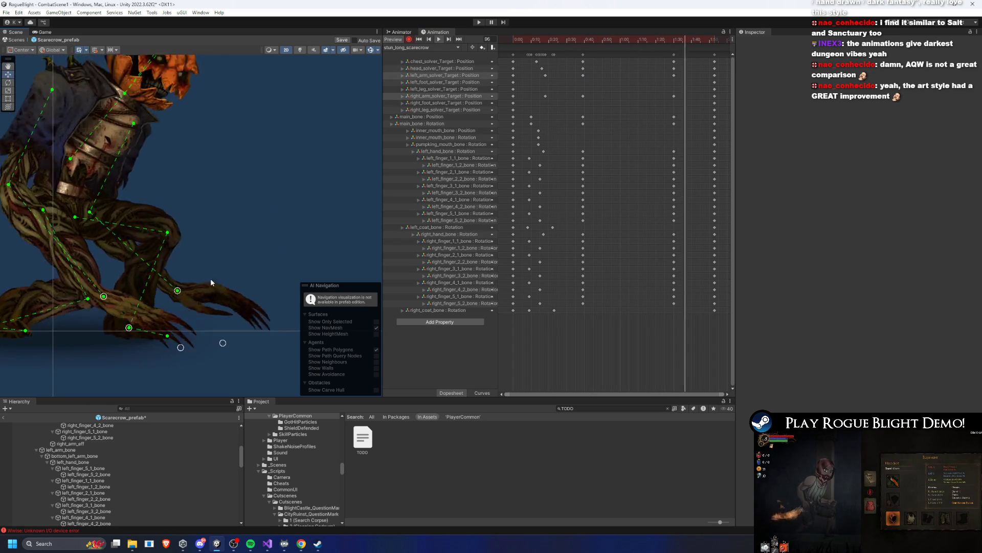
drag(219, 170, 285, 228)
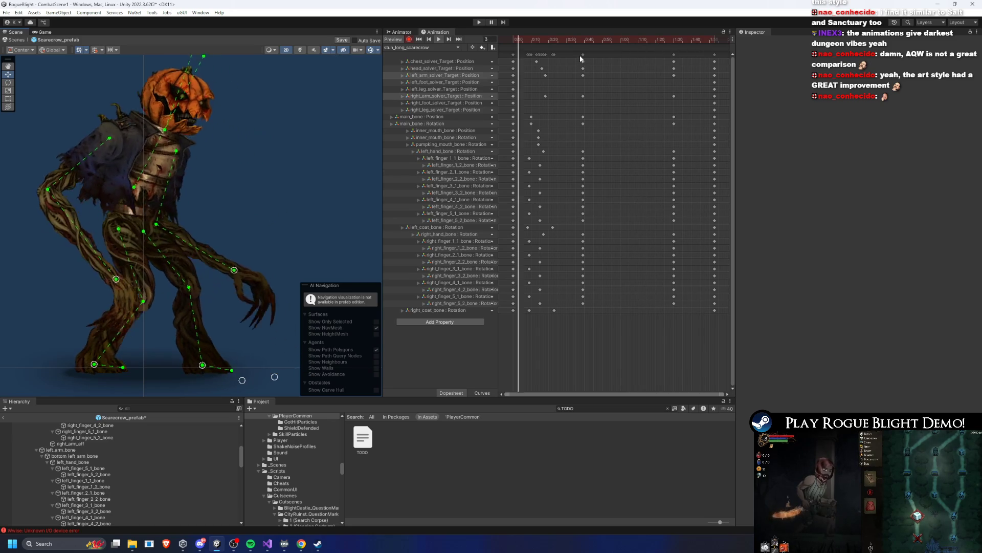
Step: Move the 0:58 keyframe column to about 0:42 and lift the scarecrow more upright at frame 31
click(612, 55)
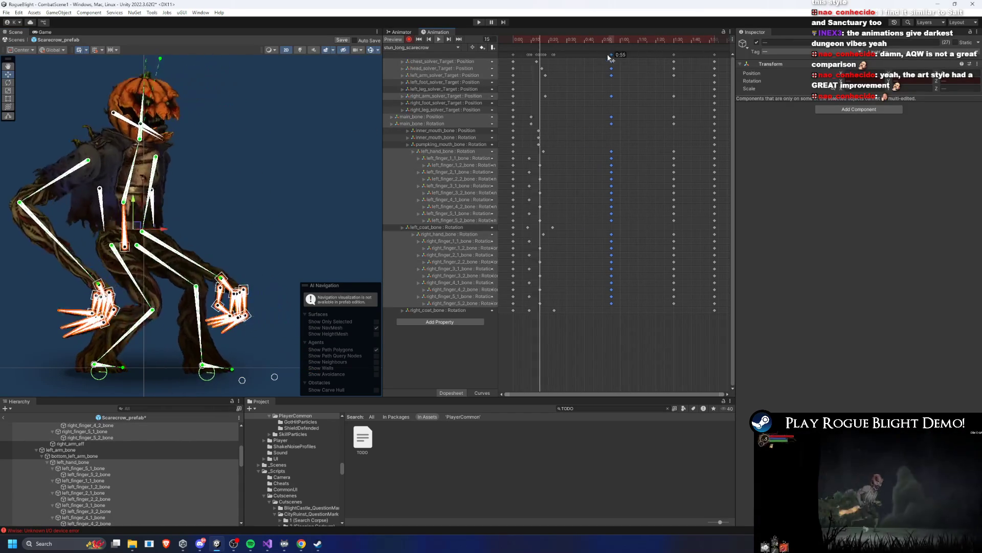
drag(609, 53, 584, 54)
click(569, 41)
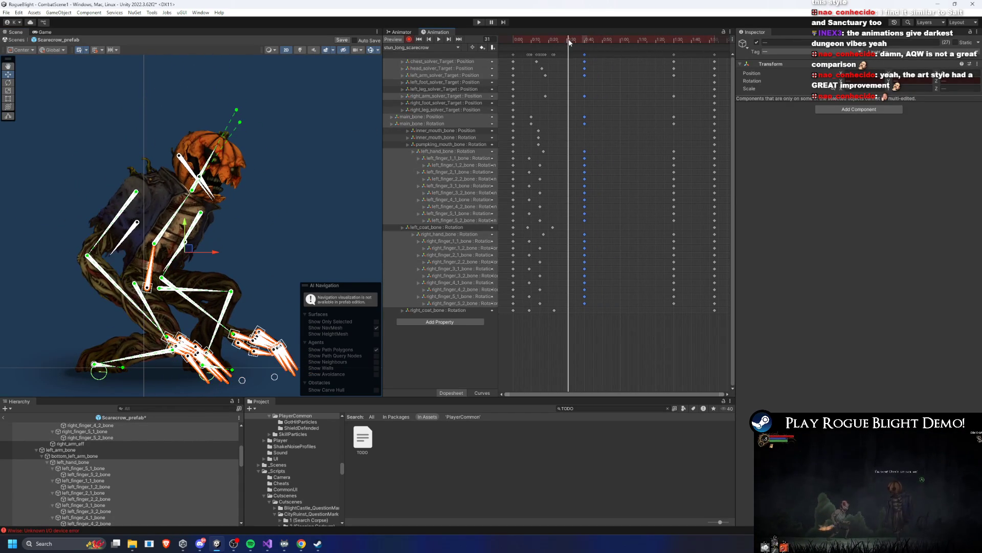
drag(187, 249, 185, 240)
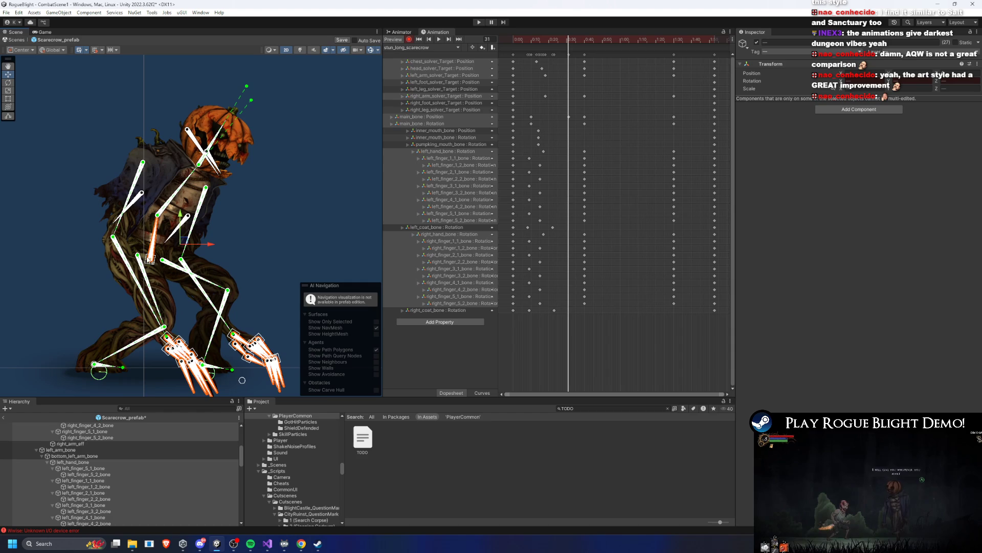
click(171, 332)
key(space)
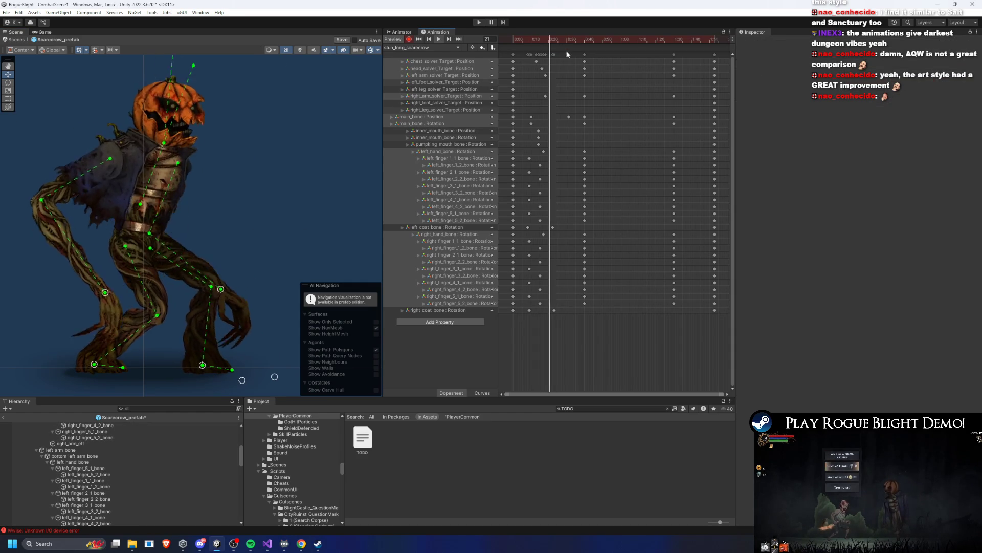
Step: Delete the extra main_bone Position key, check frame 58, then switch to the Twitch stream
click(552, 116)
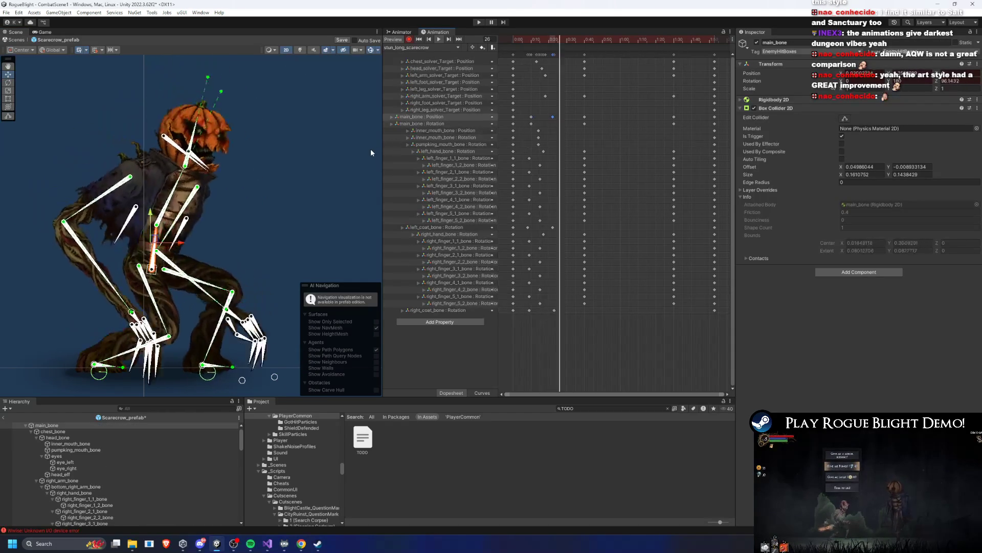
click(293, 163)
key(Delete)
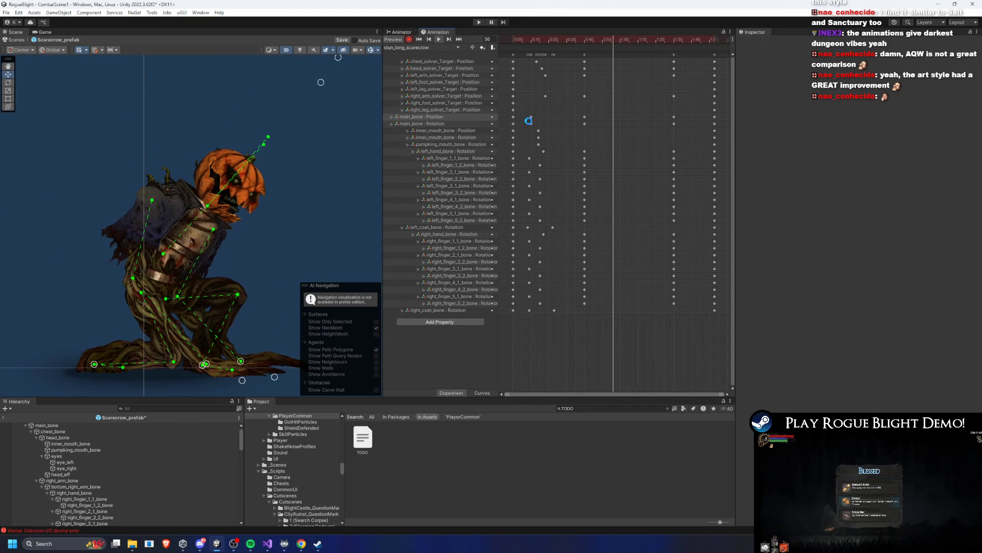
click(617, 43)
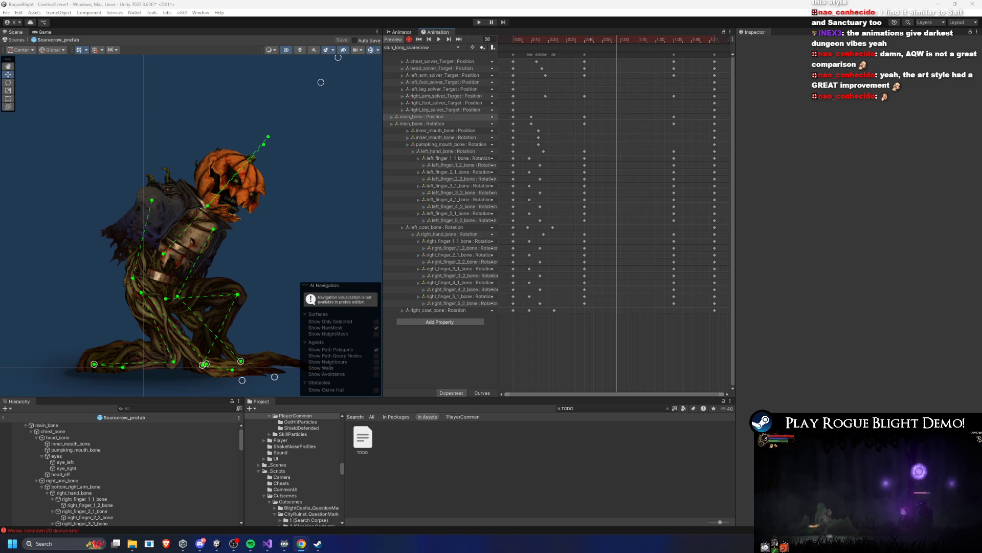
key(alt+Tab)
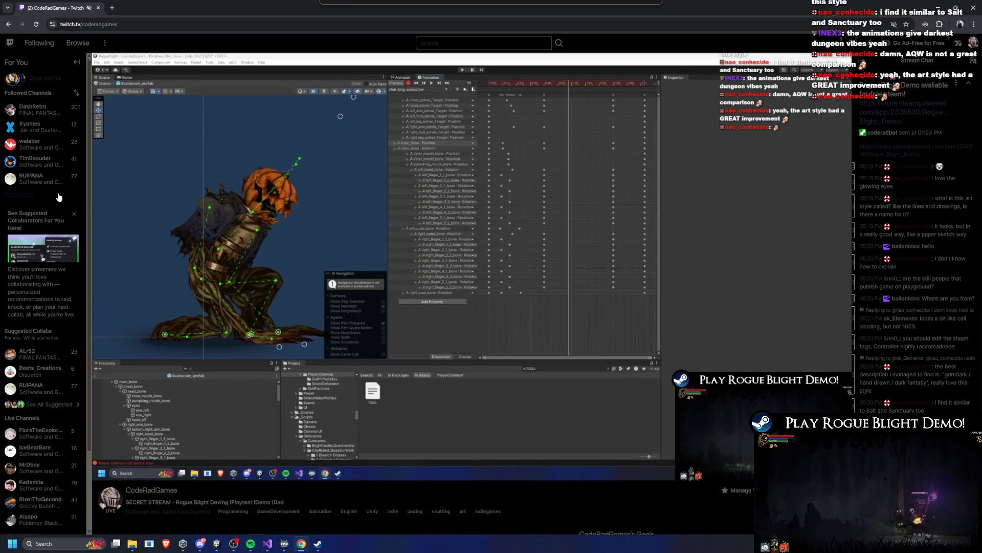
Step: Expand Followed Channels with six Show More clicks, scrolling down to the bottom of the list
click(59, 195)
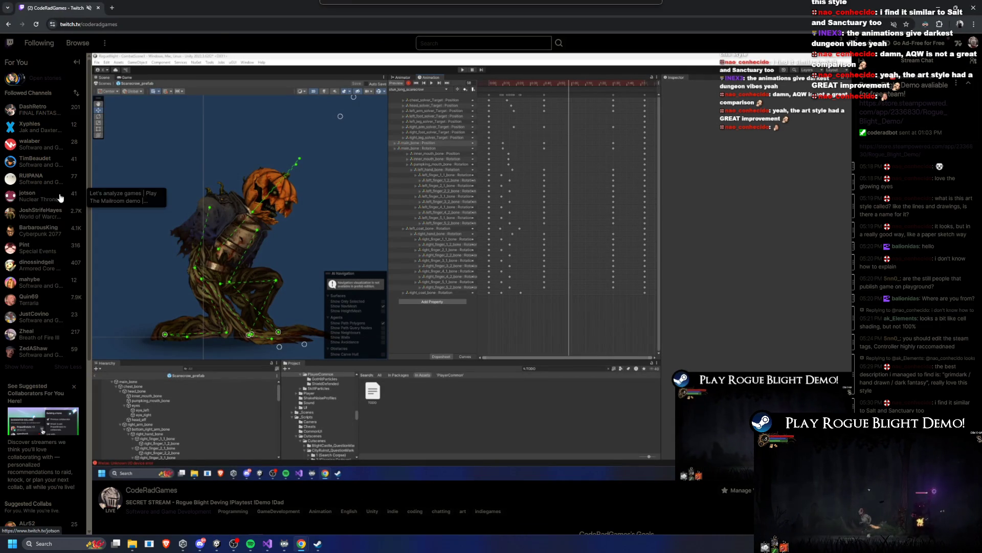
click(28, 368)
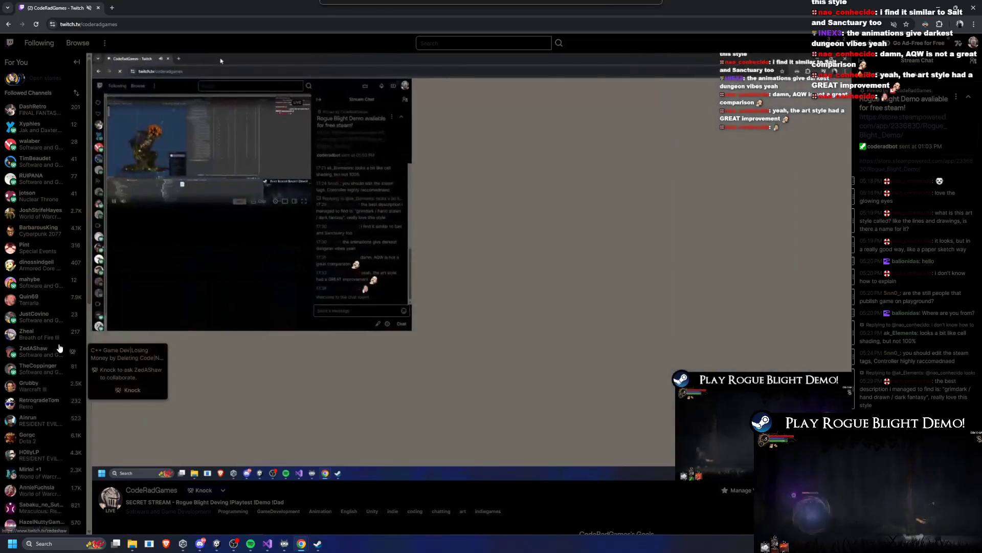
scroll(47, 359, down, 4)
click(28, 350)
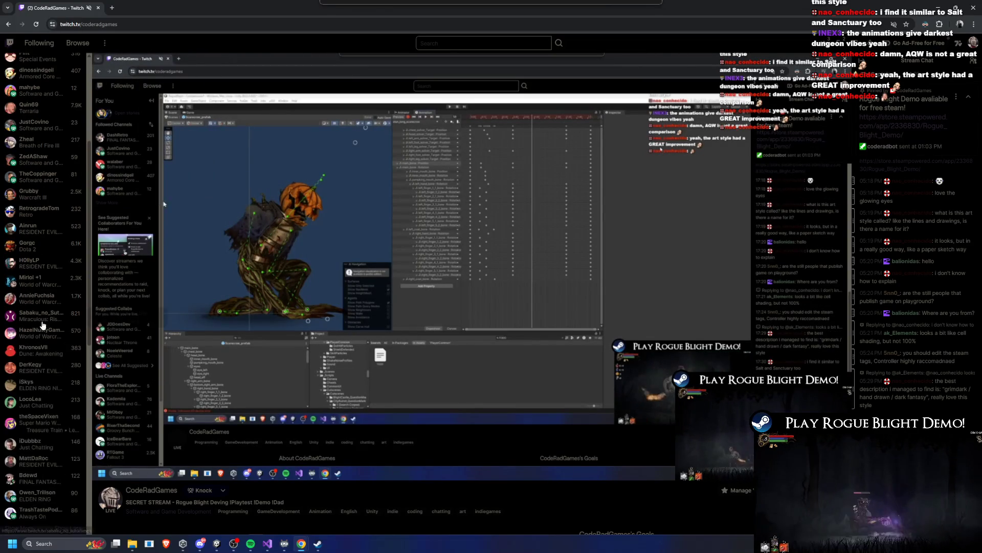
scroll(31, 358, down, 3)
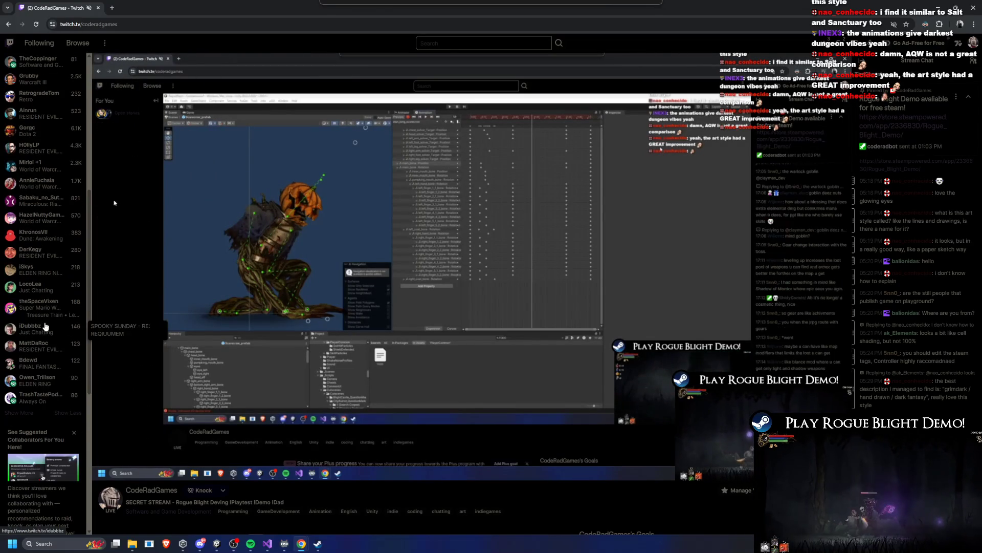
click(23, 415)
scroll(15, 424, down, 3)
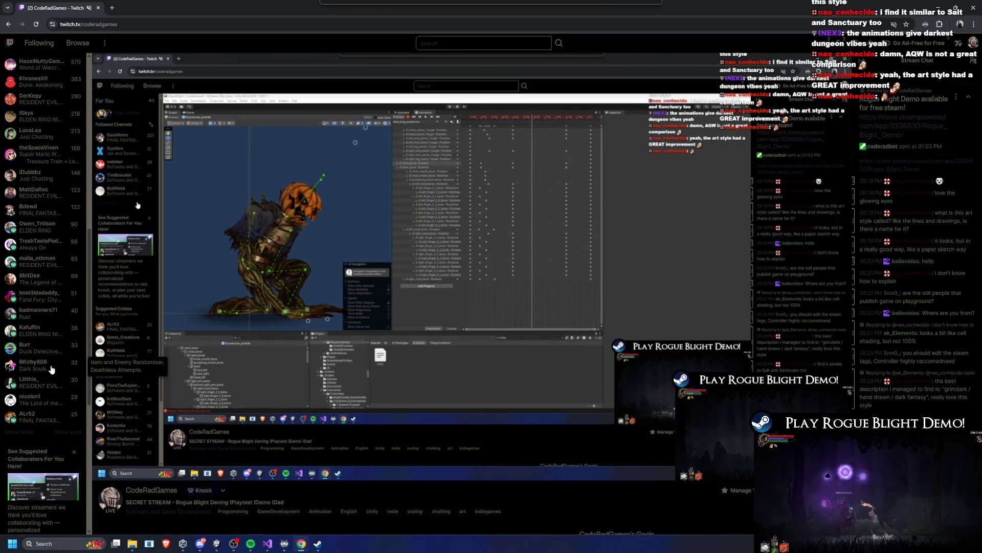
click(27, 432)
scroll(27, 389, down, 4)
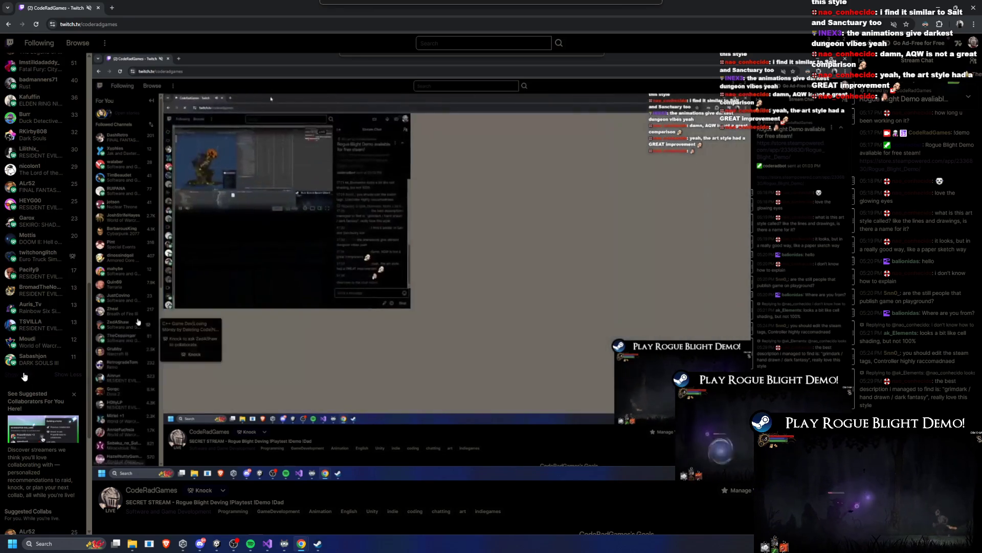
click(27, 378)
scroll(50, 348, down, 3)
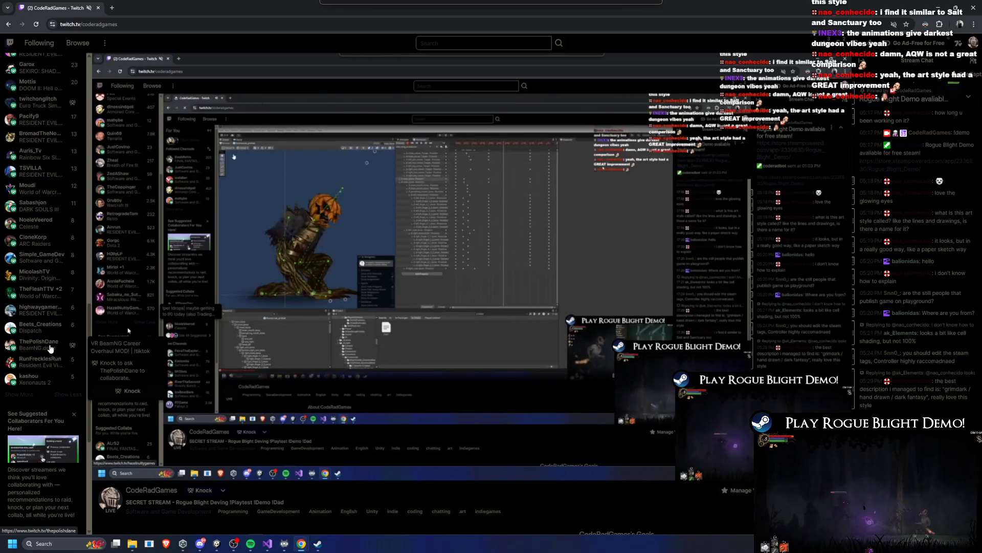
click(26, 394)
scroll(17, 406, down, 3)
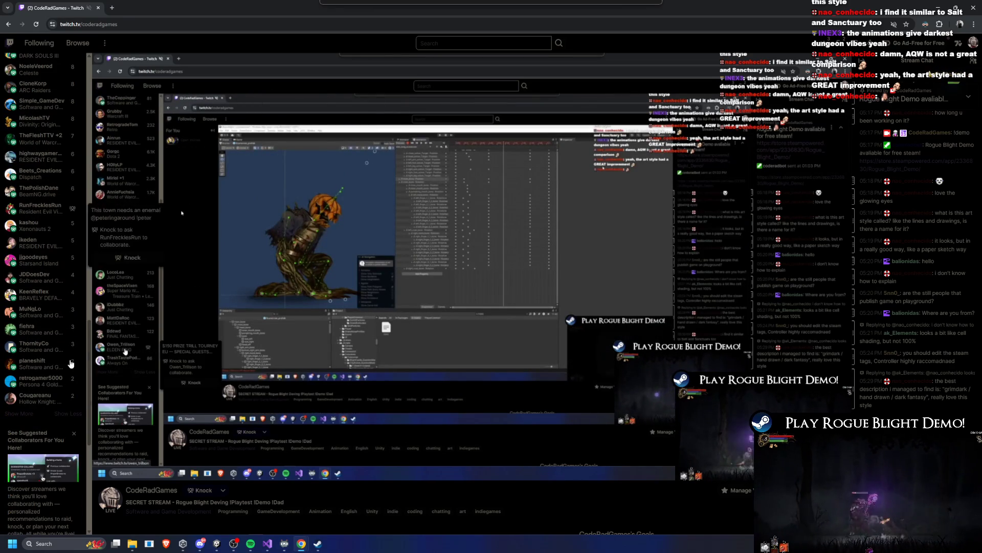
scroll(49, 360, down, 2)
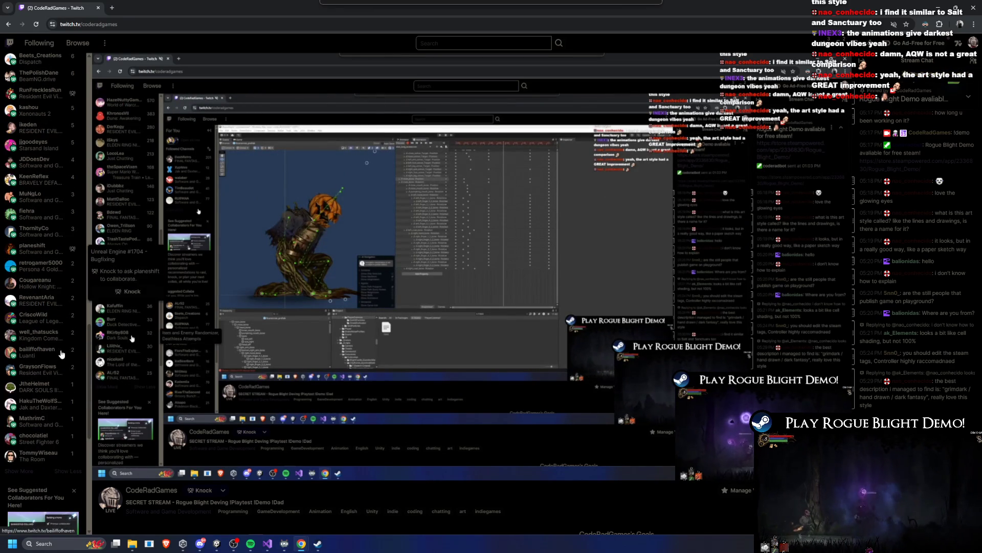